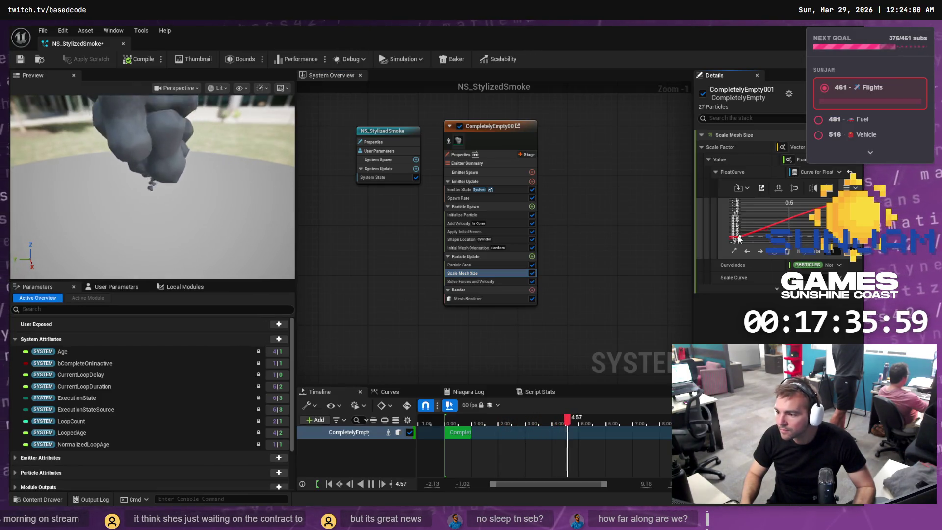
Raise the first key of the Scale Mesh Size curve, then resume the smoke tutorial video
left_click_drag(740, 237, 742, 230)
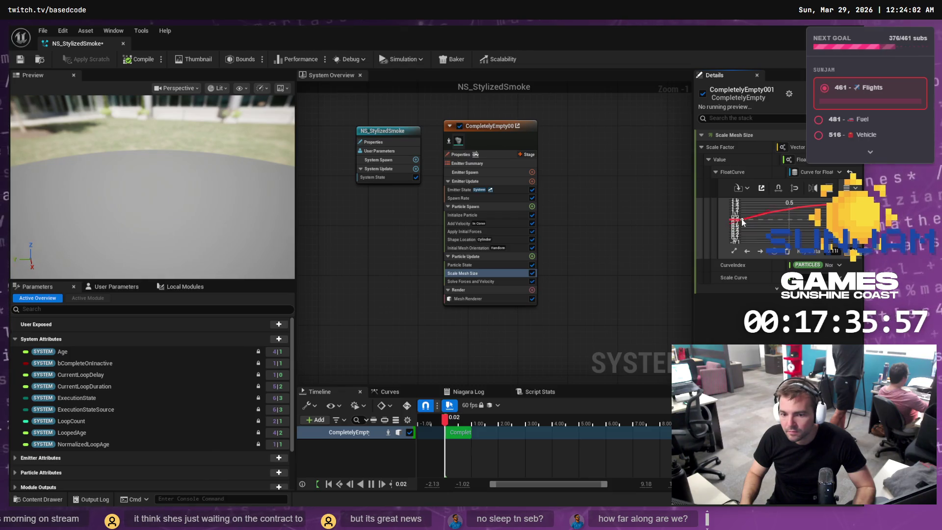
mouse_move(742, 221)
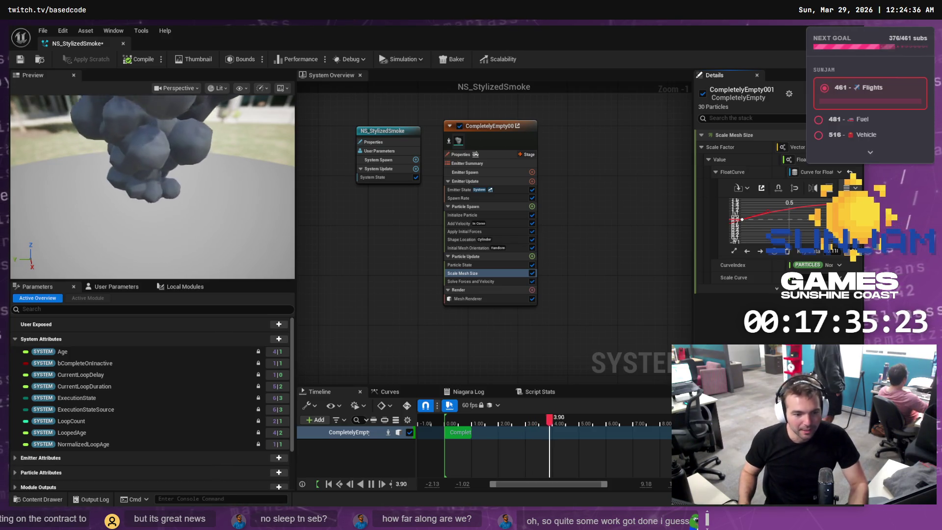
key("alt+Tab")
left_click(369, 330)
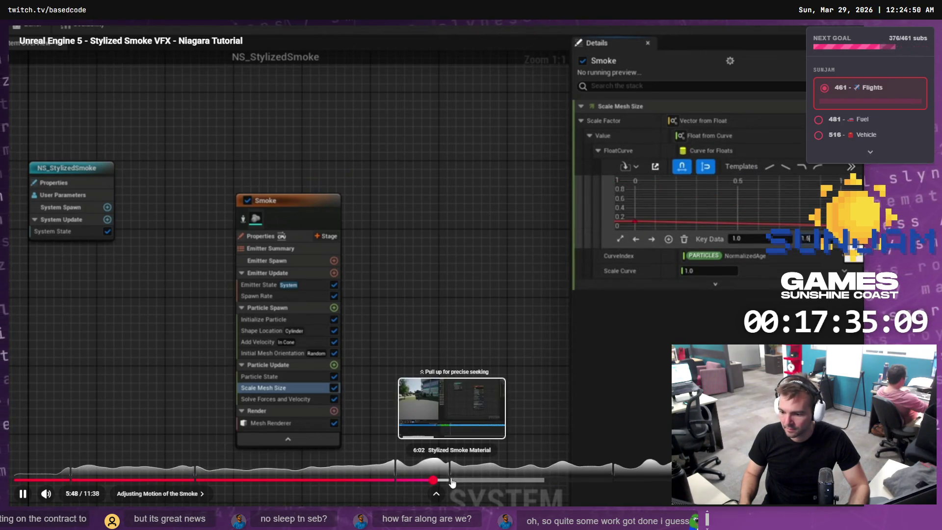
Skip the tutorial to its Stylized Smoke Material chapter at 6:09, pause, and restore the Niagara editor
left_click(447, 481)
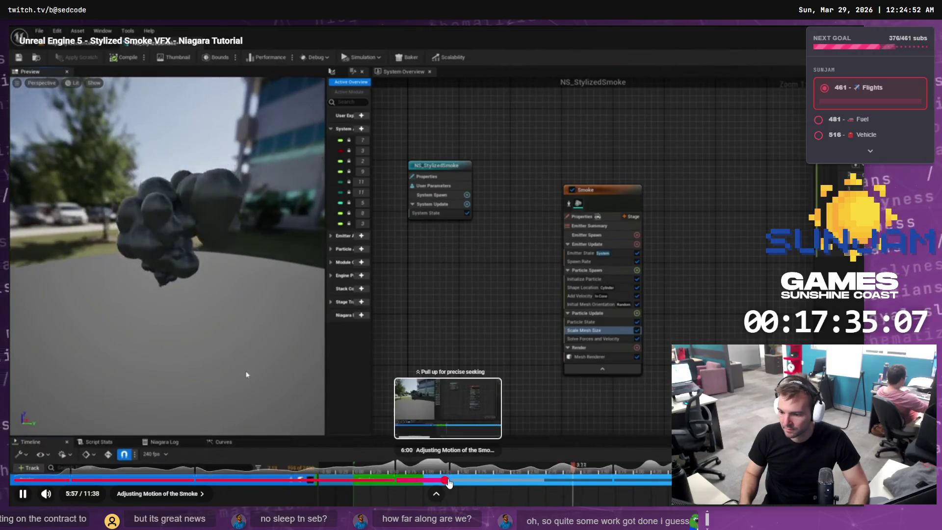
left_click(447, 481)
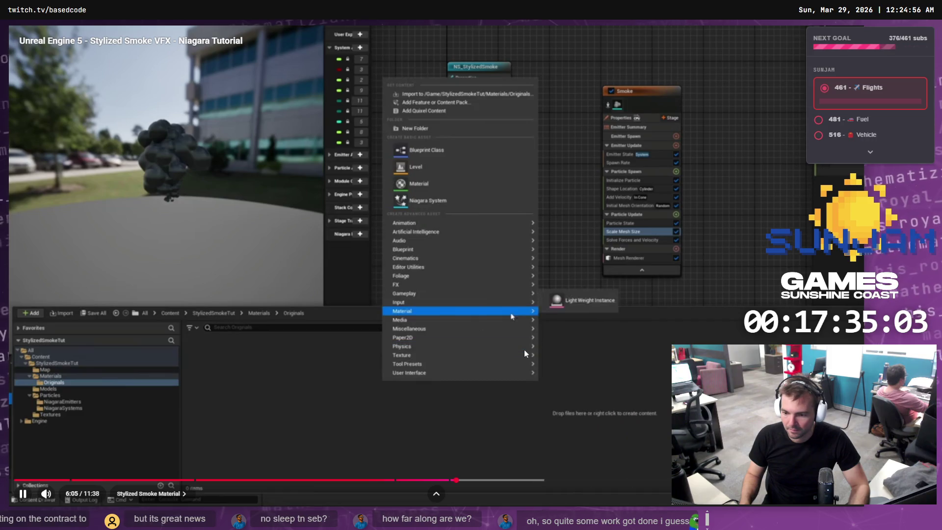
left_click(435, 389)
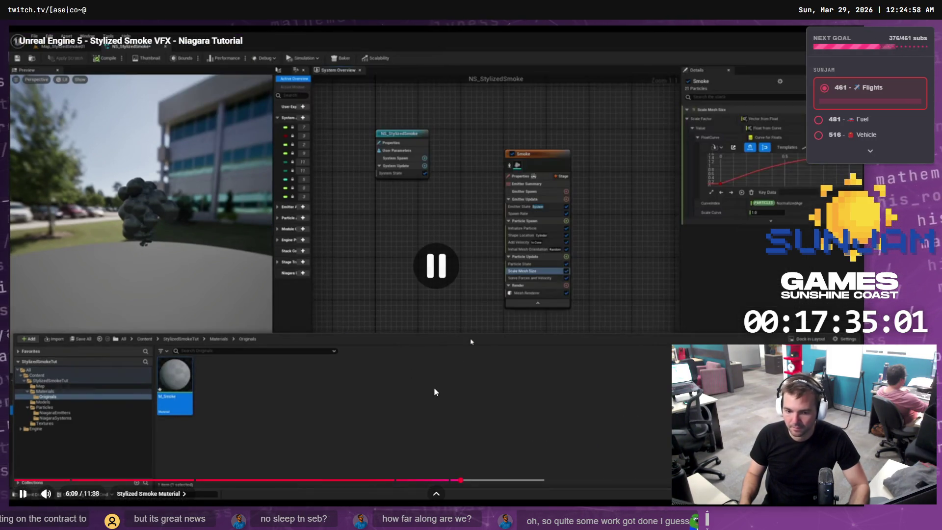
key("alt+Tab")
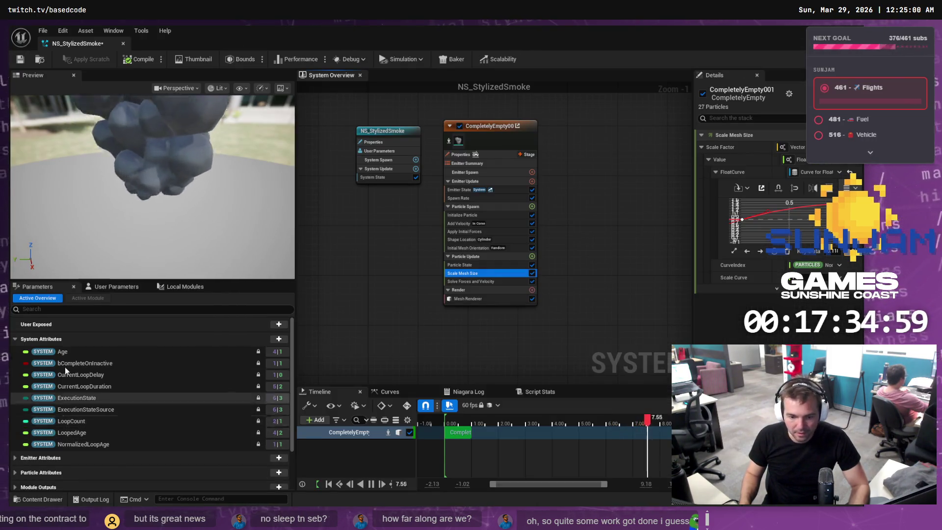
mouse_move(395, 37)
left_mouse_down()
mouse_move(797, 192)
mouse_move(701, 191)
mouse_move(890, 199)
mouse_move(882, 202)
left_mouse_up()
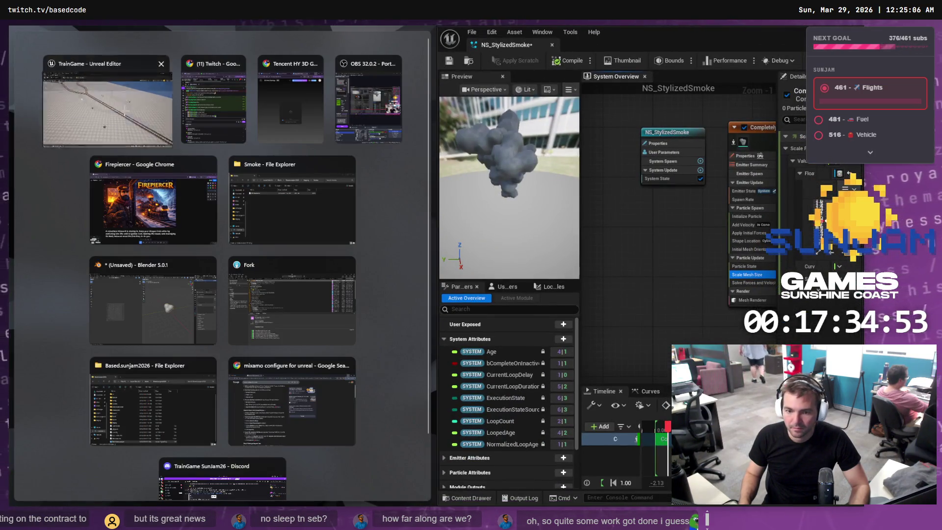
Create a new material named M_Smoke in the Materials folder
left_click(108, 108)
left_click(37, 498)
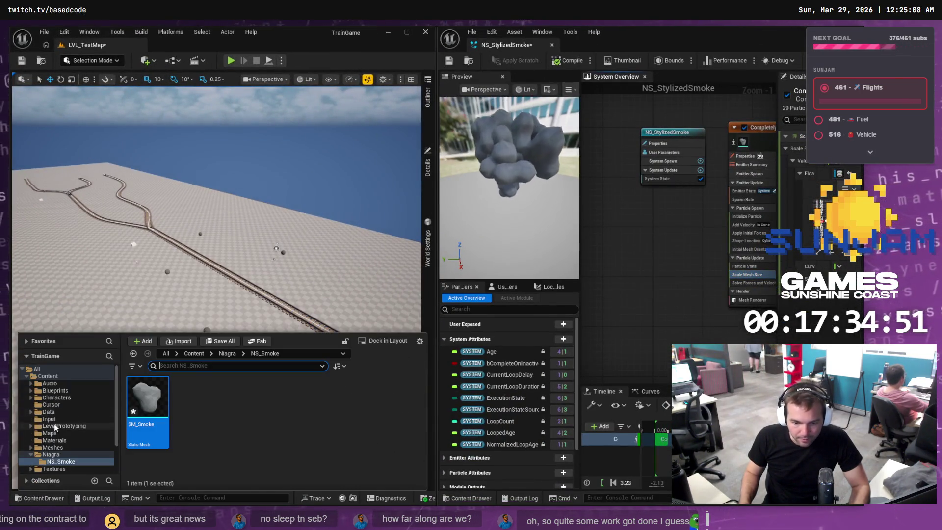
left_click(54, 440)
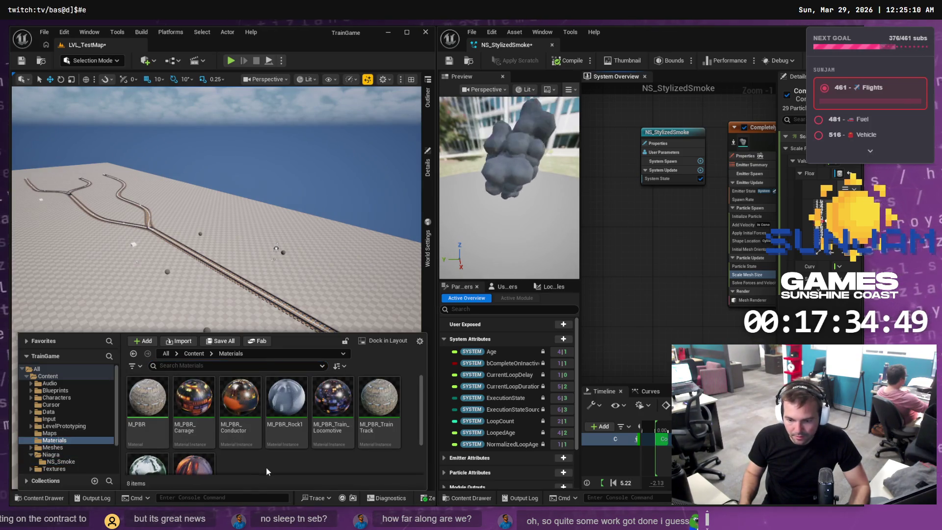
right_click(267, 472)
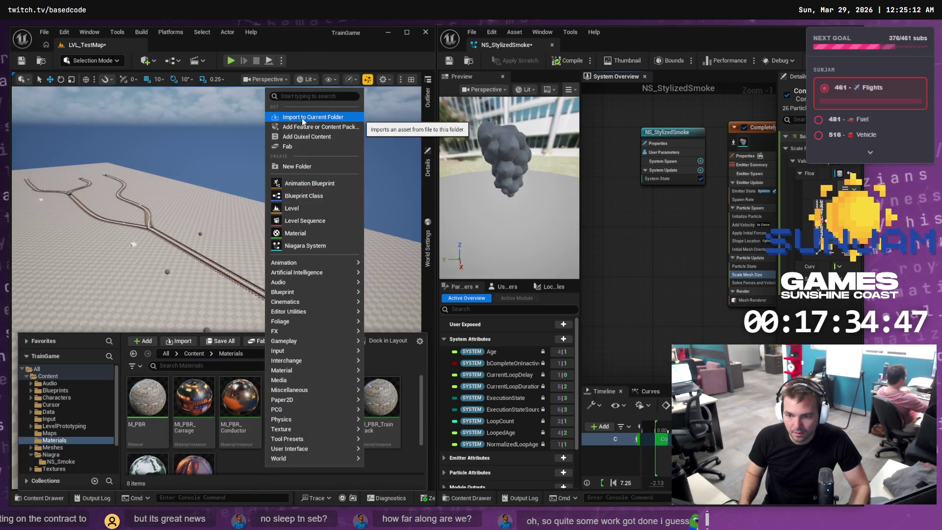
left_click(307, 234)
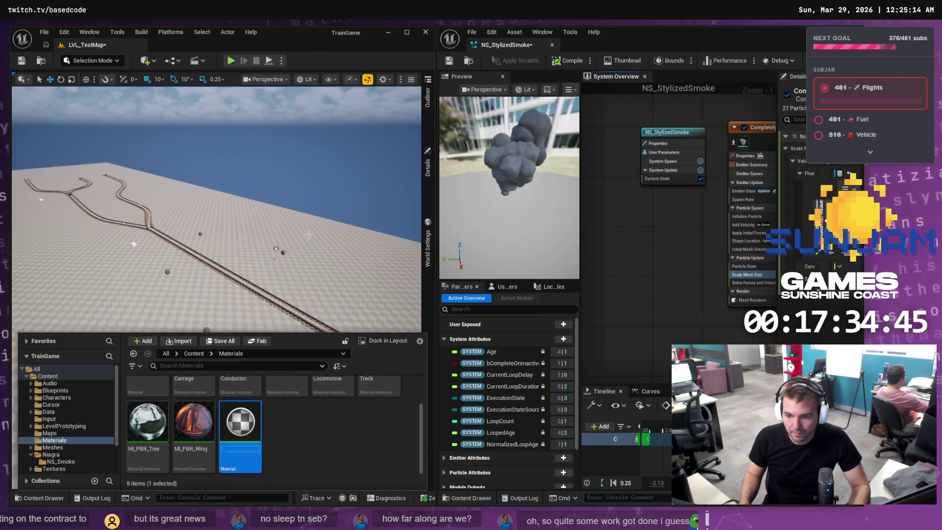
type("<")
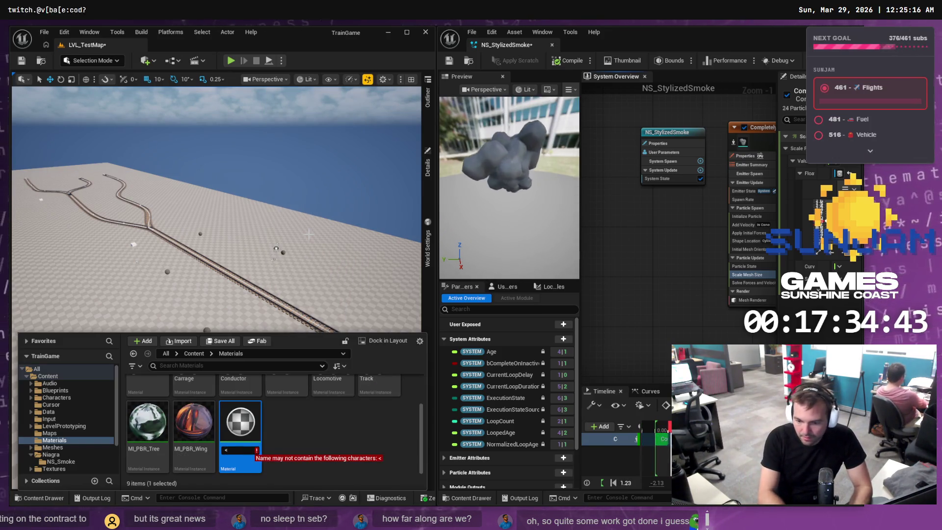
key("BackSpace")
type("M_S")
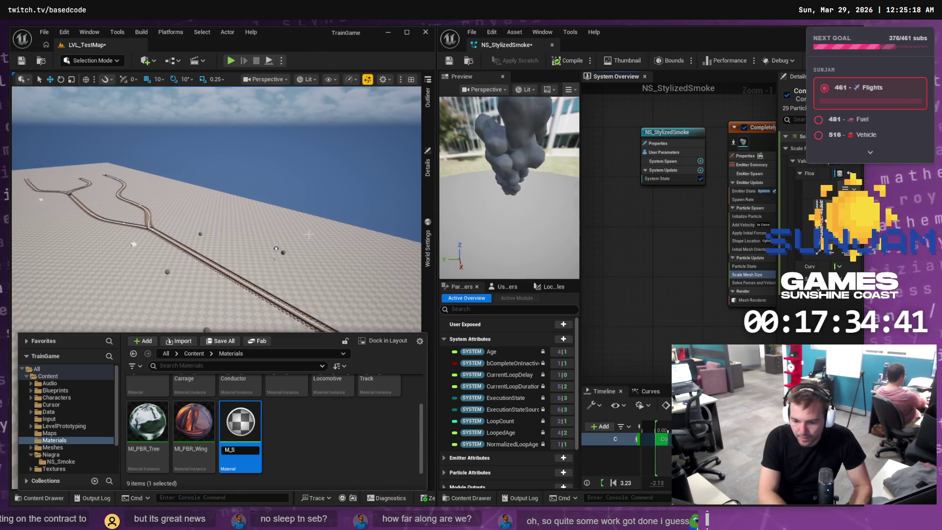
type("moke")
key("Return")
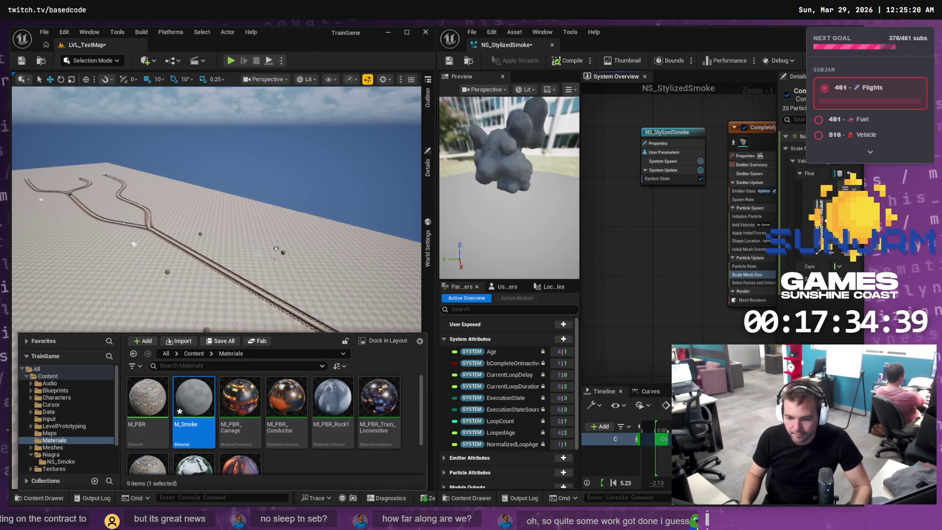
Check the tutorial, move the Niagara editor aside, and open M_Smoke from the content browser
key("alt+Tab")
left_click(314, 280)
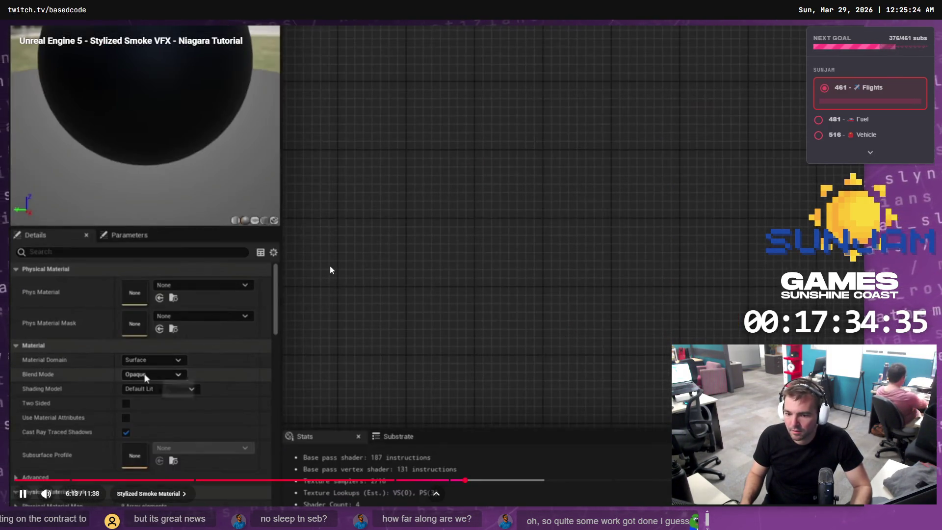
left_click(378, 279)
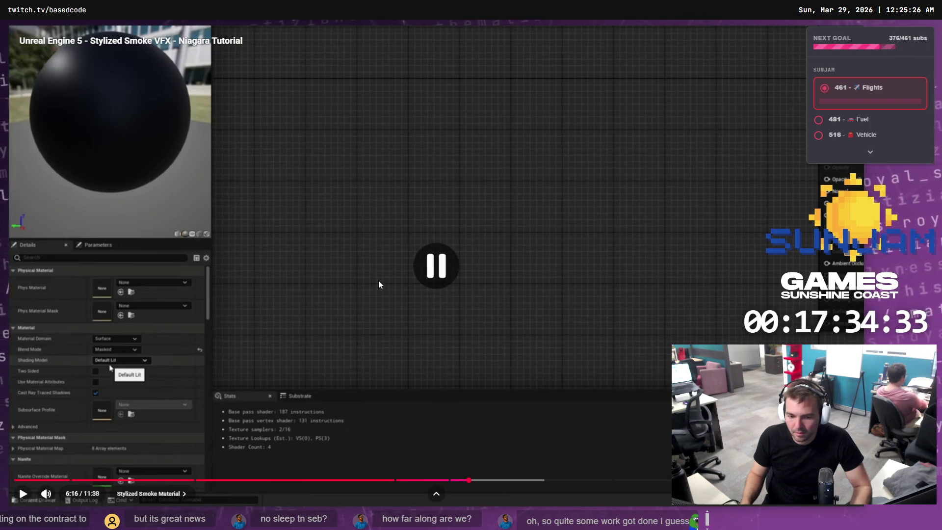
key("alt+Tab")
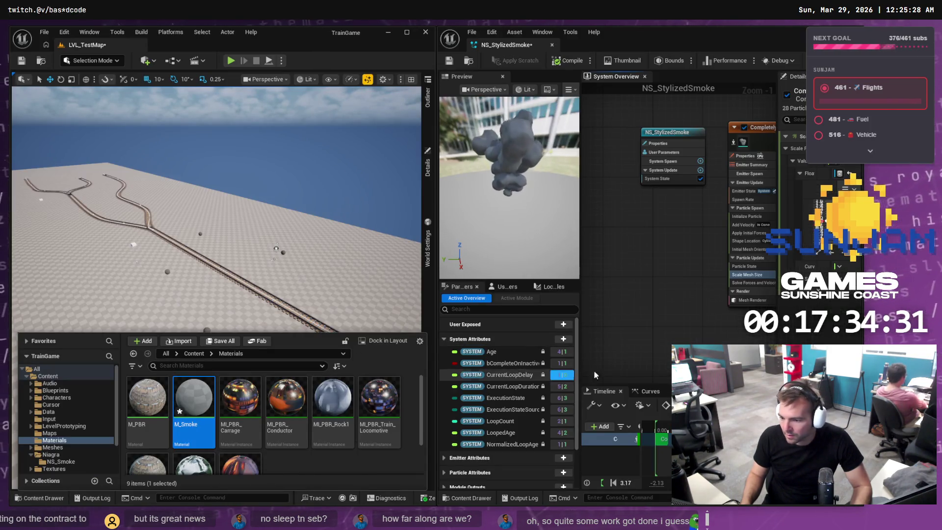
left_click_drag(363, 135, 343, 147)
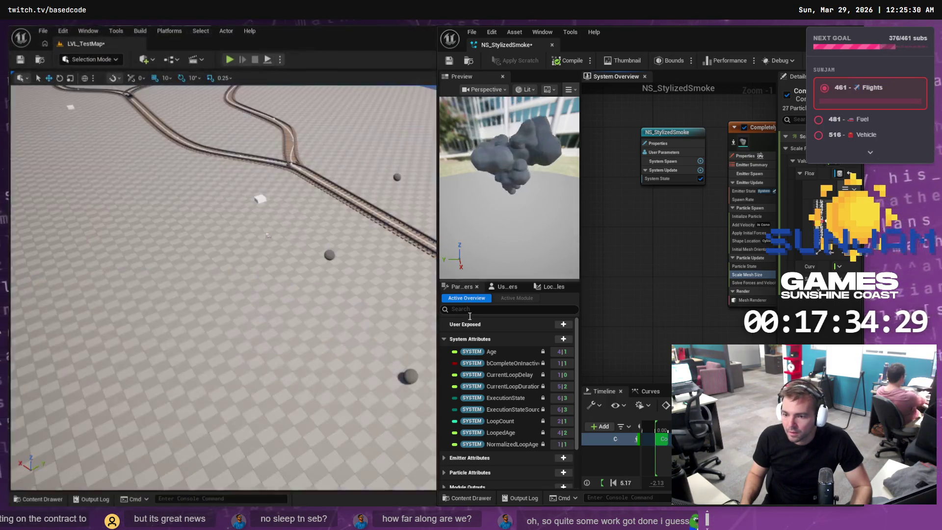
left_click(552, 45)
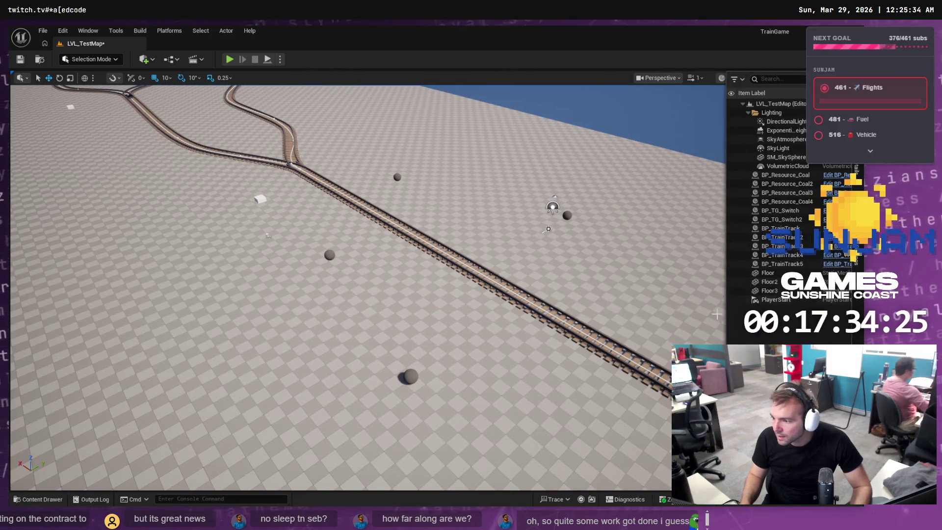
key("ctrl+space")
double_click(189, 385)
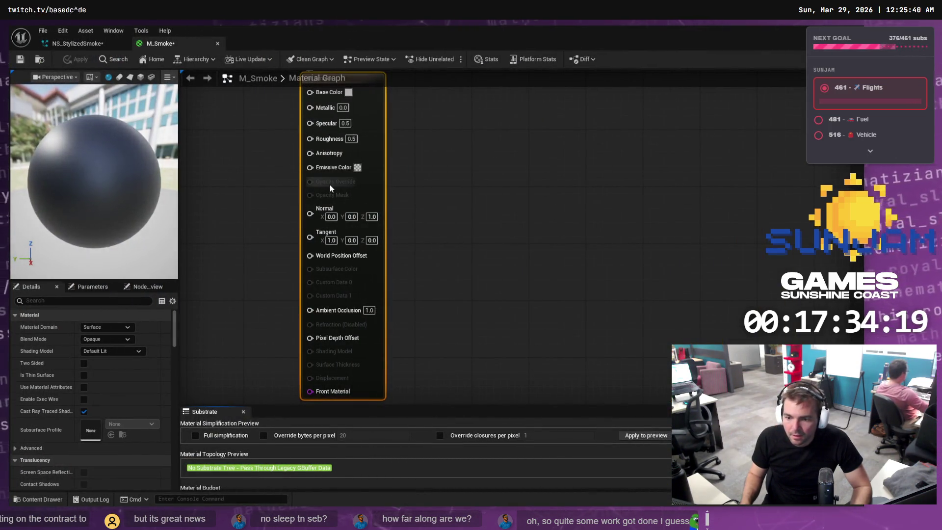
Set M_Smoke's blend mode to Masked, then resume the tutorial video
left_click(117, 337)
left_click(113, 354)
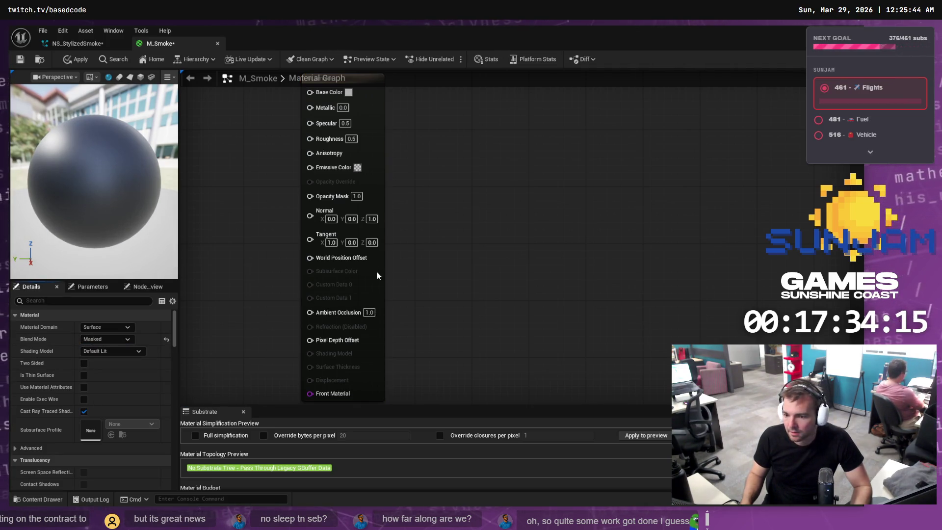
key("alt+Tab")
key("space")
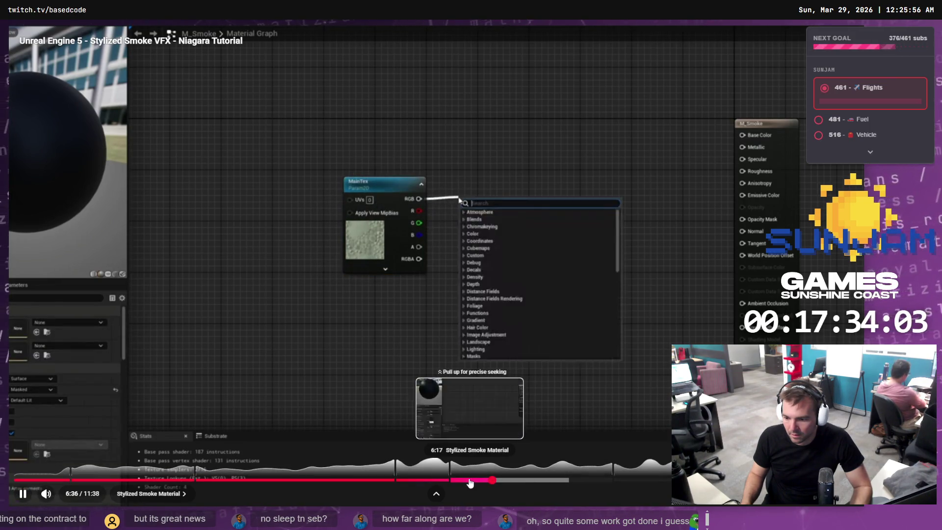
Rewind the tutorial to the texture parameter node step, pause it, and return to M_Smoke
left_click(450, 480)
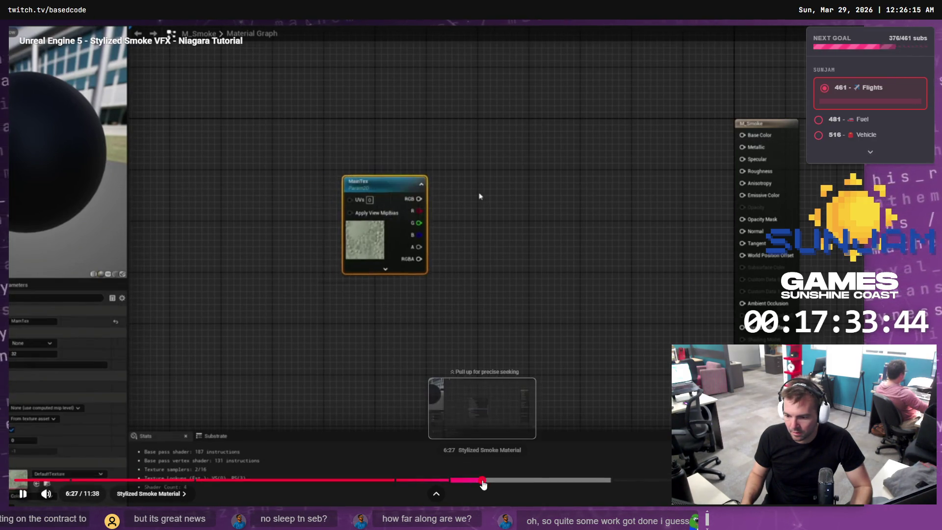
left_click(482, 479)
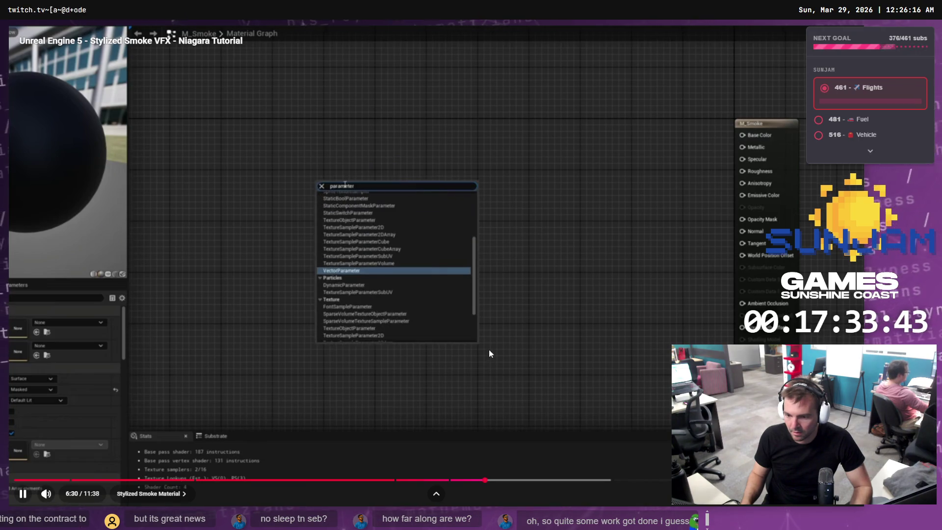
left_click(488, 349)
key("alt+Tab")
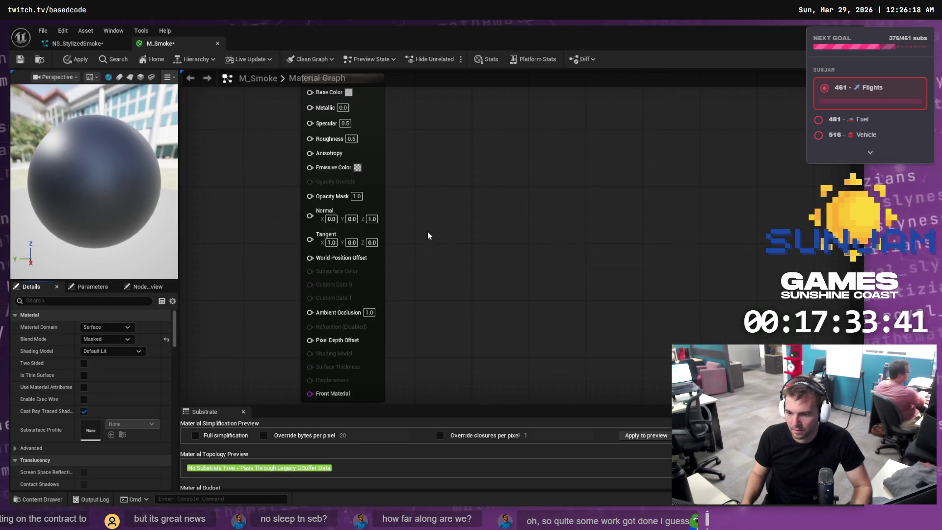
Add a TextureSampleParameter2D node to the M_Smoke graph and move it left
right_click(234, 155)
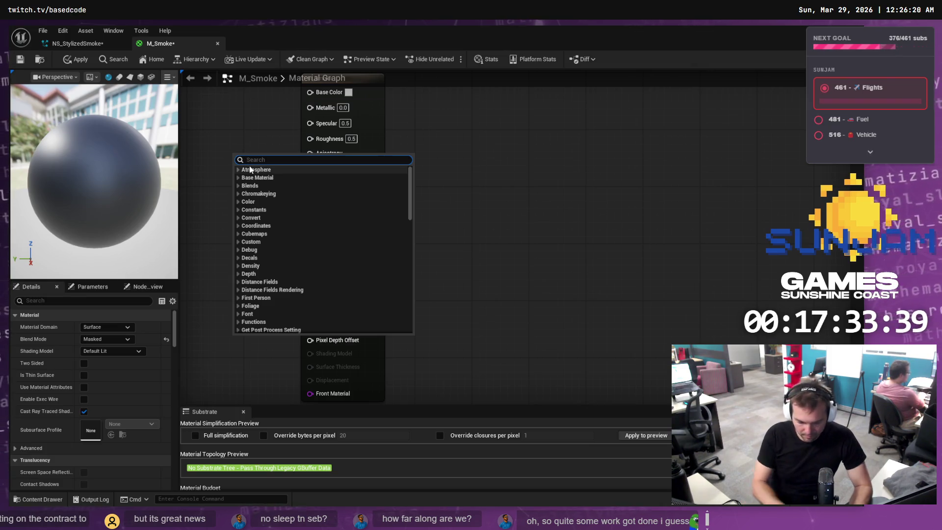
type("parameter2d")
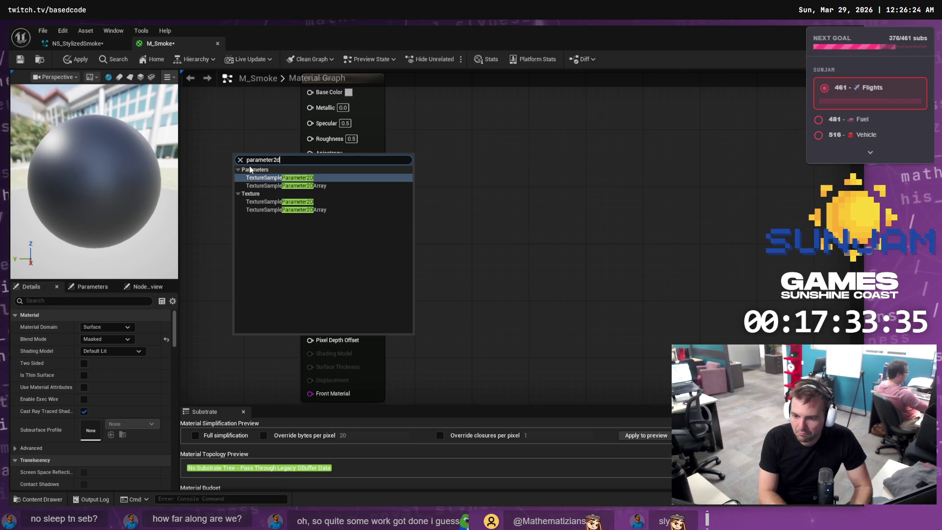
key("Return")
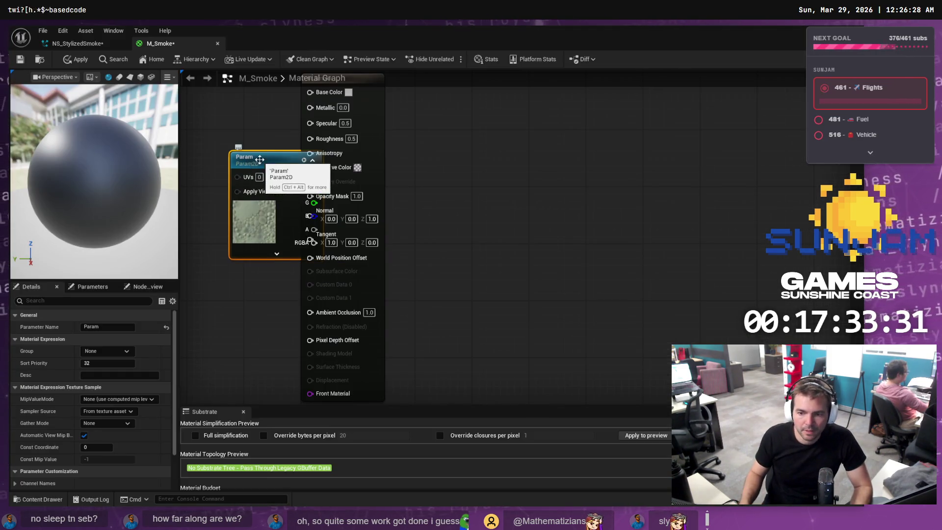
mouse_move(249, 166)
left_mouse_down()
mouse_move(205, 154)
mouse_move(218, 161)
left_mouse_up()
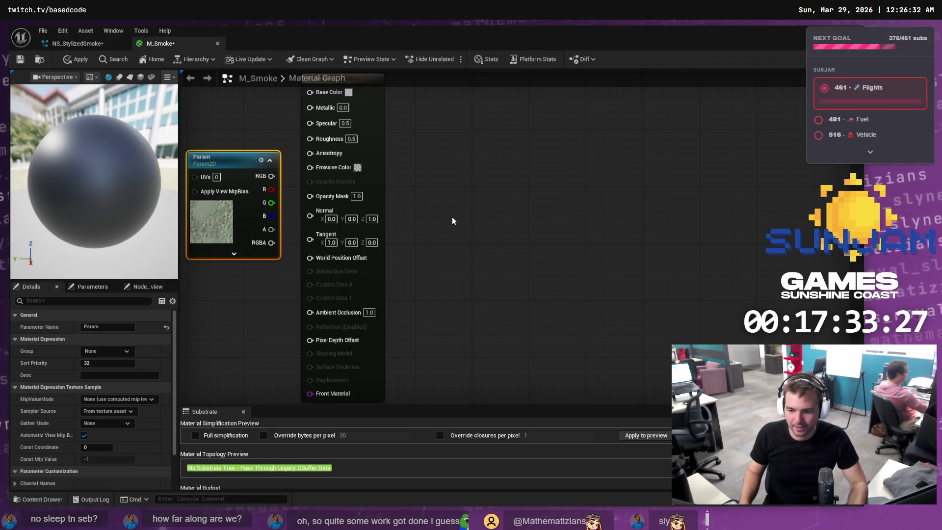
left_click_drag(525, 248, 523, 246)
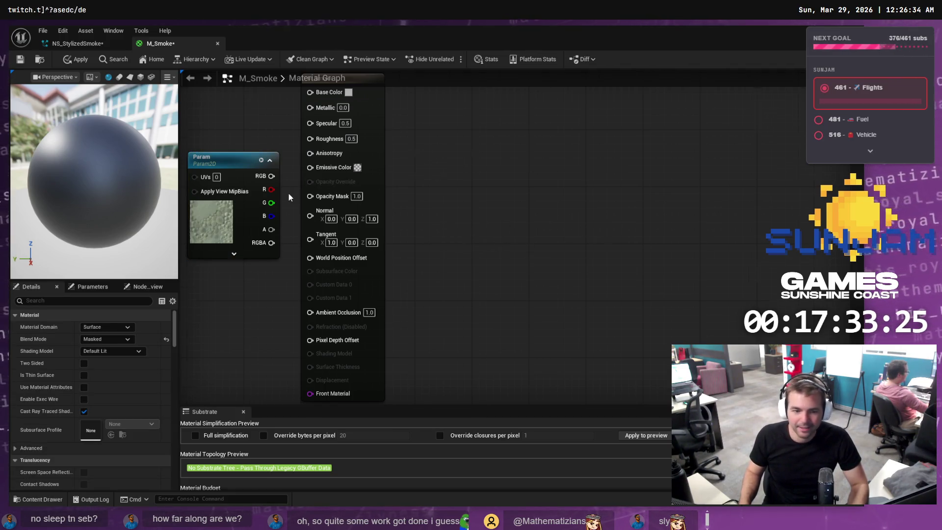
scroll(288, 196, "down", 3)
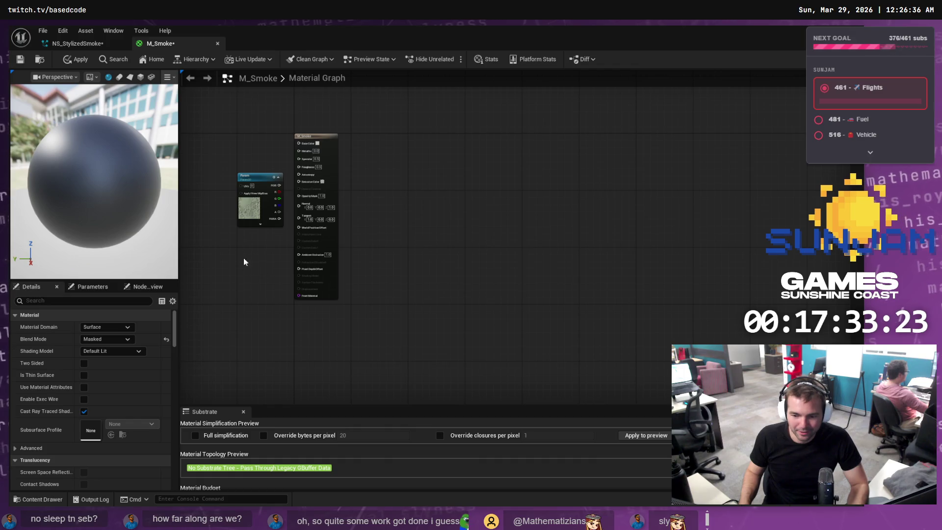
scroll(235, 245, "up", 3)
scroll(229, 103, "down", 4)
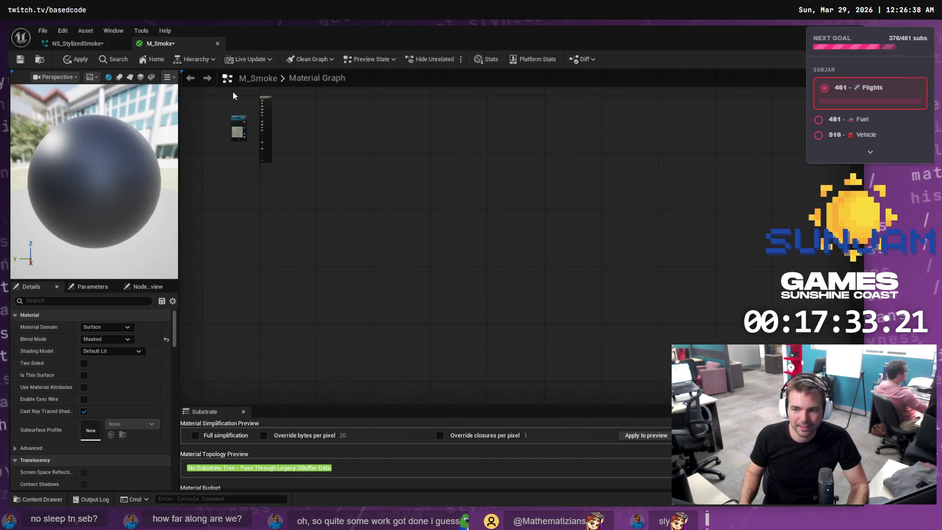
scroll(231, 113, "up", 2)
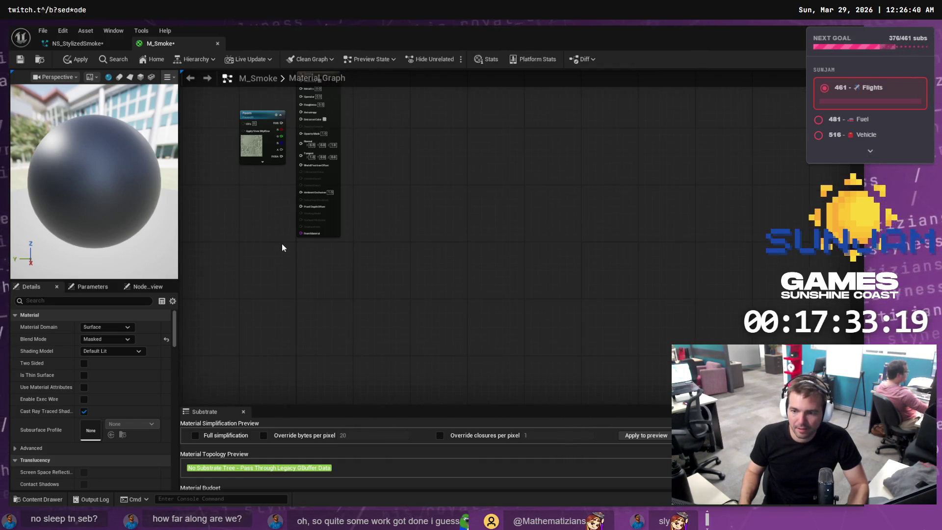
scroll(360, 137, "up", 4)
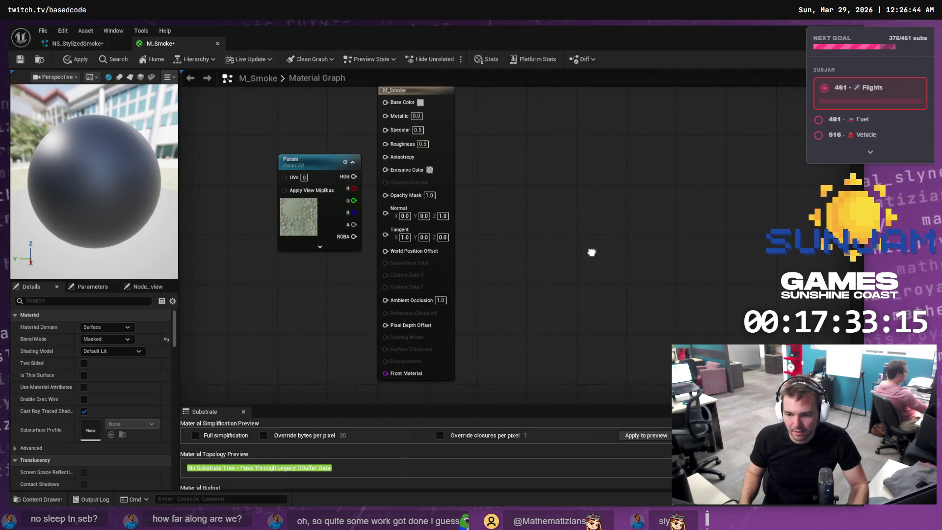
Compare with the tutorial, then rename the texture parameter node to MainTexture
key("alt+Tab")
left_click(500, 268)
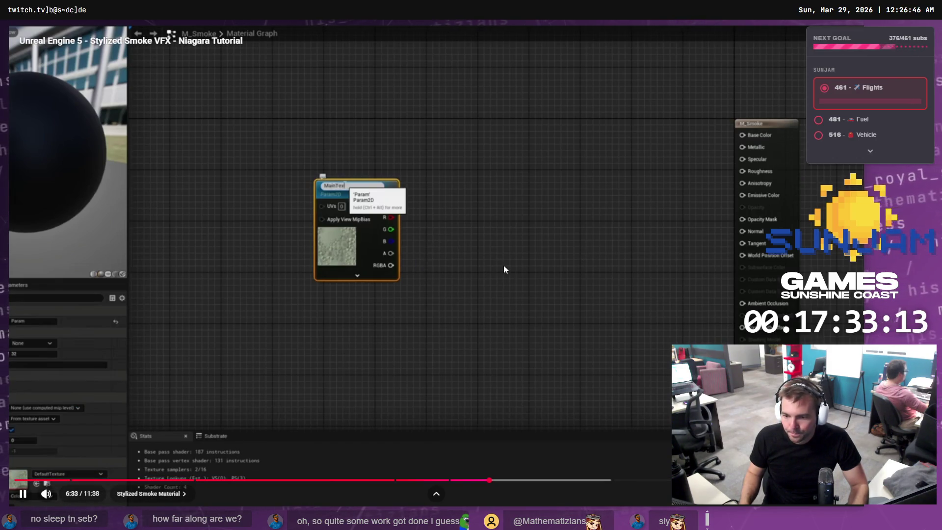
left_click(504, 269)
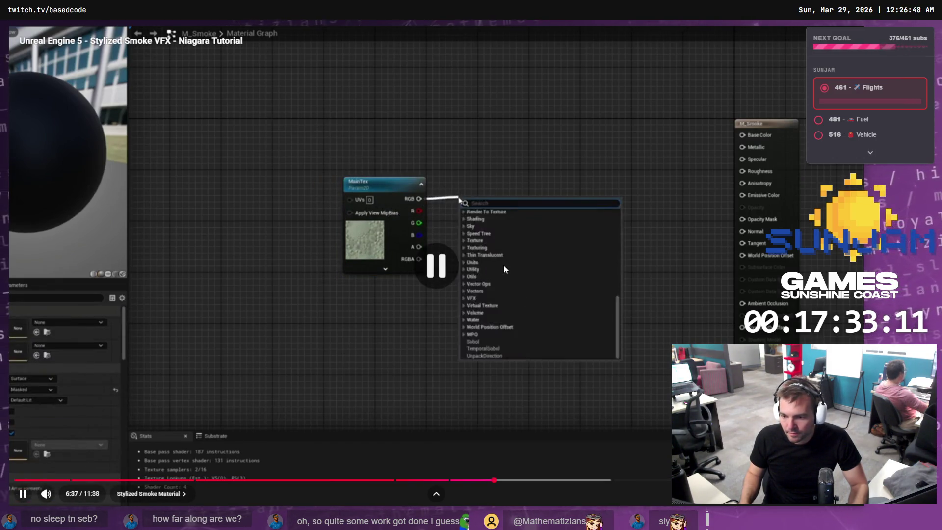
key("alt+Tab")
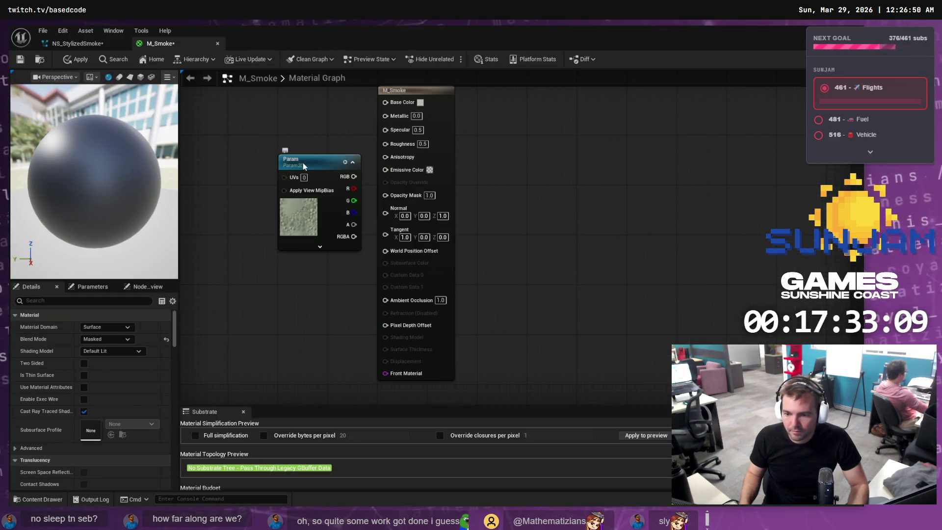
left_click(304, 166)
key("ctrl+b")
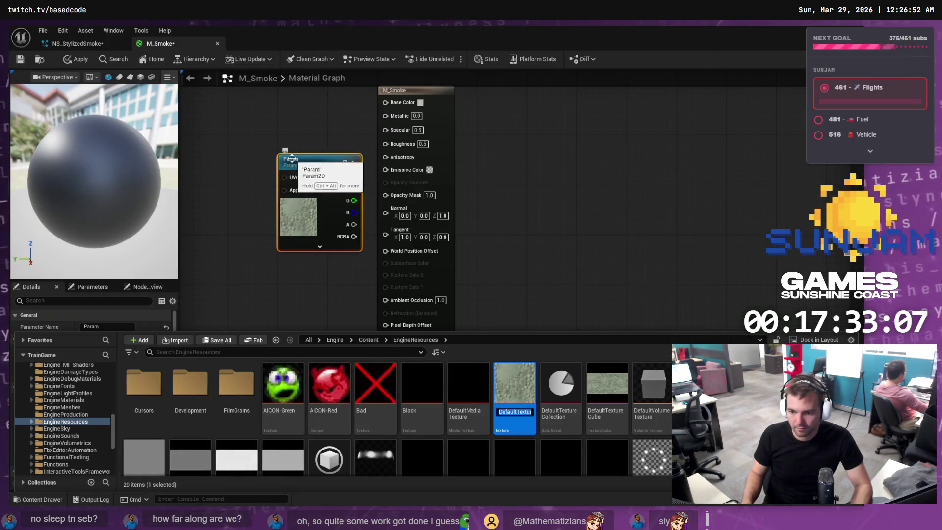
left_click(302, 163)
right_click(293, 159)
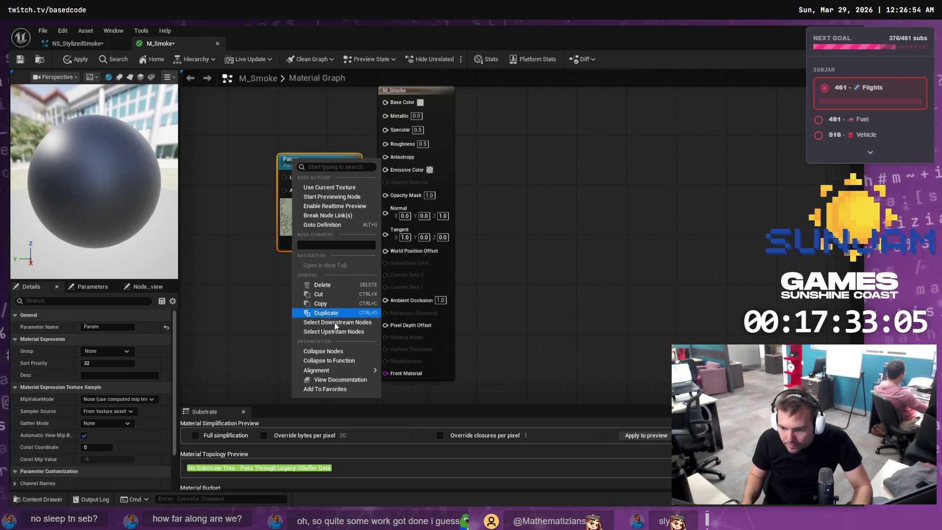
left_click(289, 165)
key("ctrl+b")
left_click(291, 161)
left_click(291, 161)
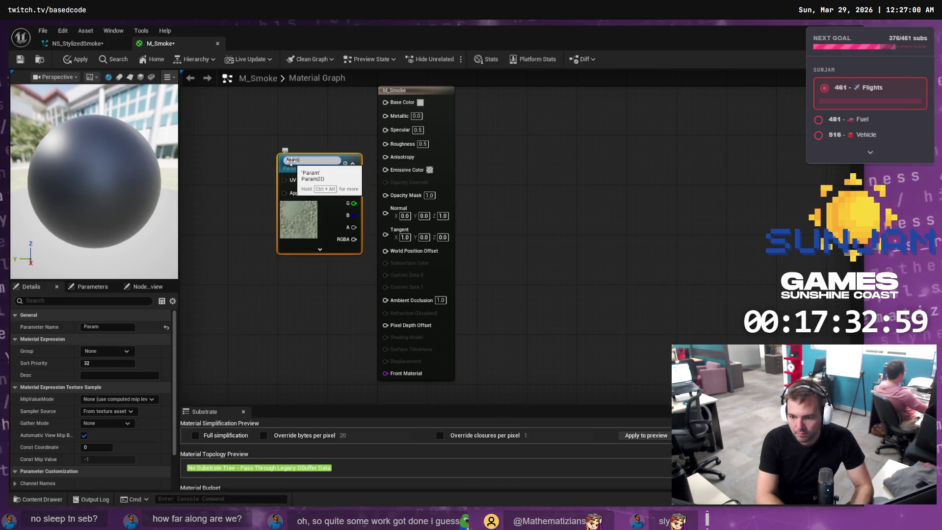
Watch the next bit of the tutorial before adding another node to the graph
key("alt+Tab")
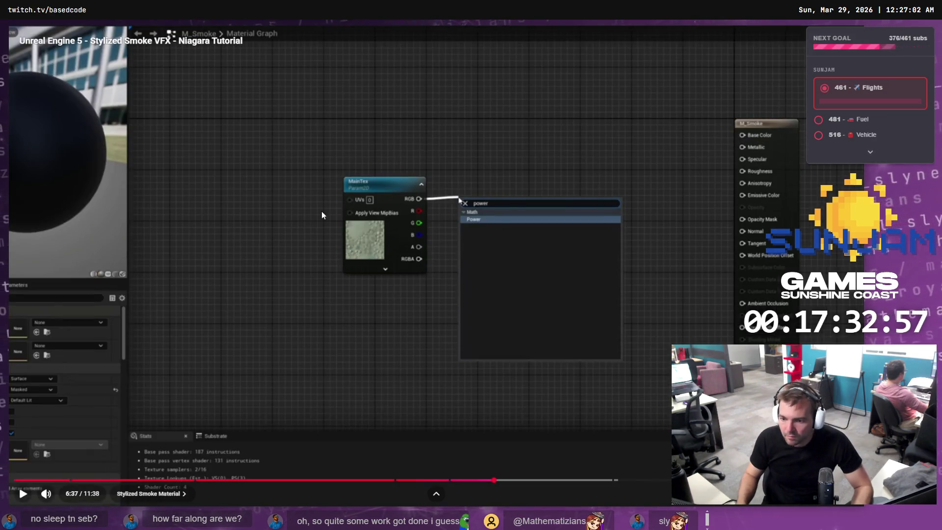
key("space")
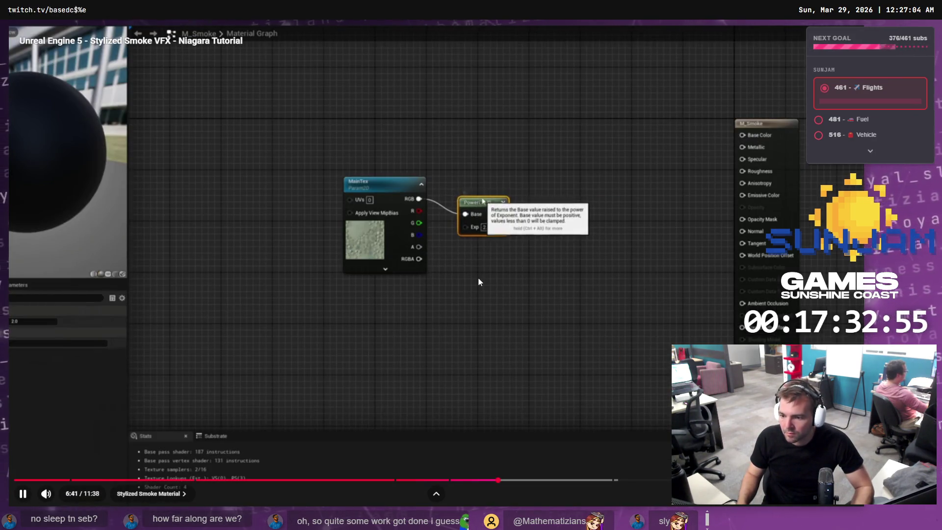
key("space")
key("alt+Tab")
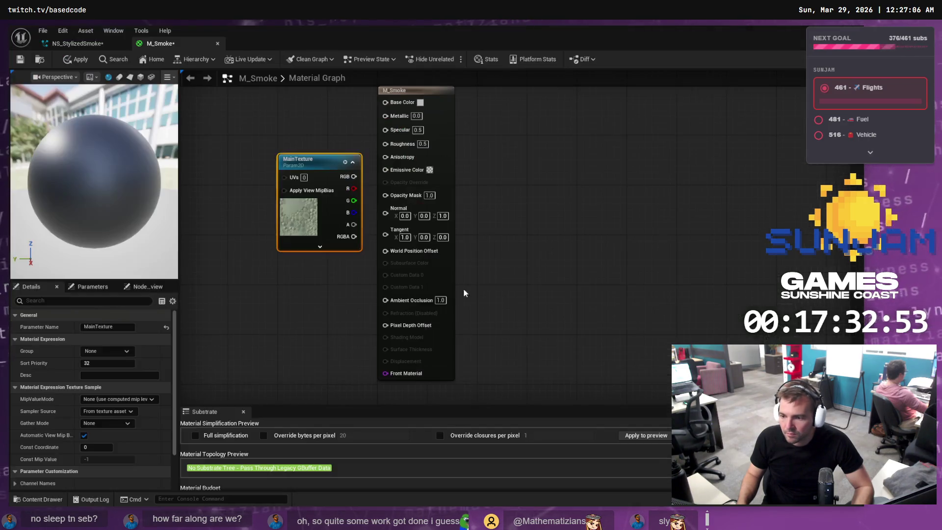
right_click(324, 352)
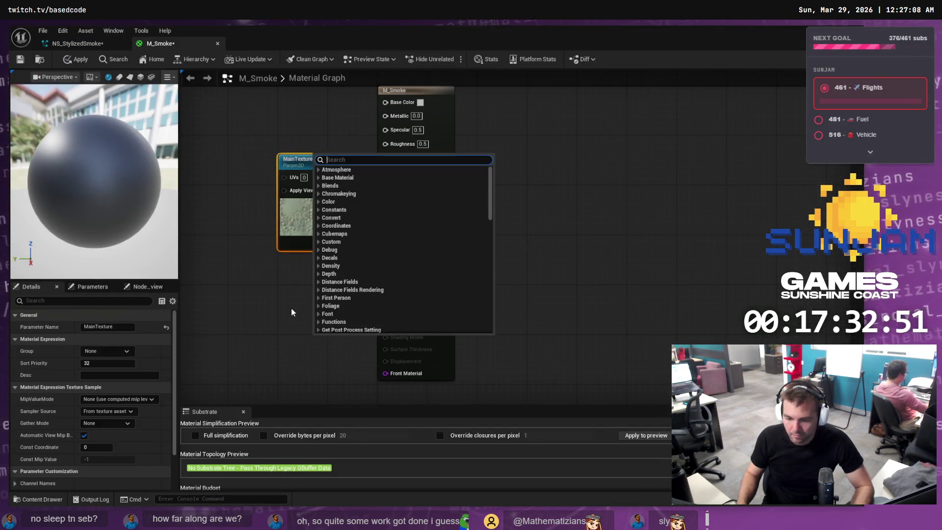
Add a Power node beside MainTexture and move the M_Smoke output node right
type("power")
key("Return")
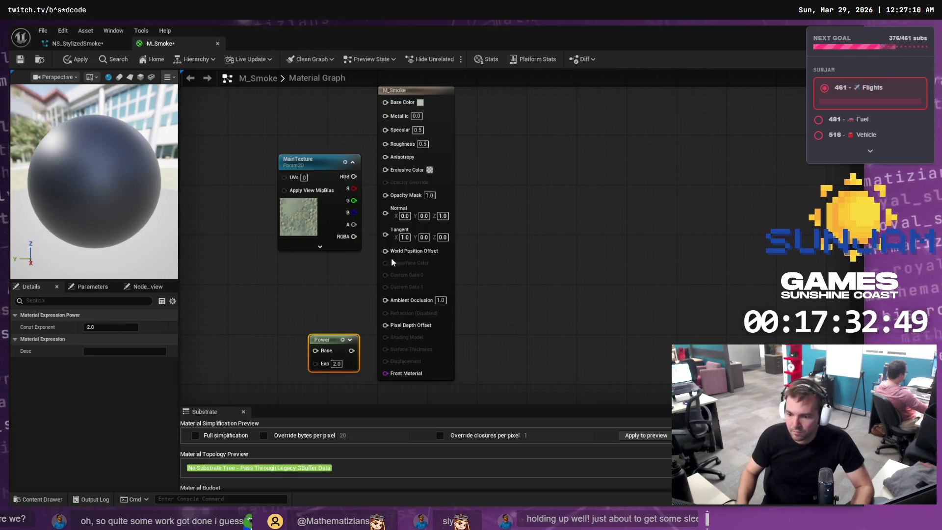
mouse_move(421, 94)
left_mouse_down()
mouse_move(569, 123)
mouse_move(557, 107)
left_mouse_up()
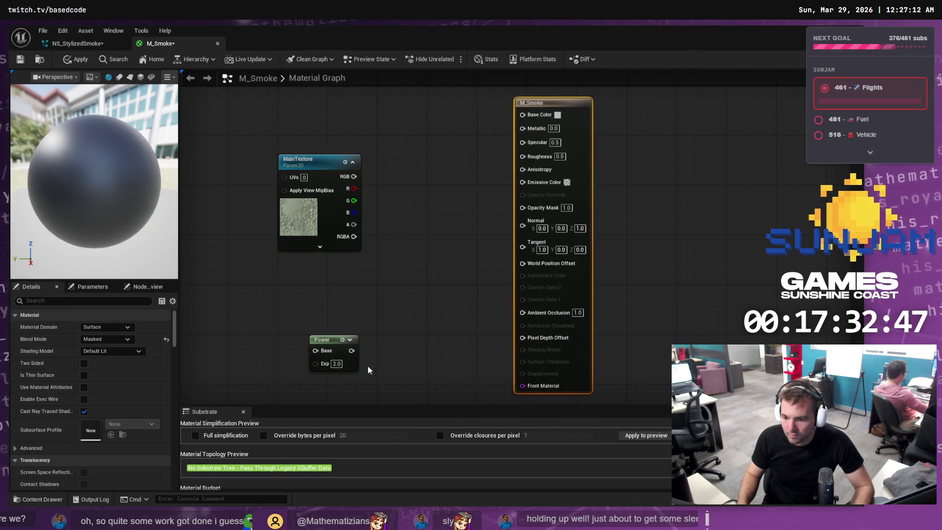
mouse_move(321, 340)
left_mouse_down()
mouse_move(424, 222)
mouse_move(399, 177)
left_mouse_up()
key("alt+Tab")
left_click(403, 239)
left_click(475, 228)
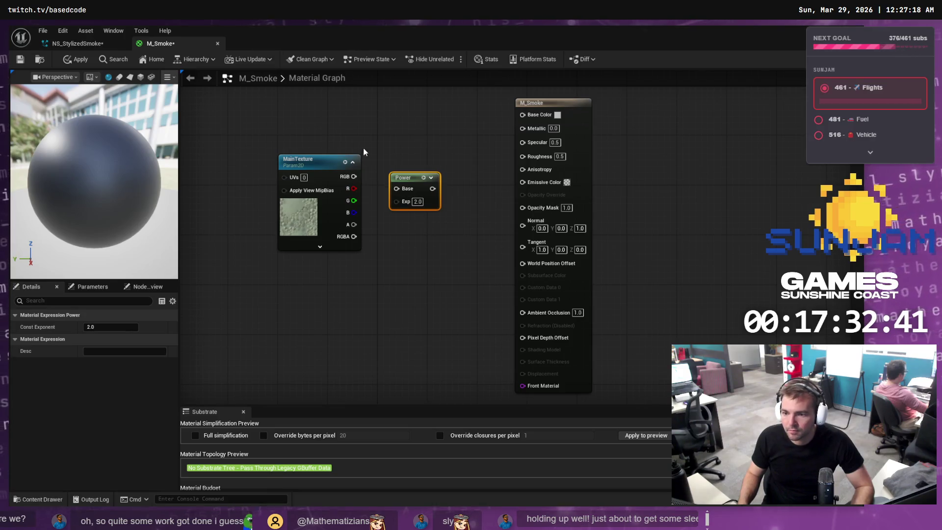
Add a Particle Color node and place it above MainTexture
right_click(366, 126)
type("paric")
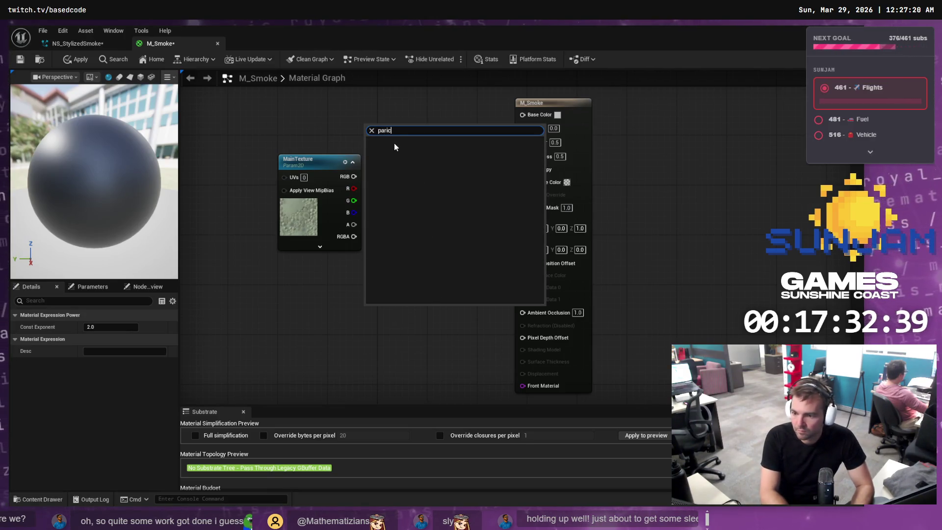
key("BackSpace")
key("BackSpace")
type("ticle")
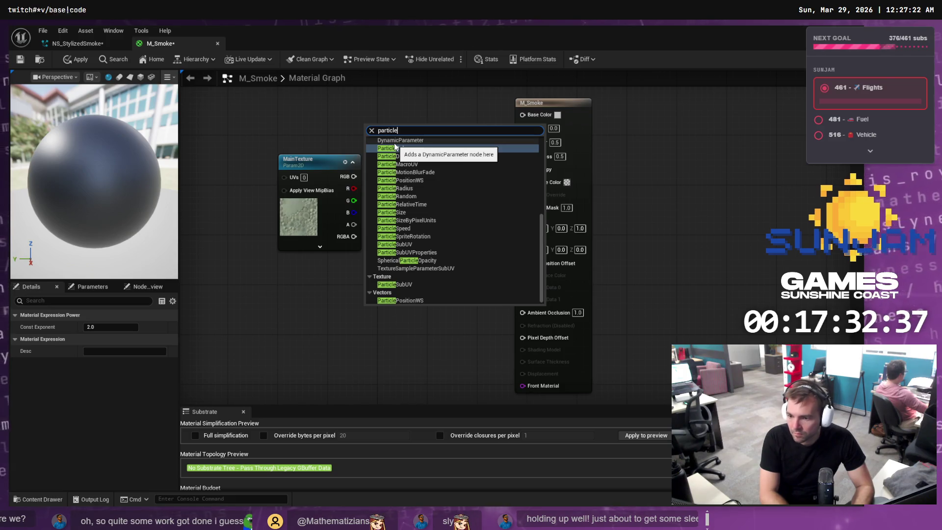
key("alt+Tab")
key("alt+Tab")
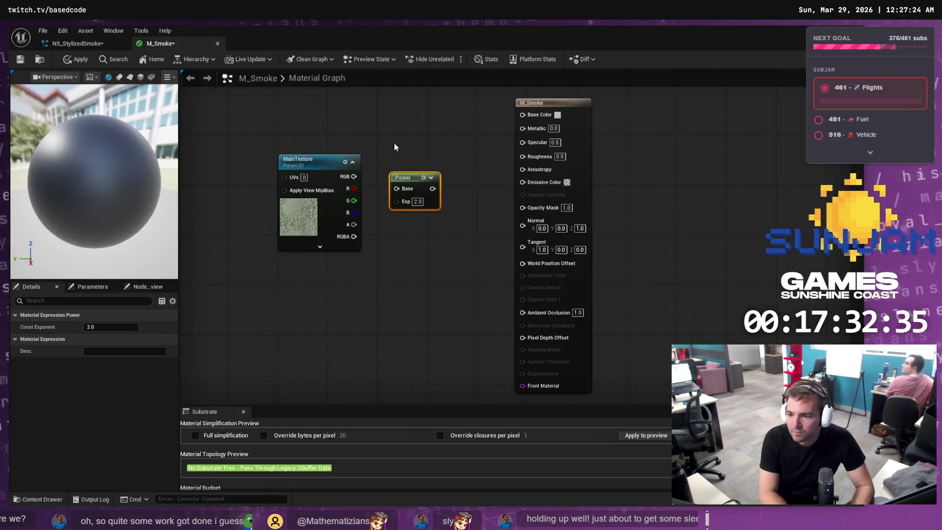
right_click(394, 144)
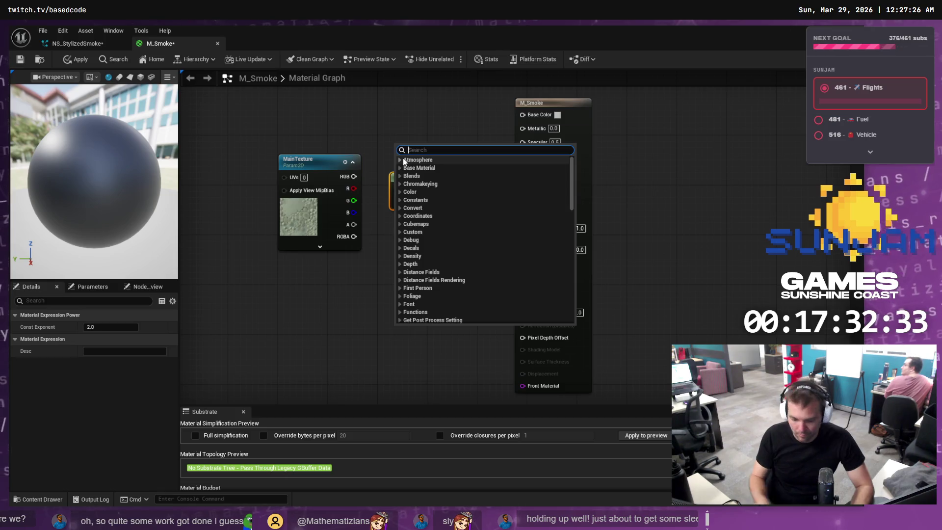
type("part")
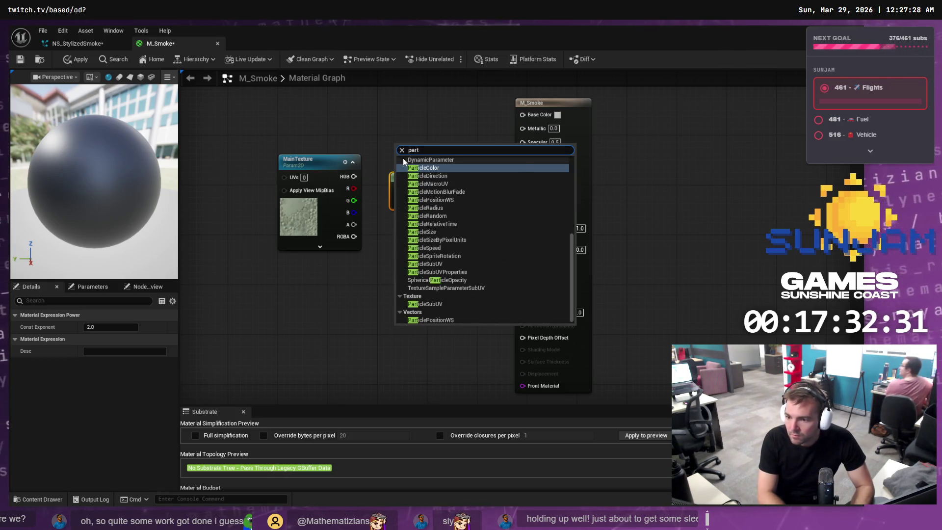
key("Return")
mouse_move(412, 144)
left_mouse_down()
mouse_move(331, 84)
mouse_move(367, 36)
mouse_move(299, 216)
mouse_move(327, 243)
left_mouse_up()
key("alt+Tab")
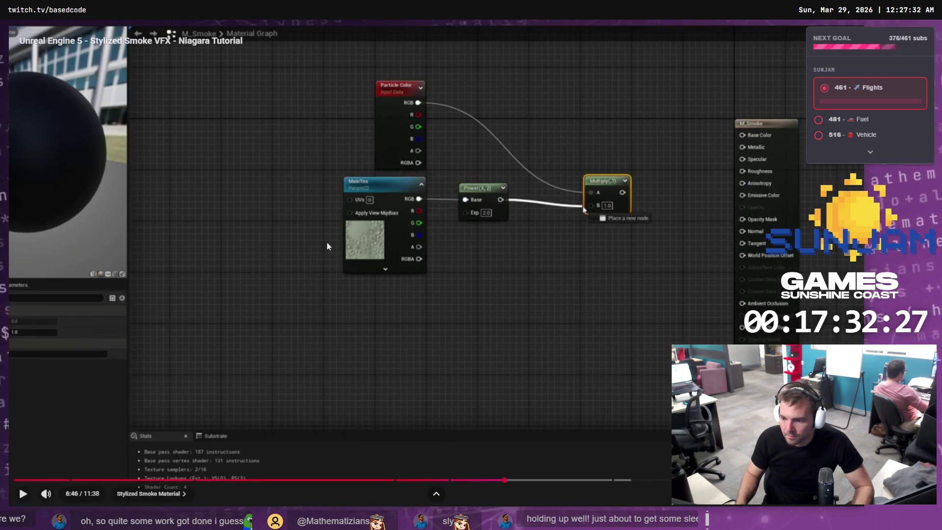
key("alt+Tab")
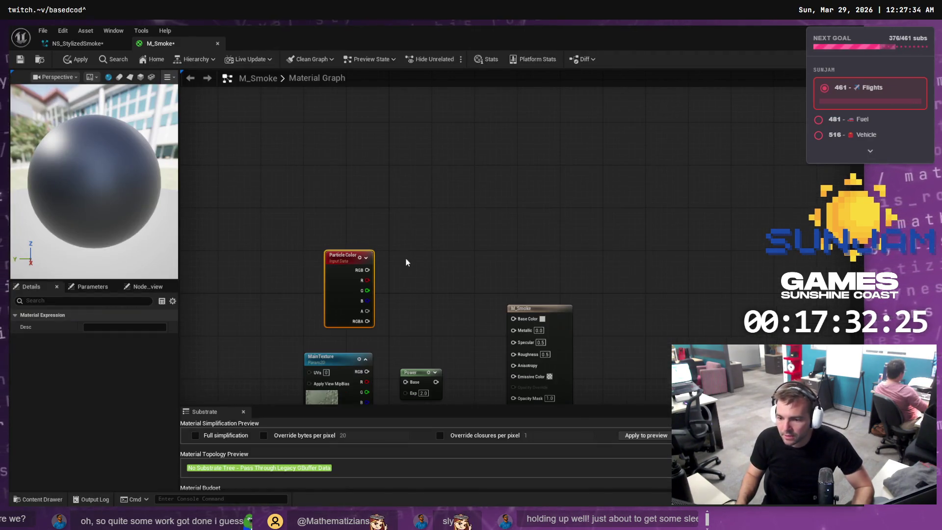
Pull a wire from Particle Color's A output, checking the tutorial for the next node
scroll(399, 272, "up", 1)
mouse_move(363, 318)
left_mouse_down()
mouse_move(548, 331)
mouse_move(540, 362)
mouse_move(505, 403)
mouse_move(499, 272)
mouse_move(506, 330)
mouse_move(499, 312)
left_mouse_up()
key("alt+Tab")
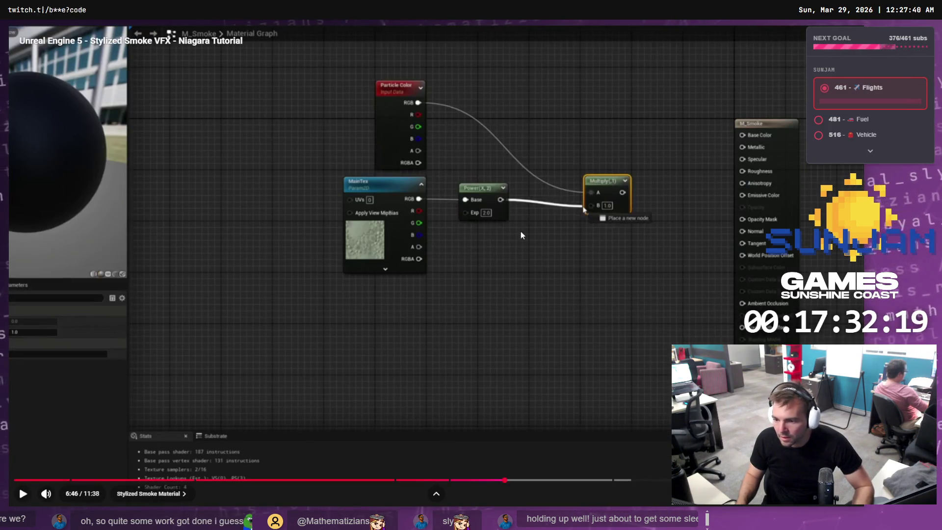
key("alt+Tab")
right_click(471, 251)
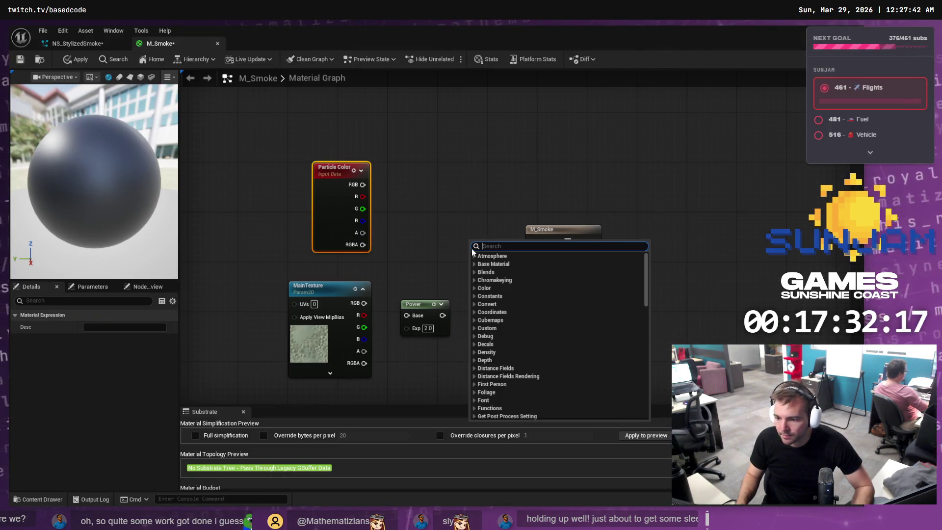
Add a Multiply node fed by Particle Color's A and the Power result
type("multi")
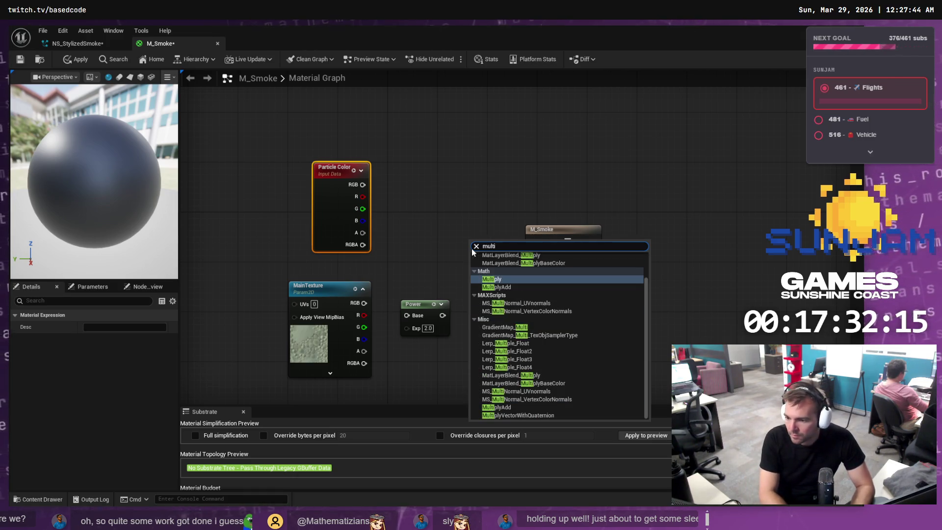
key("Return")
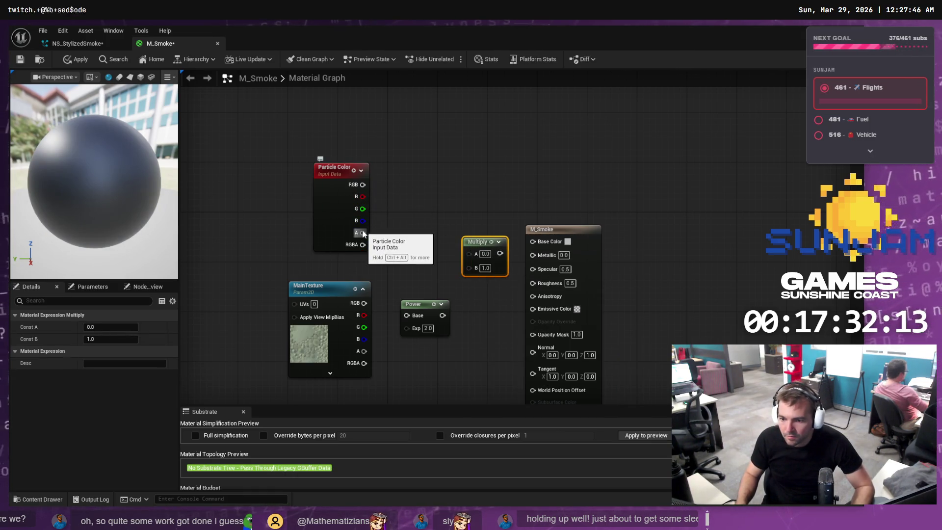
mouse_move(363, 234)
left_mouse_down()
mouse_move(480, 253)
mouse_move(472, 253)
left_mouse_up()
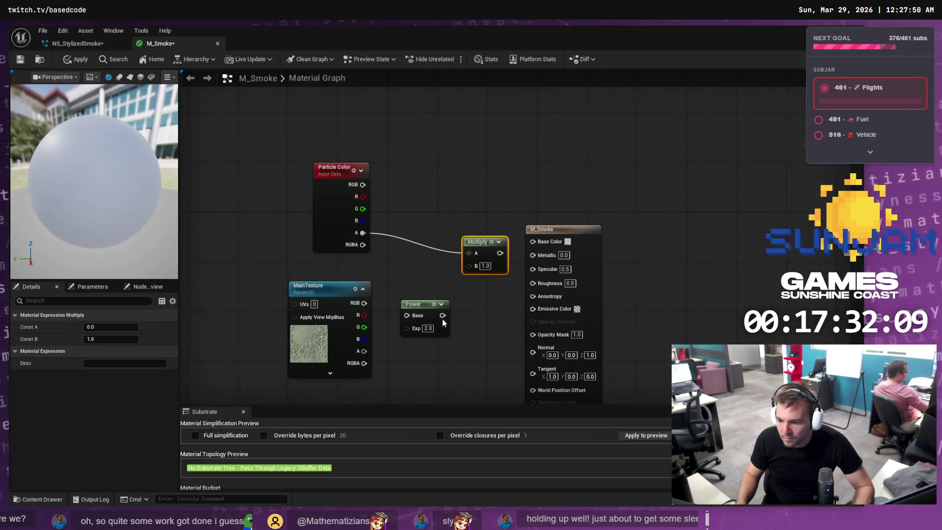
left_click_drag(442, 315, 467, 265)
key("alt+Tab")
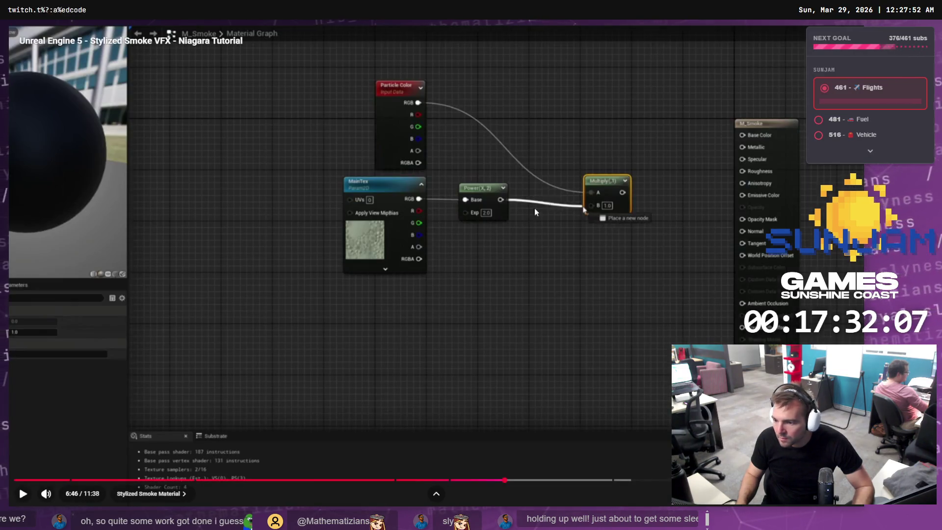
key("alt+Tab")
Connect MainTexture RGB to Power's Base and raise the M_Smoke output node
left_click_drag(364, 302, 408, 315)
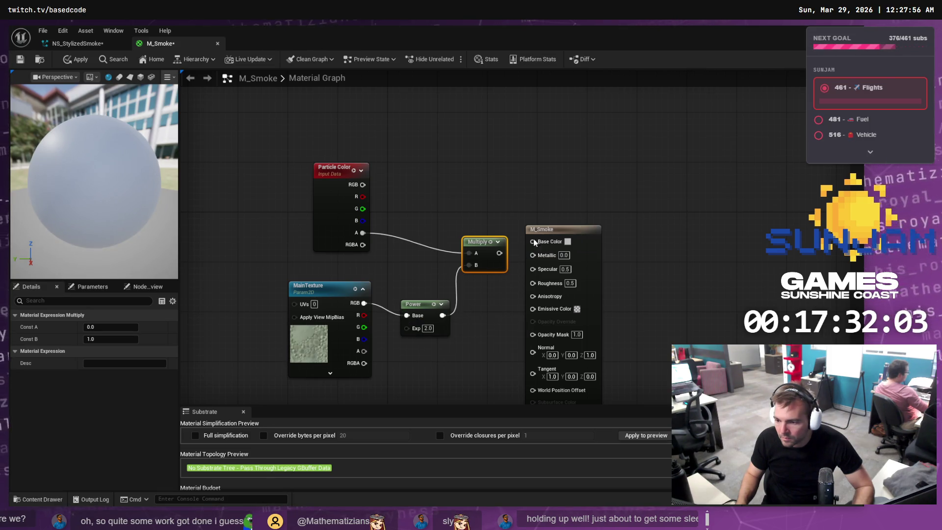
left_click_drag(549, 229, 573, 149)
key("alt+Tab")
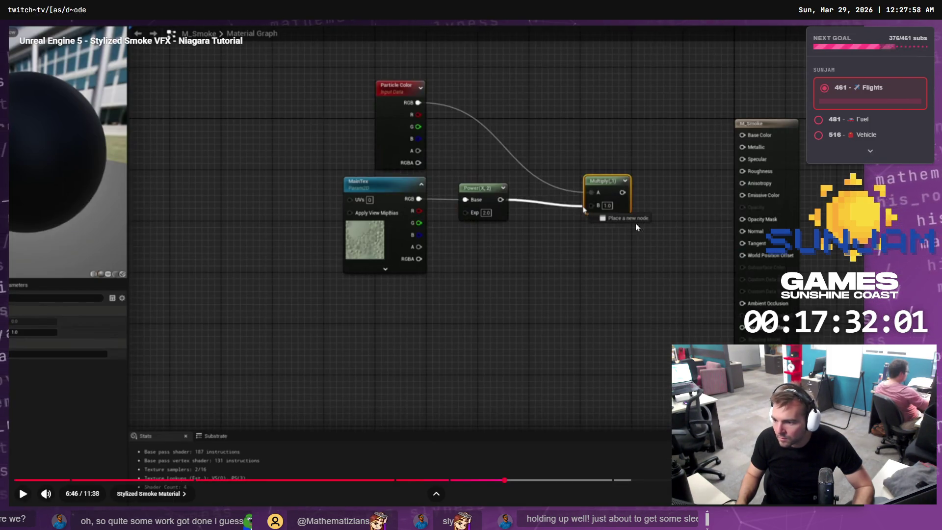
left_click(626, 293)
left_click(638, 287)
key("alt+Tab")
Plug the Multiply result into M_Smoke's Emissive Color
left_click_drag(497, 252, 557, 227)
key("alt+Tab")
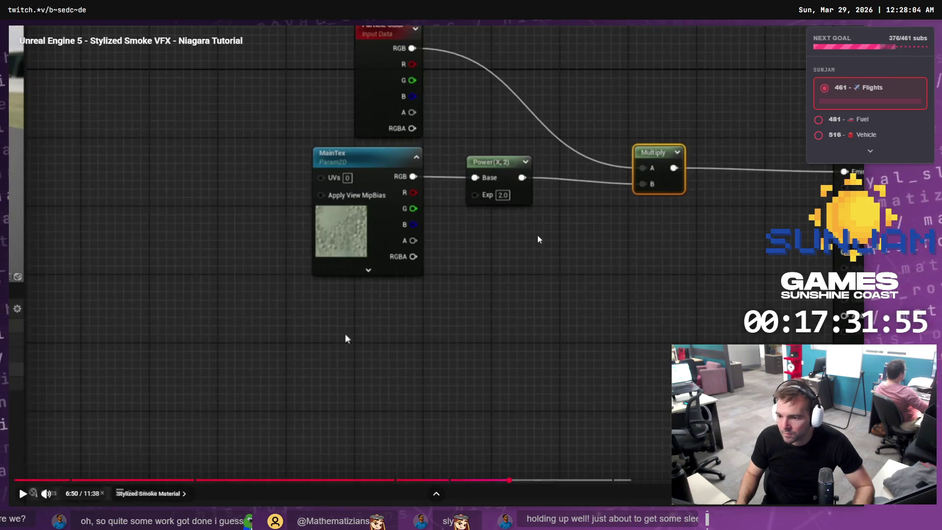
left_click(538, 239)
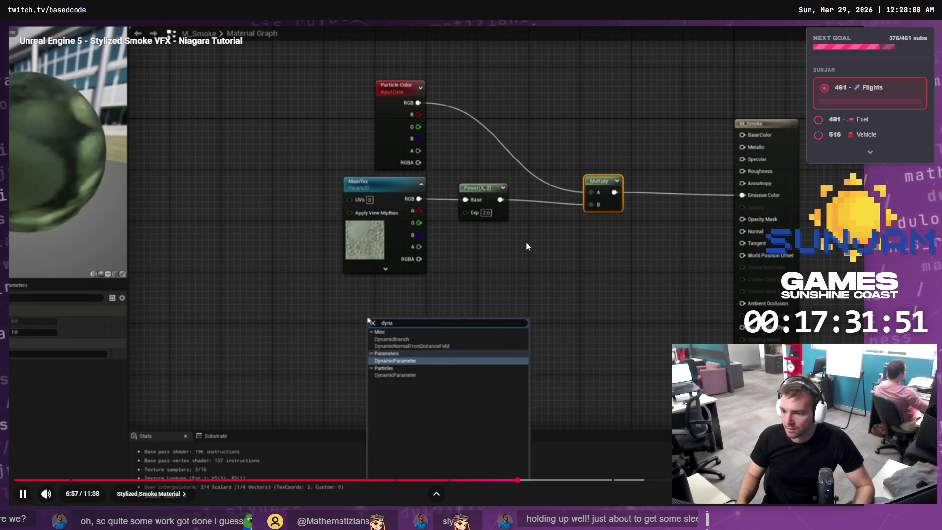
left_click(527, 242)
key("alt+Tab")
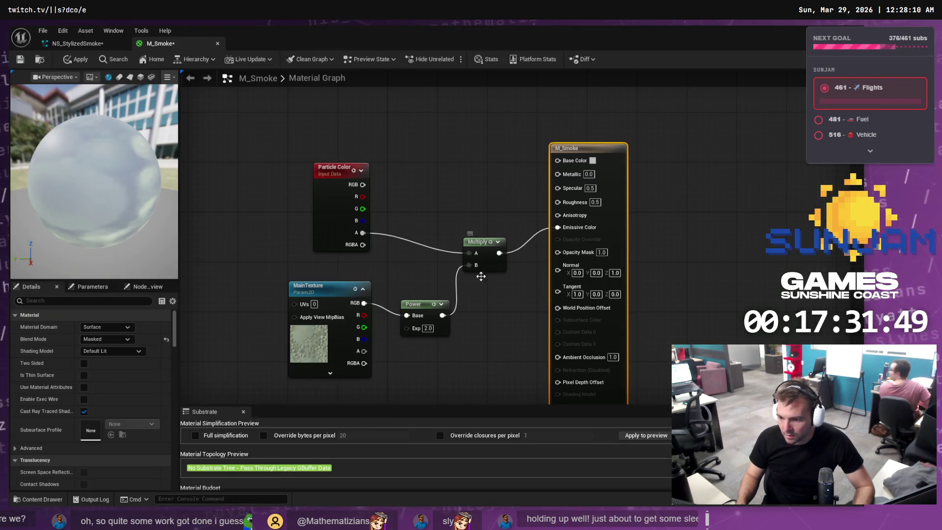
Play the tutorial's Dynamic Parameter section, rewinding to 7:01 and pausing there
key("alt+Tab")
left_click(543, 264)
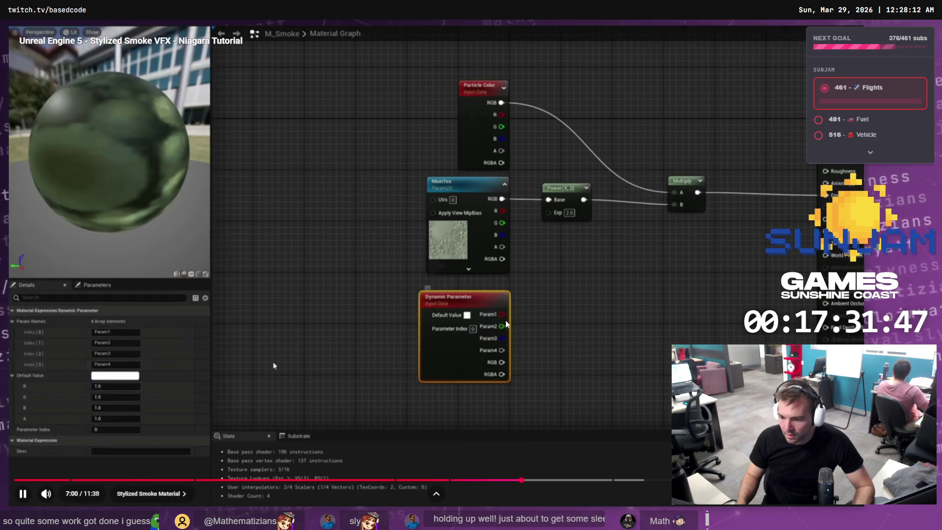
left_click(461, 289)
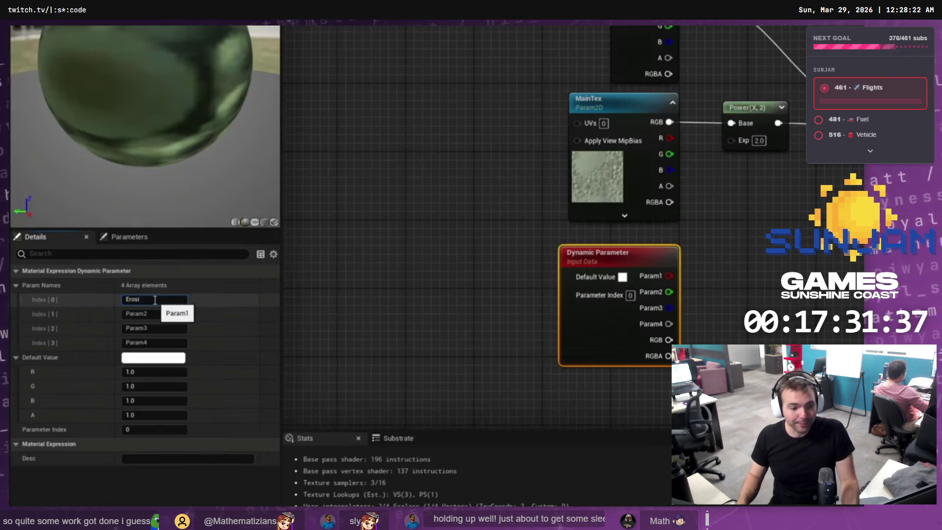
left_click(458, 333)
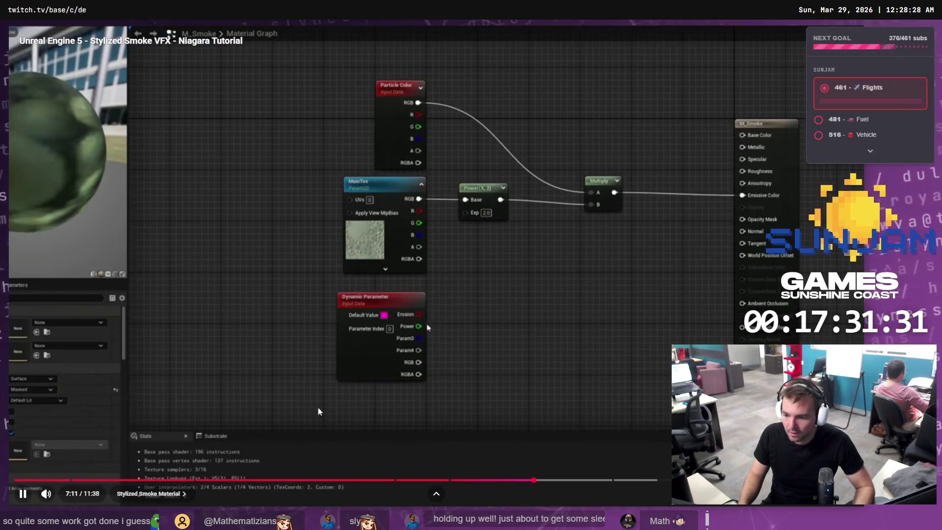
left_click(520, 480)
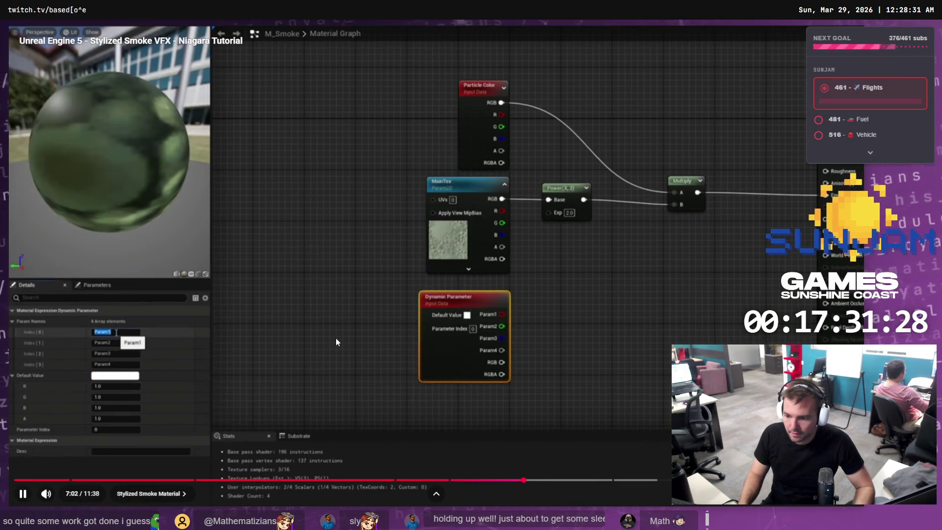
left_click(336, 337)
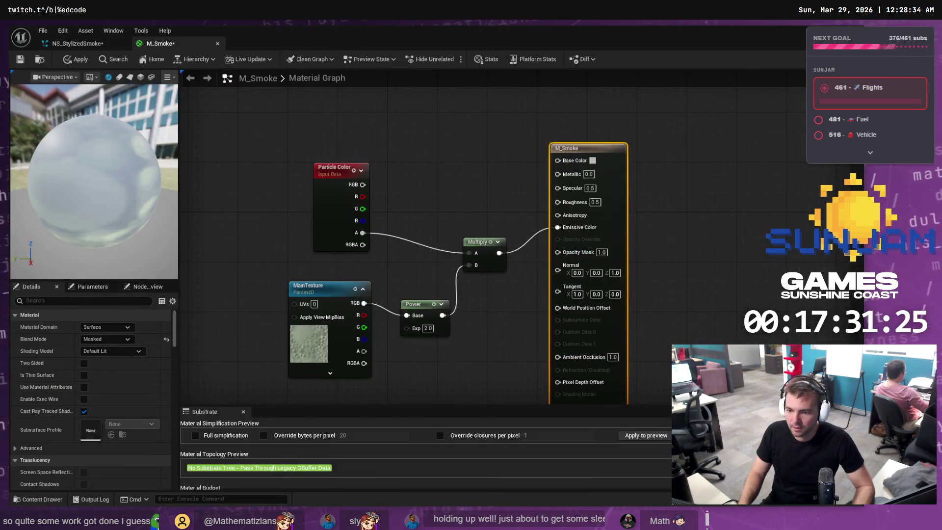
right_click(451, 366)
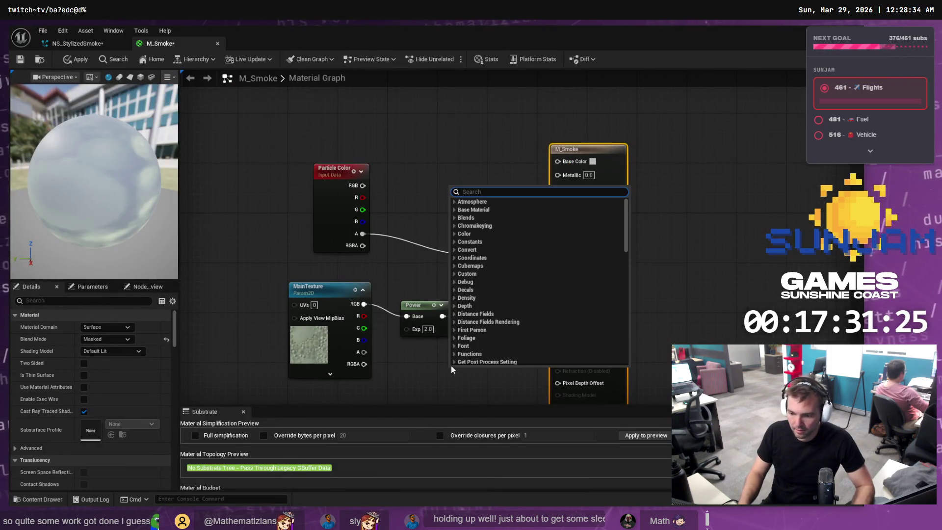
Add a DynamicParameter node to the M_Smoke graph and bring it into view
type("dyma")
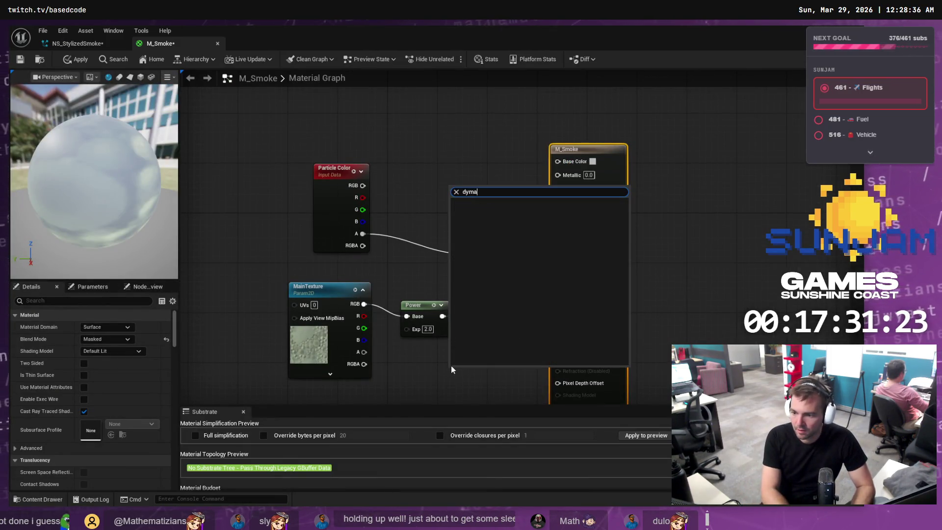
key("Return")
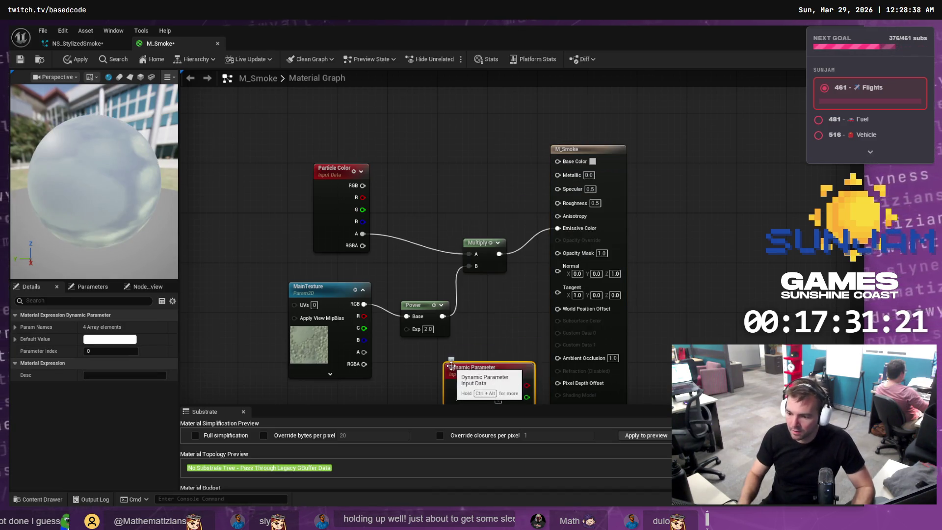
scroll(438, 348, "down", 5)
scroll(423, 372, "up", 3)
mouse_move(418, 300)
left_mouse_down()
mouse_move(470, 230)
mouse_move(379, 300)
mouse_move(351, 299)
left_mouse_up()
Wire the Dynamic Parameter's Param2 output into Power's Exp input, following the tutorial
key("alt+Tab")
left_click(461, 329)
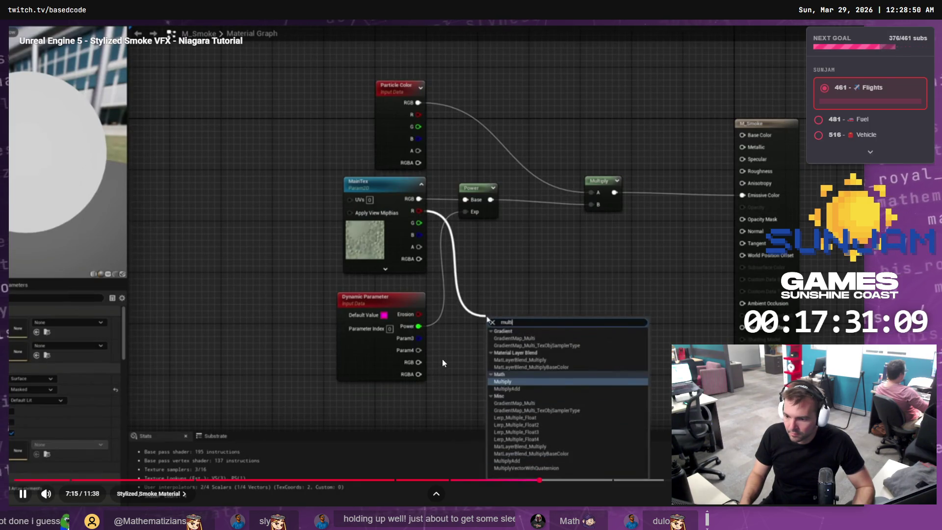
left_click(457, 362)
key("alt+Tab")
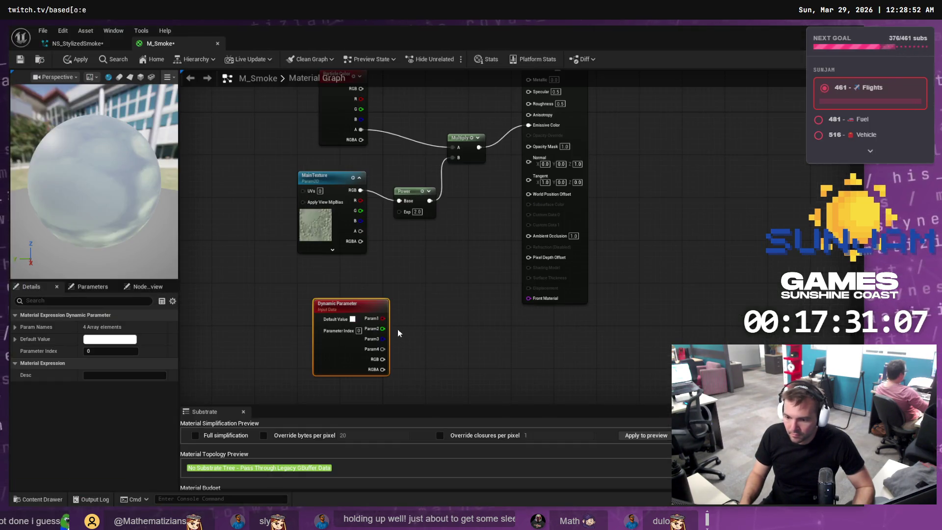
mouse_move(383, 329)
left_mouse_down()
mouse_move(422, 210)
mouse_move(399, 211)
left_mouse_up()
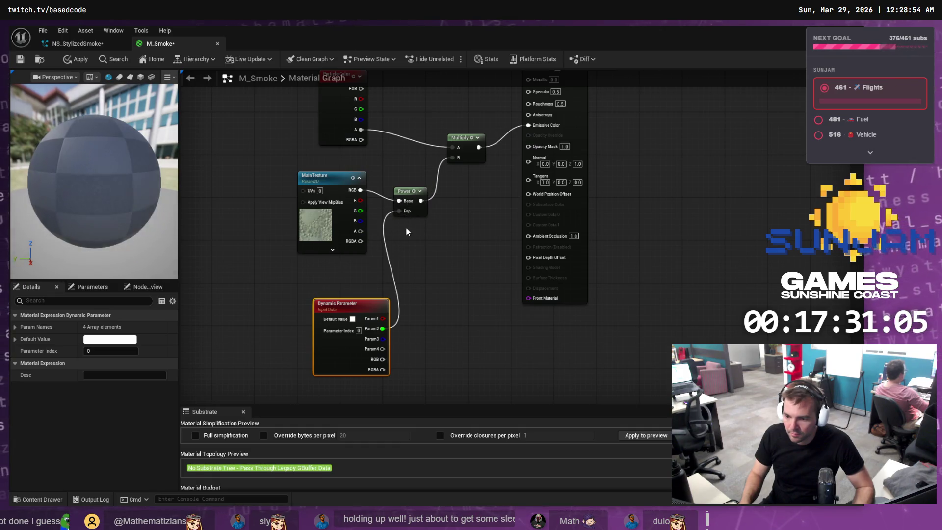
key("alt+Tab")
key("space")
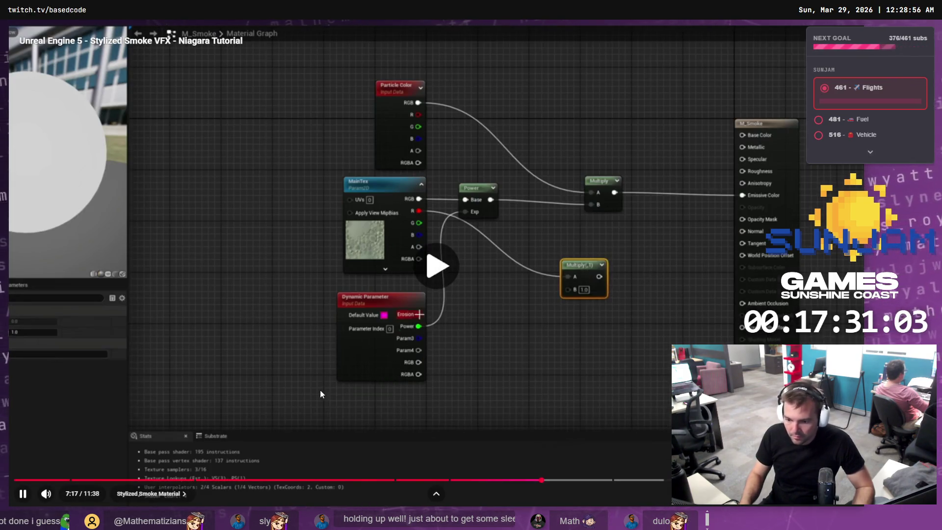
key("Left")
key("Left")
key("Left")
key("Left")
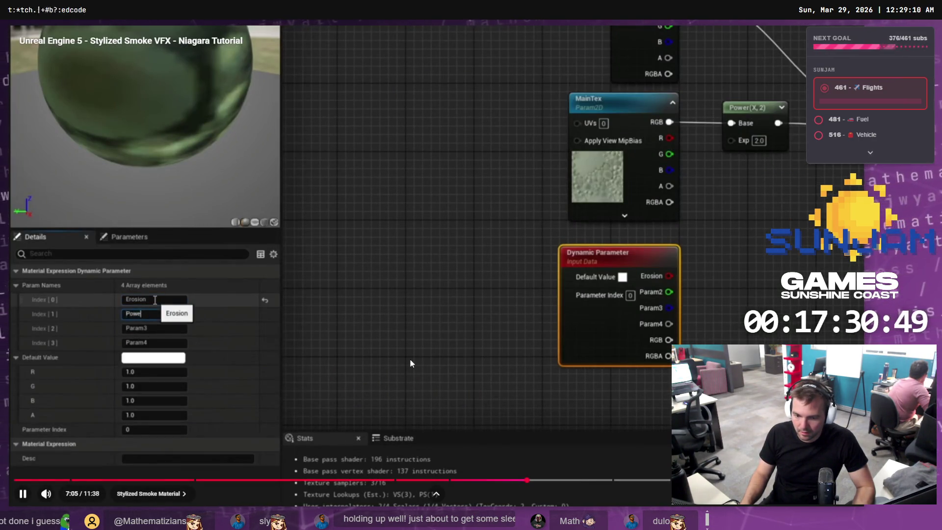
Rename the Dynamic Parameter's first two outputs to Erosion and Power
left_click(410, 358)
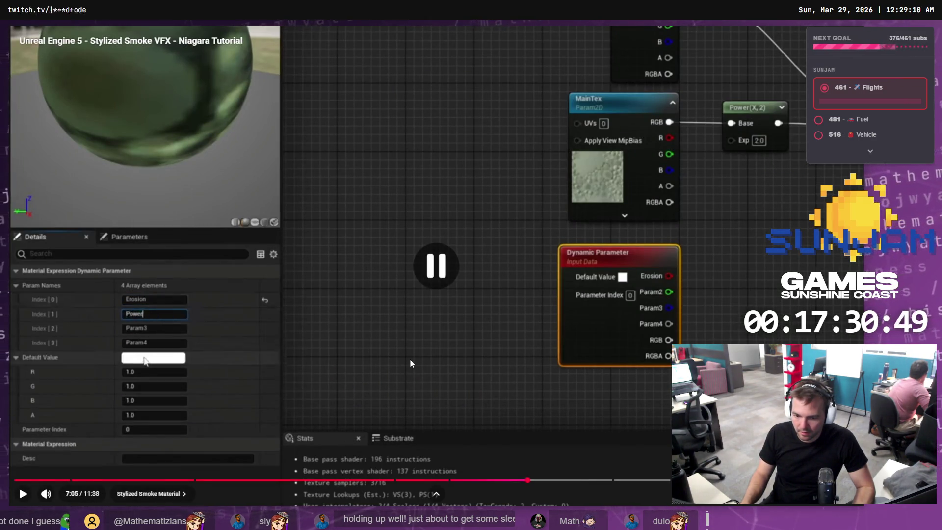
key("Left")
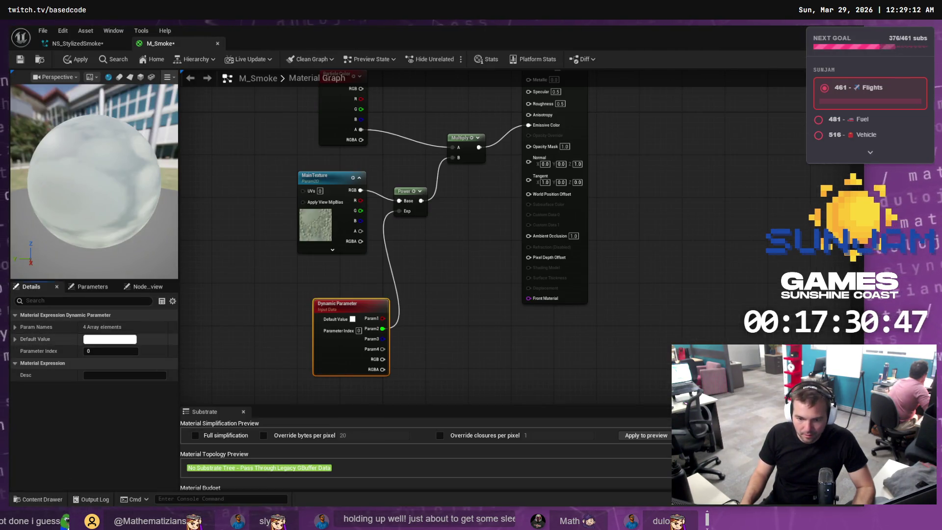
left_click(16, 327)
left_click(106, 339)
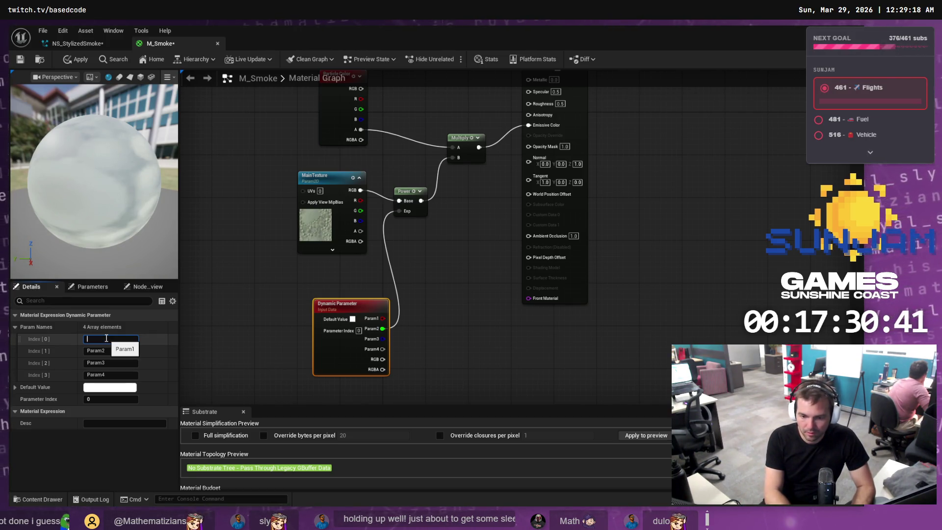
type("Erosion")
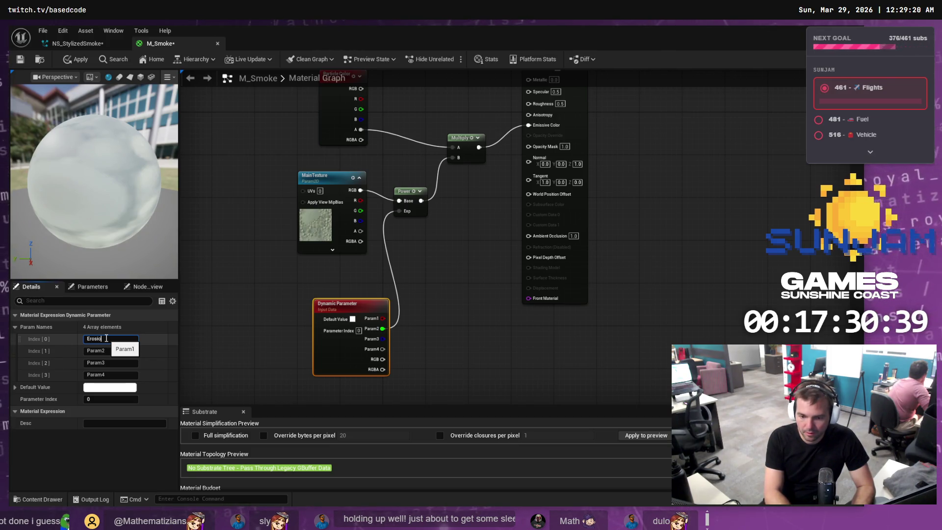
key("alt+Tab")
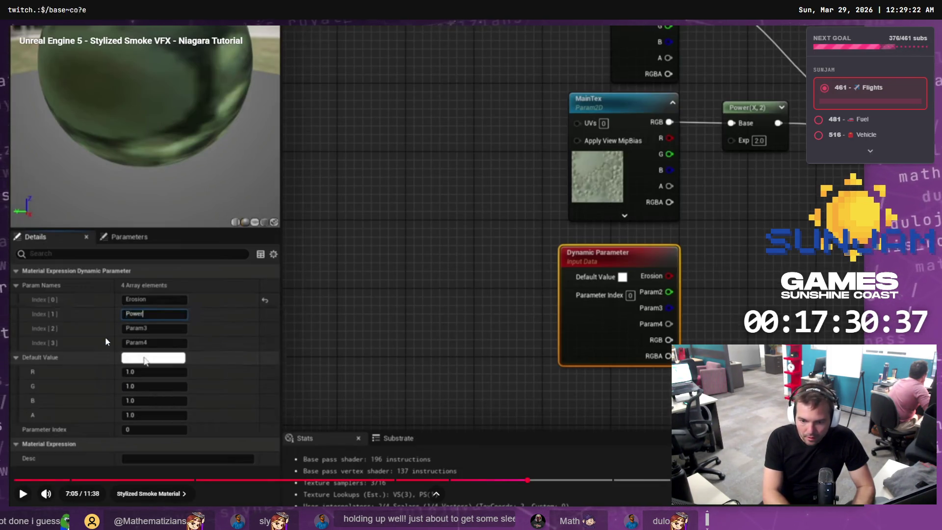
key("alt+Tab")
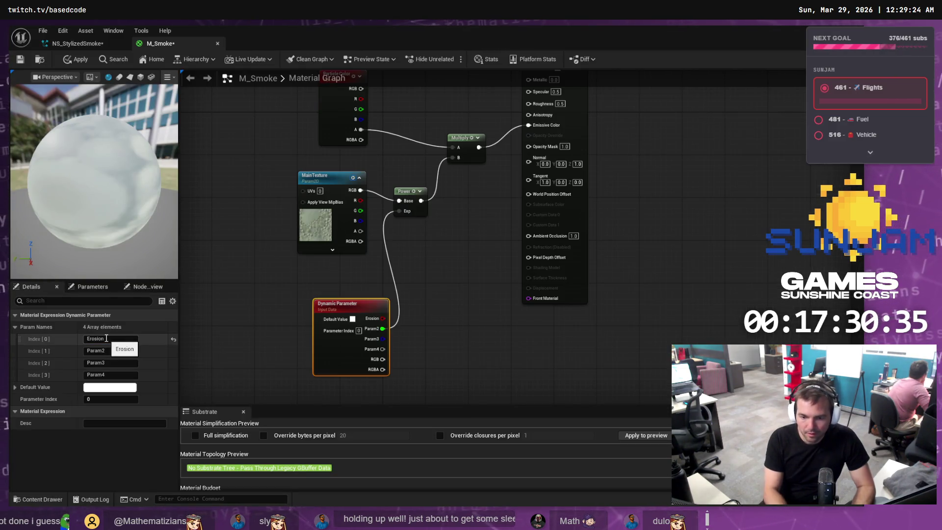
left_click(115, 351)
type("Power")
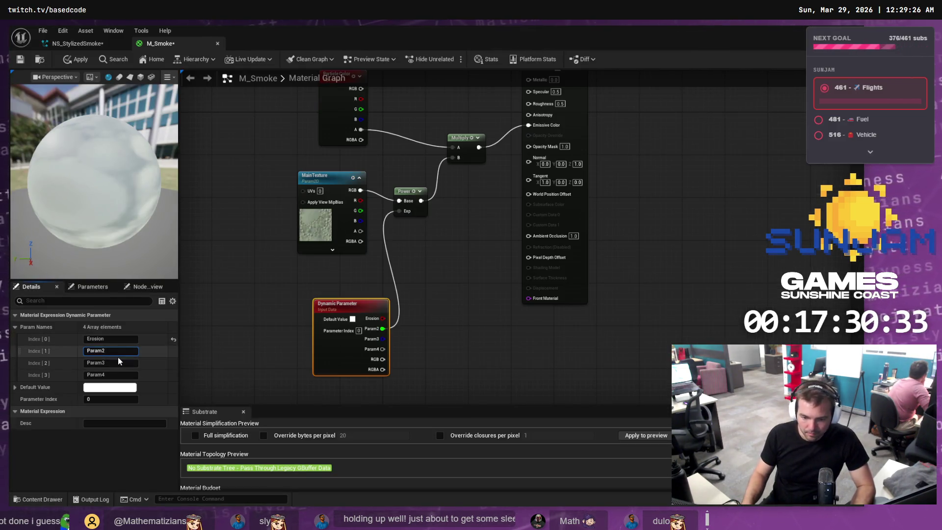
Check the tutorial at 7:04, then set the Dynamic Parameter's Default Value G to 0
key("alt+Tab")
key("space")
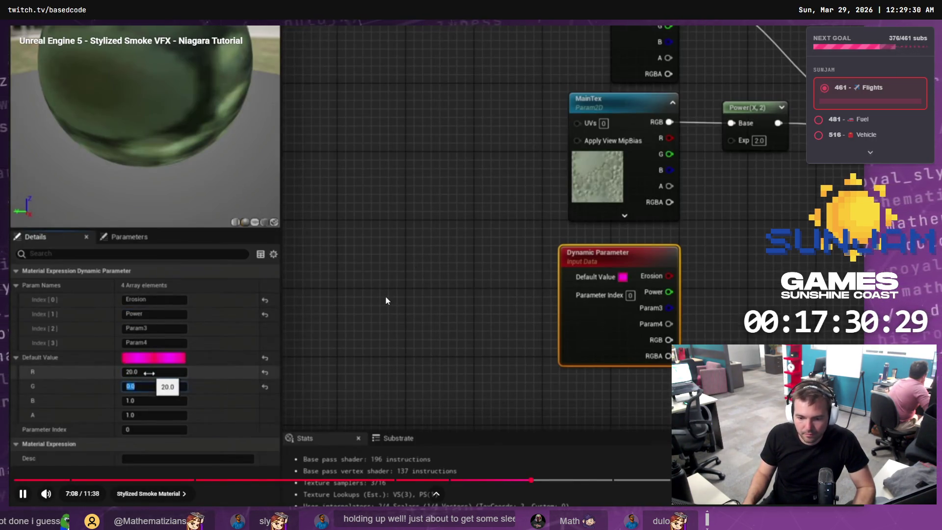
key("space")
key("alt+Tab")
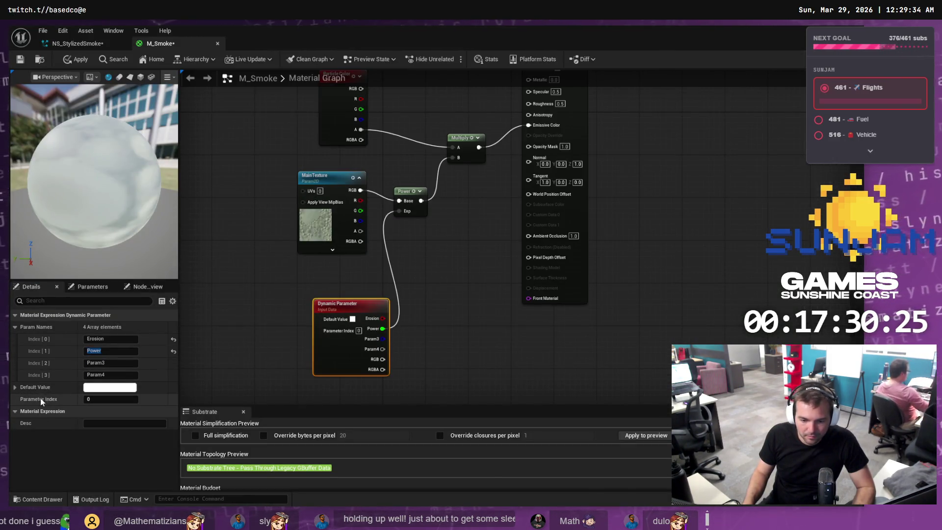
key("alt+Tab")
left_click(266, 339)
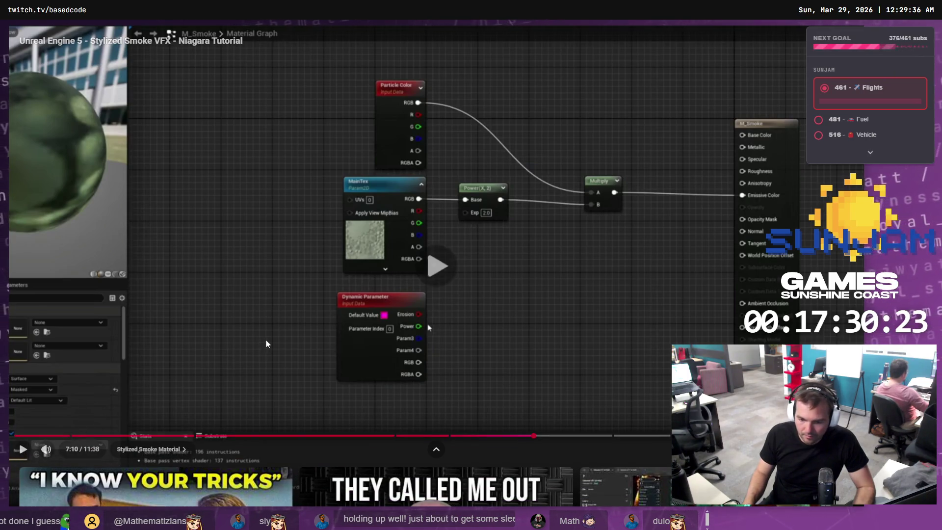
key("Left")
key("Left")
left_click(266, 339)
key("alt+Tab")
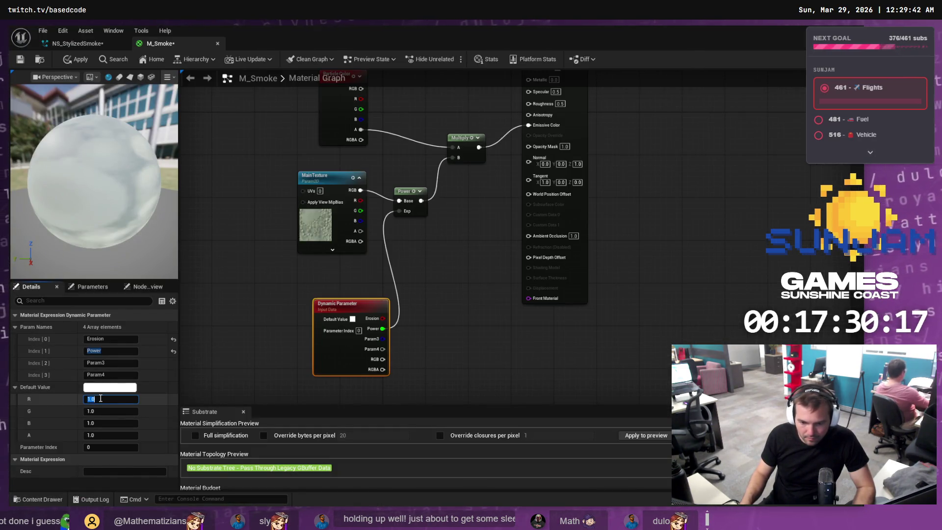
key("Tab")
key("Tab")
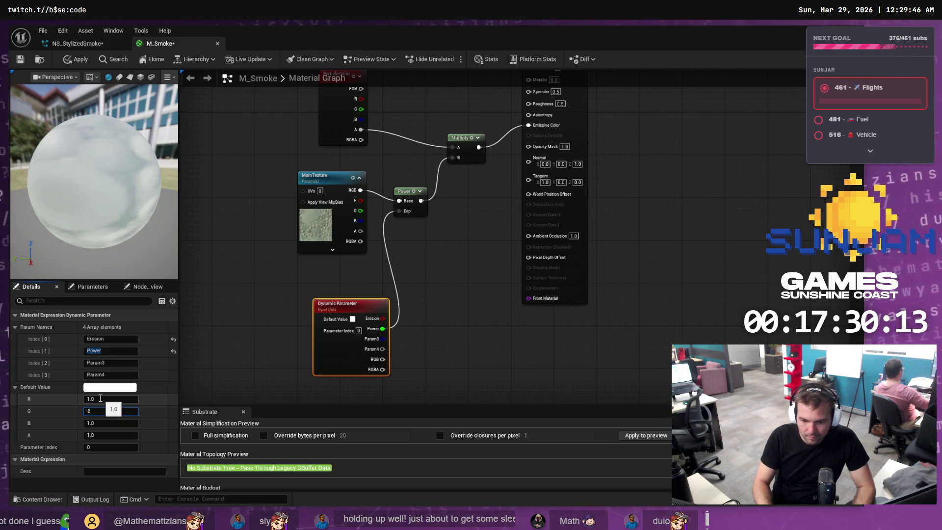
key("Return")
key("alt+Tab")
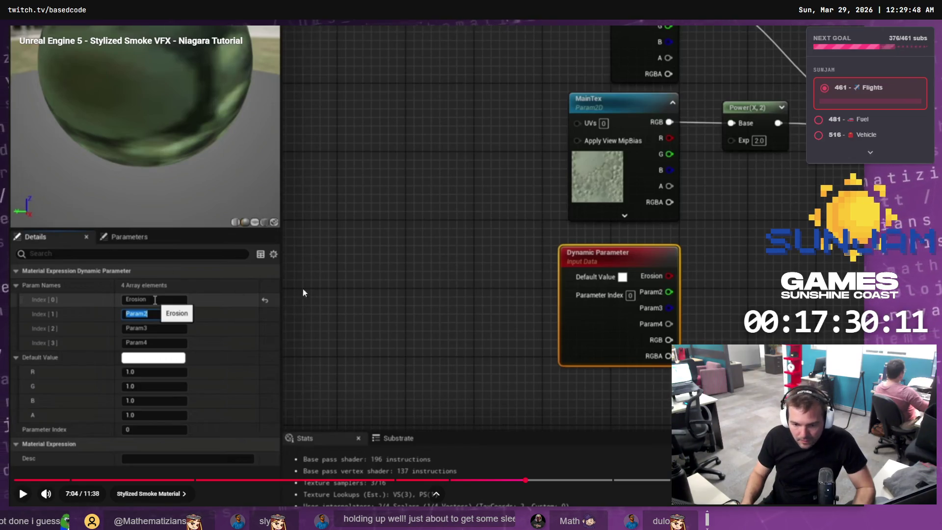
Watch the tutorial wire R through Multiply into Opacity Mask, then drag a wire from MainTexture's R
key("space")
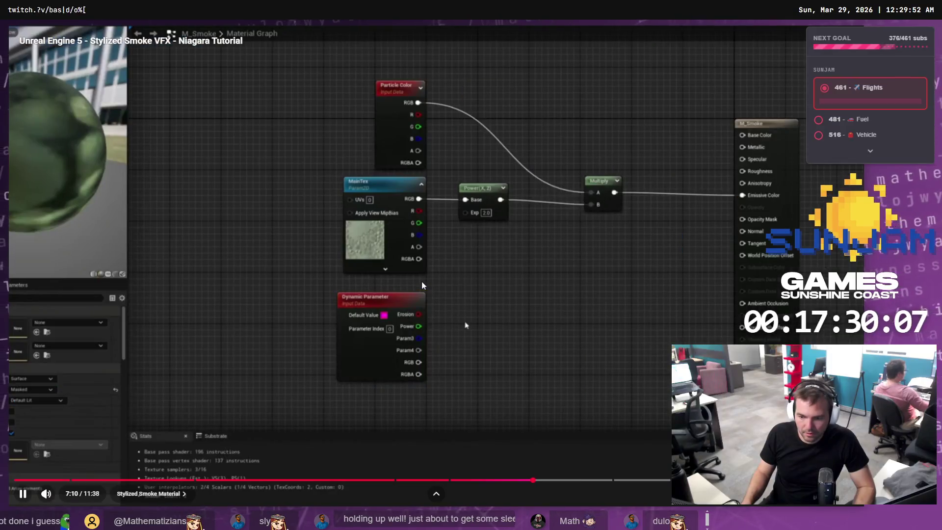
key("space")
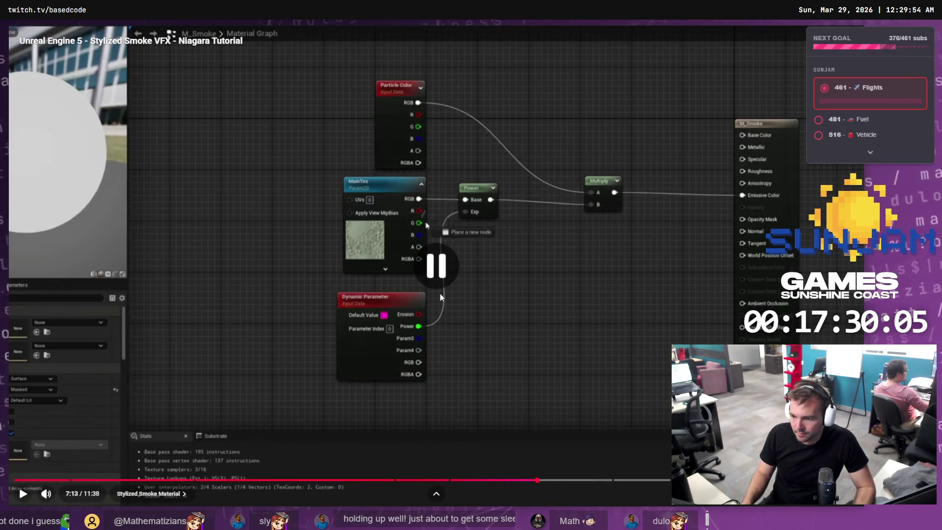
key("alt+Tab")
key("alt+Tab")
key("space")
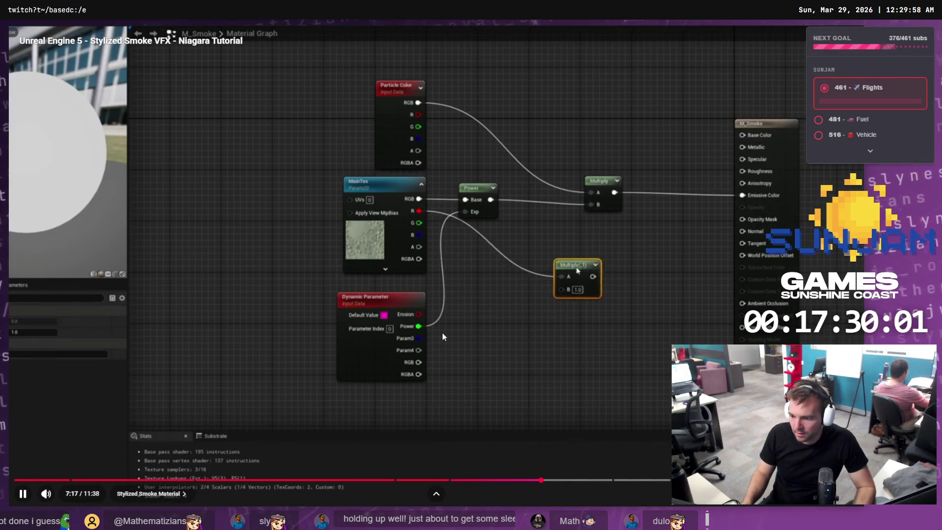
key("space")
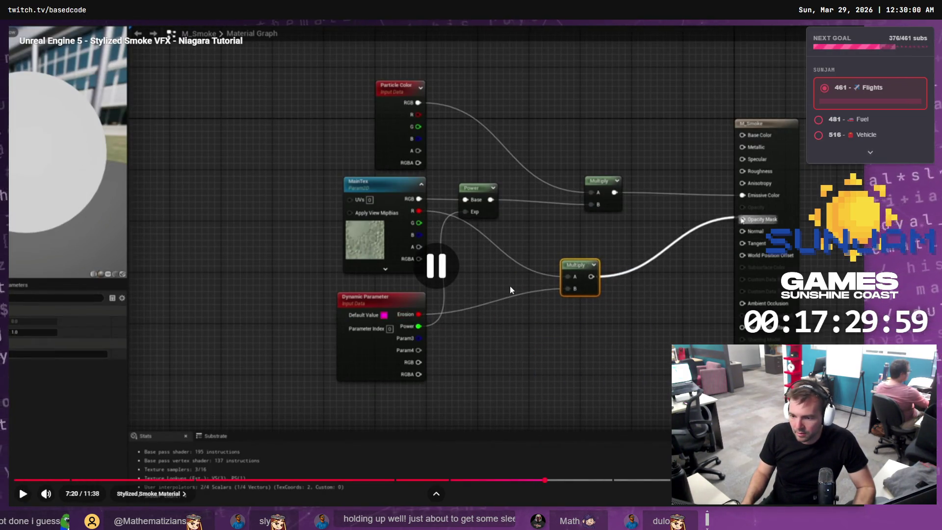
key("alt+Tab")
mouse_move(358, 201)
left_mouse_down()
mouse_move(463, 269)
mouse_move(451, 271)
left_mouse_up()
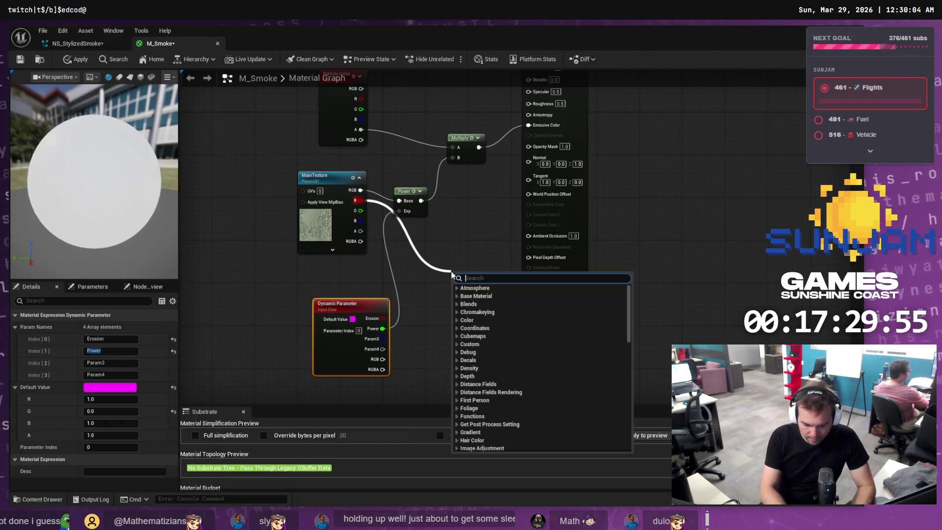
Add a Multiply node fed by MainTexture's R, with Erosion connected into input B
type("multi")
left_click(474, 335)
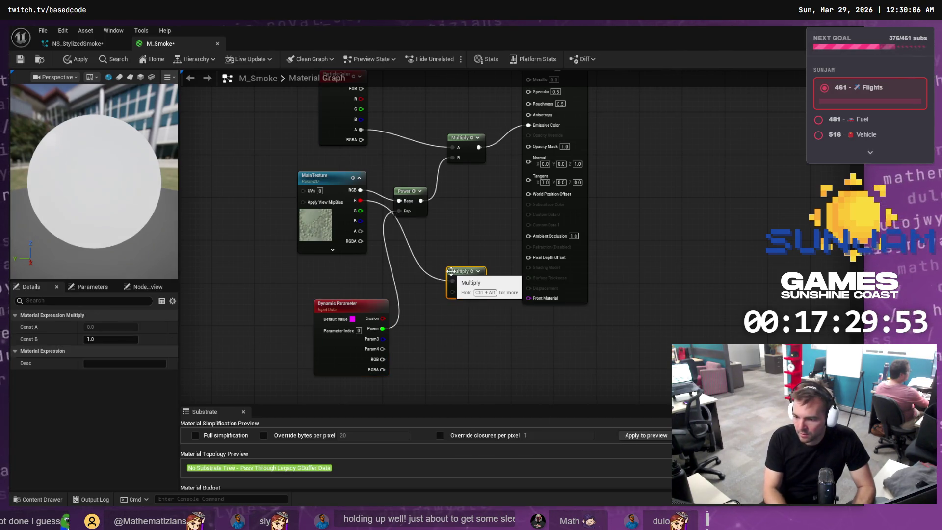
mouse_move(384, 318)
left_mouse_down()
mouse_move(389, 325)
mouse_move(453, 281)
mouse_move(452, 293)
left_mouse_up()
key("alt+Tab")
left_click(528, 273)
key("space")
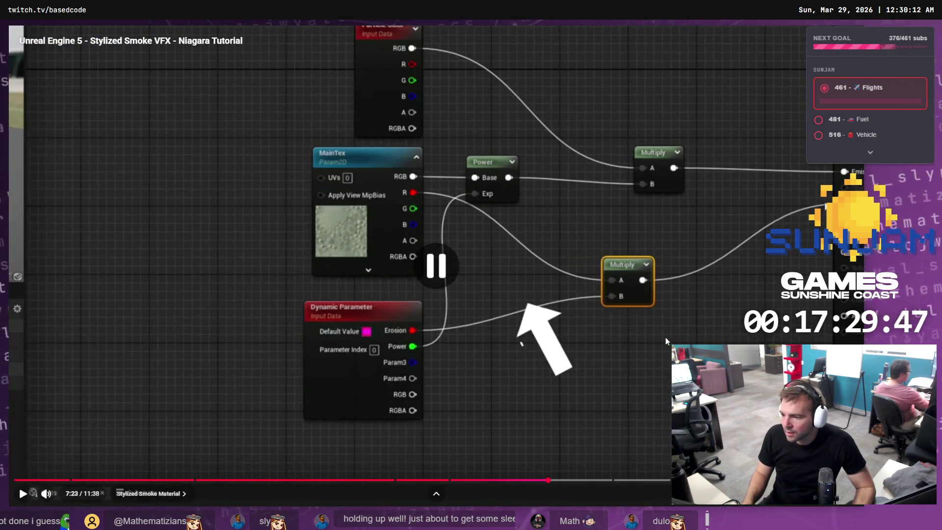
key("alt+Tab")
Connect the Multiply output into M_Smoke's Opacity Mask and compare with the tutorial
mouse_move(481, 280)
left_mouse_down()
mouse_move(507, 240)
mouse_move(528, 148)
left_mouse_up()
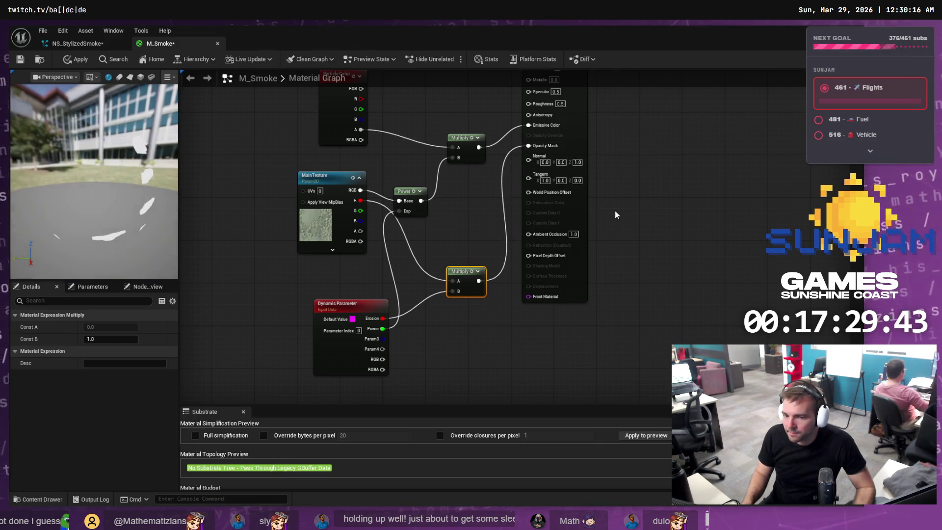
key("alt+Tab")
left_click(554, 235)
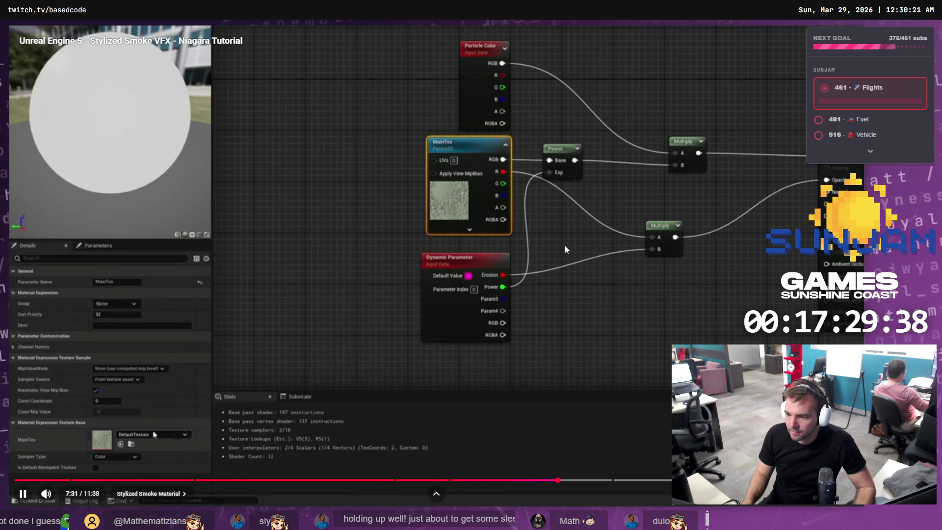
left_click(567, 250)
key("alt+Tab")
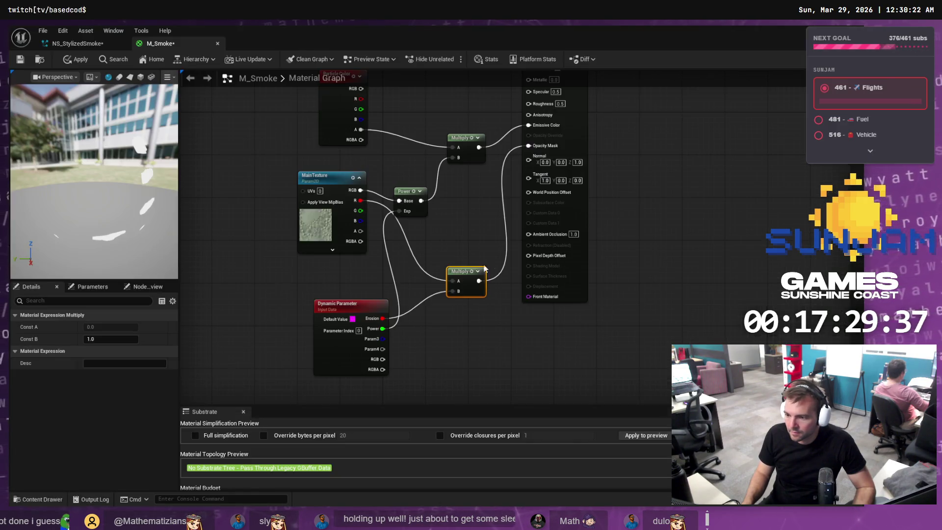
Play the tutorial briefly and compare its graph with the material editor
key("alt+Tab")
left_click(516, 238)
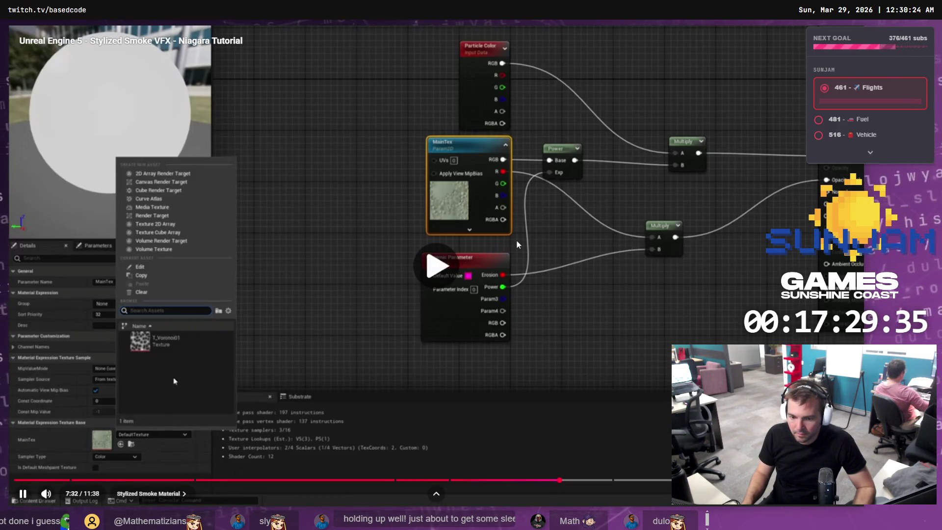
left_click(533, 246)
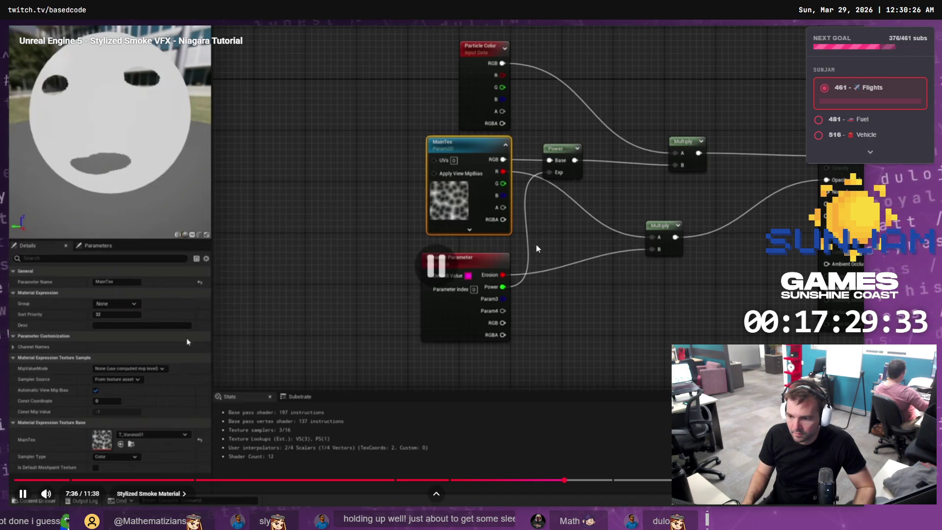
key("alt+Tab")
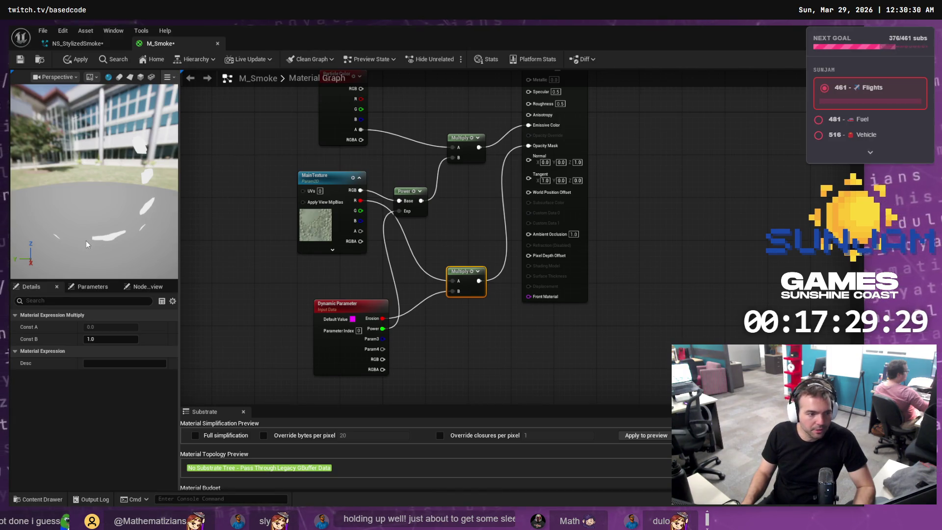
key("alt+Tab")
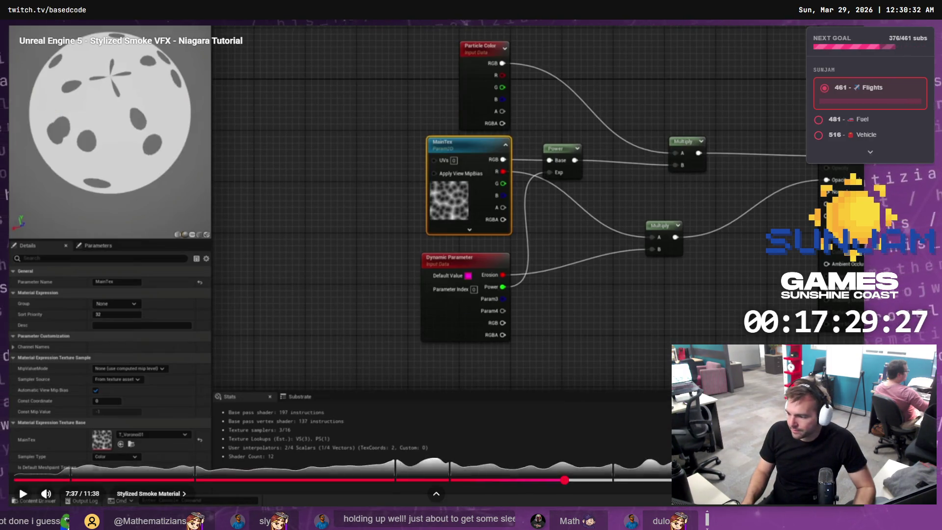
Exit fullscreen, read the expanded video description, and resume playback from 7:37
key("Escape")
scroll(282, 351, "down", 6)
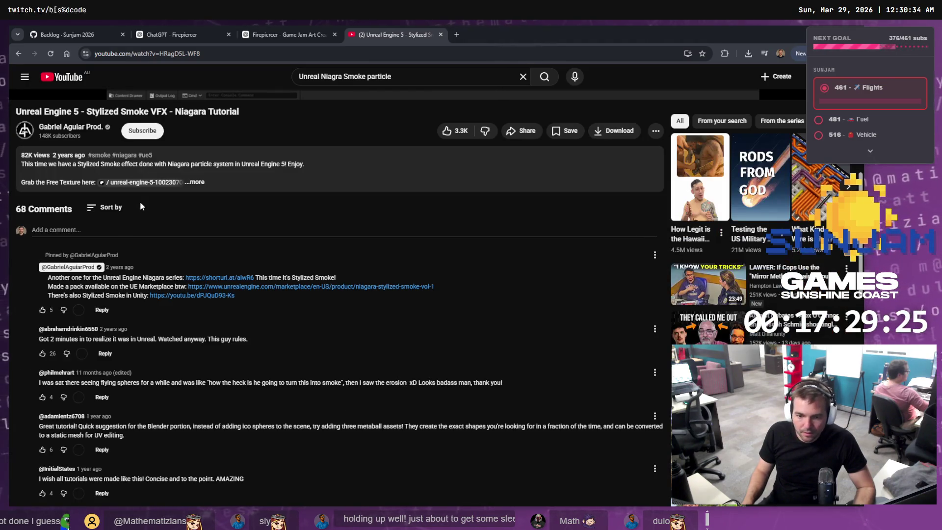
left_click(198, 183)
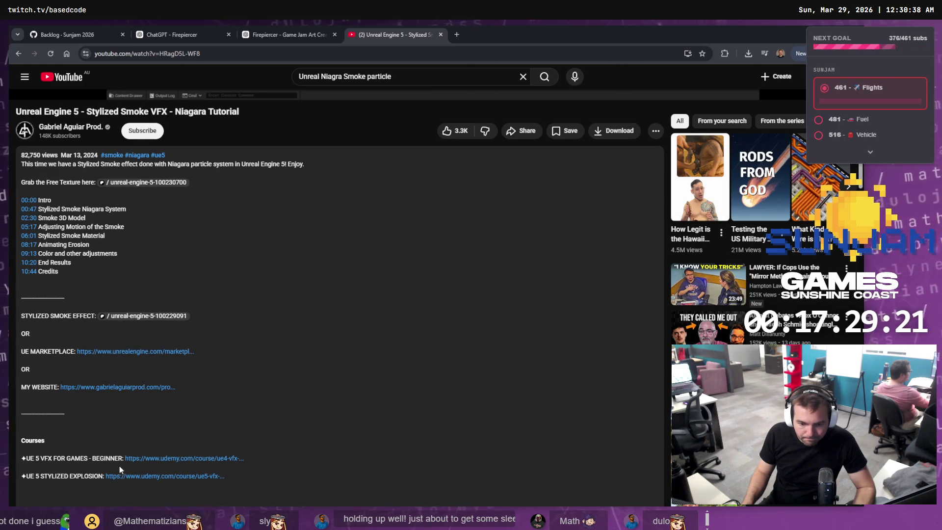
scroll(150, 320, "down", 5)
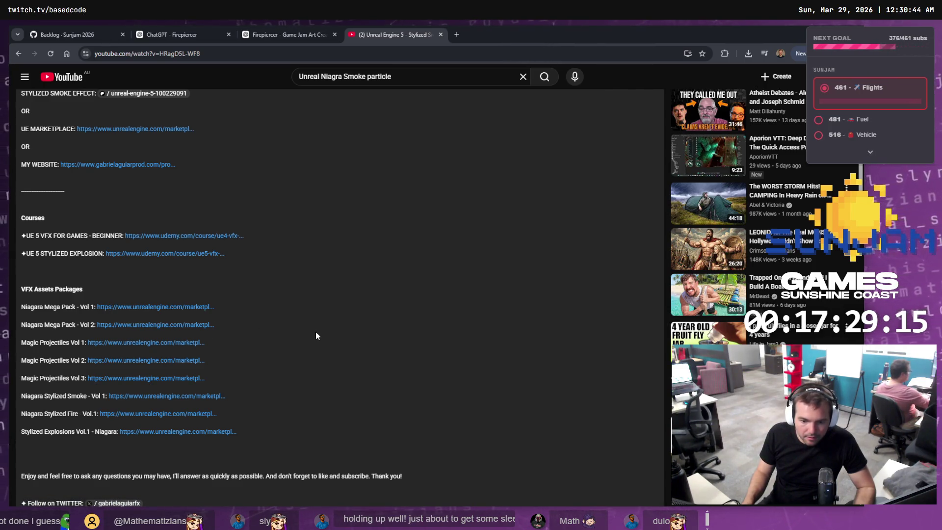
scroll(316, 334, "down", 4)
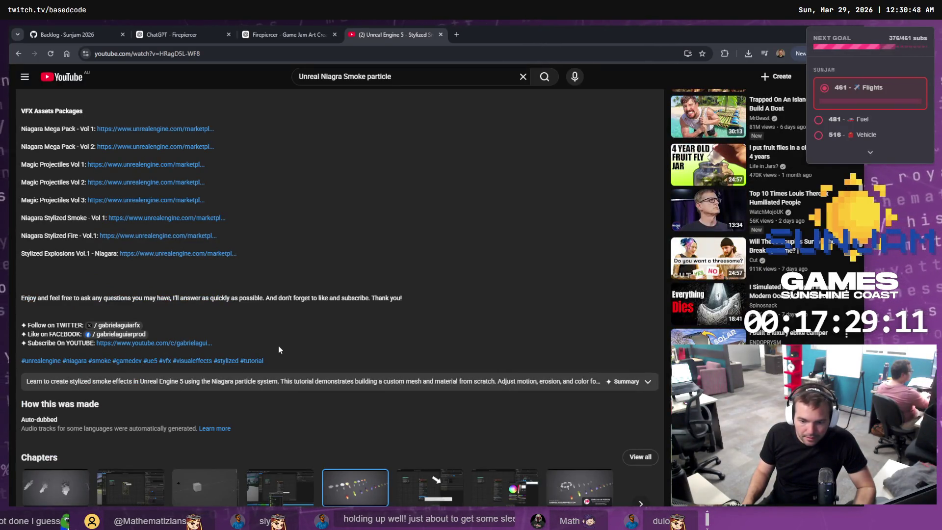
scroll(280, 349, "down", 5)
scroll(284, 333, "up", 7)
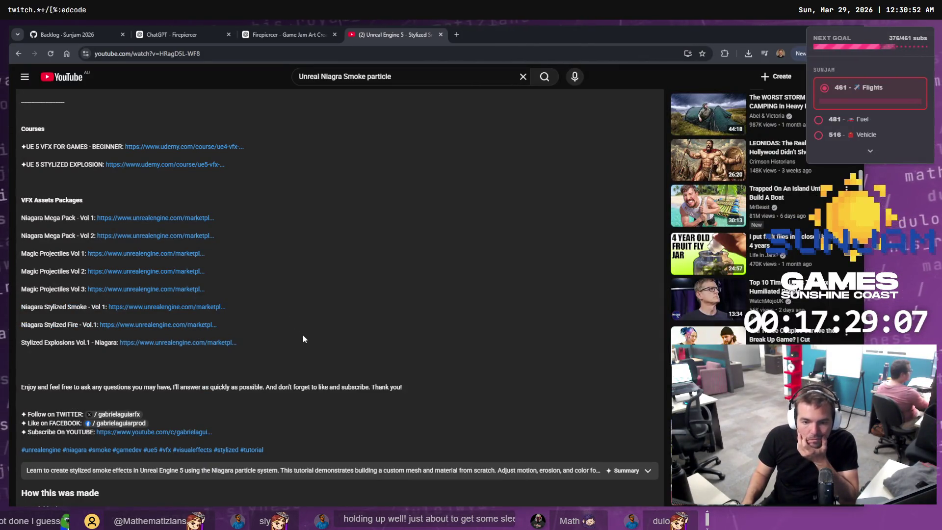
scroll(304, 338, "up", 1)
scroll(103, 388, "up", 3)
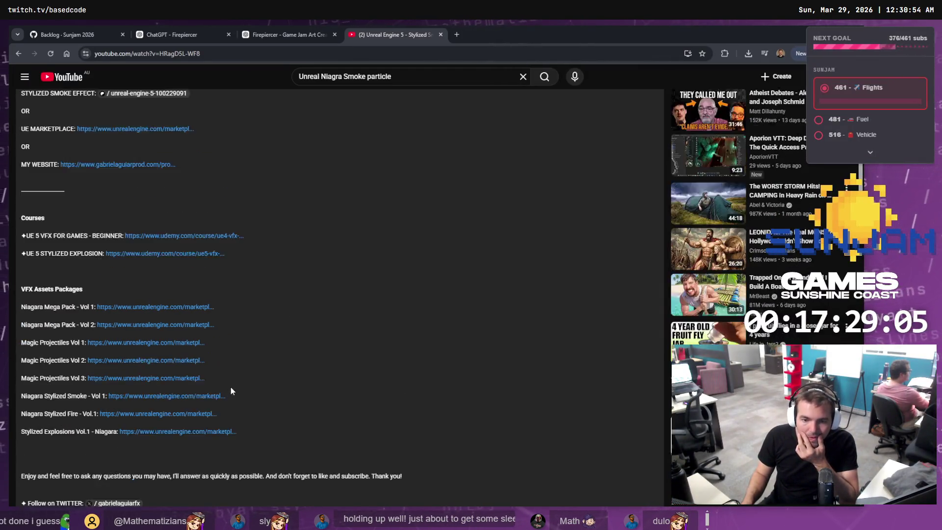
scroll(187, 276, "up", 2)
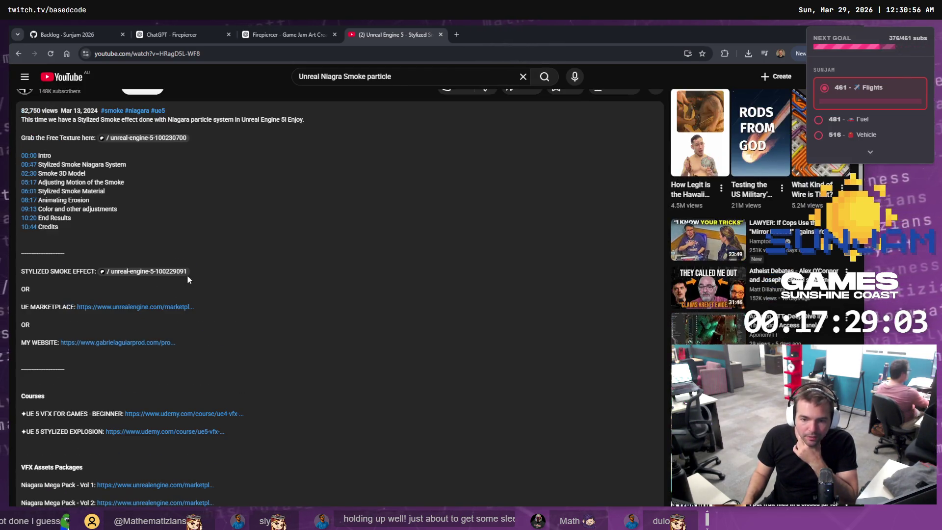
scroll(249, 288, "up", 3)
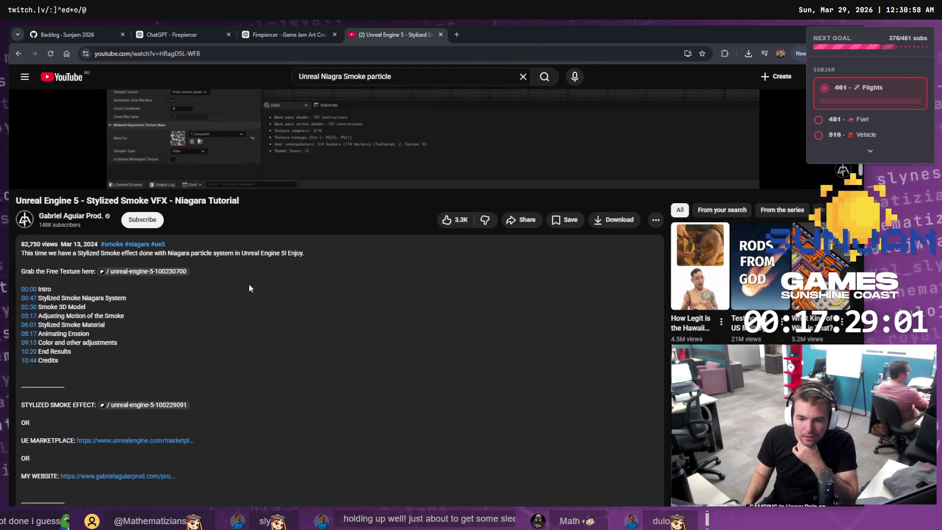
scroll(248, 282, "down", 7)
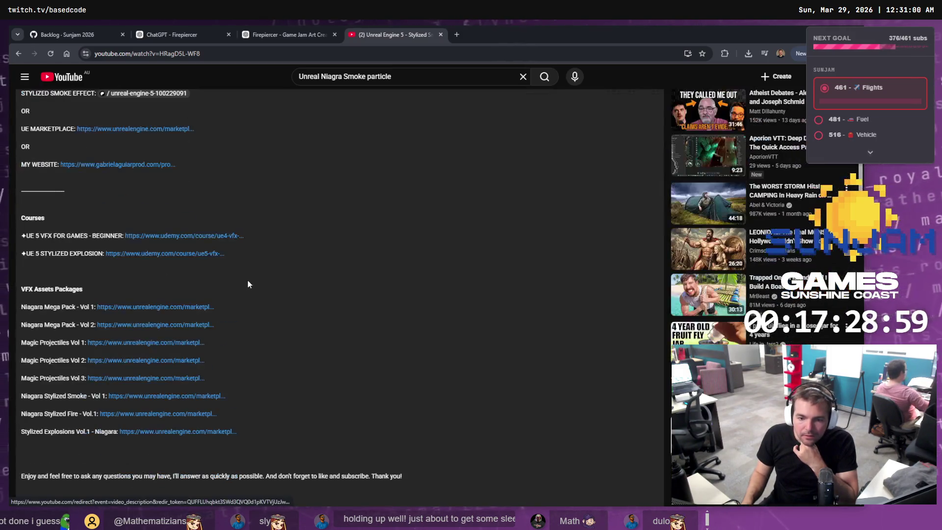
scroll(258, 277, "down", 4)
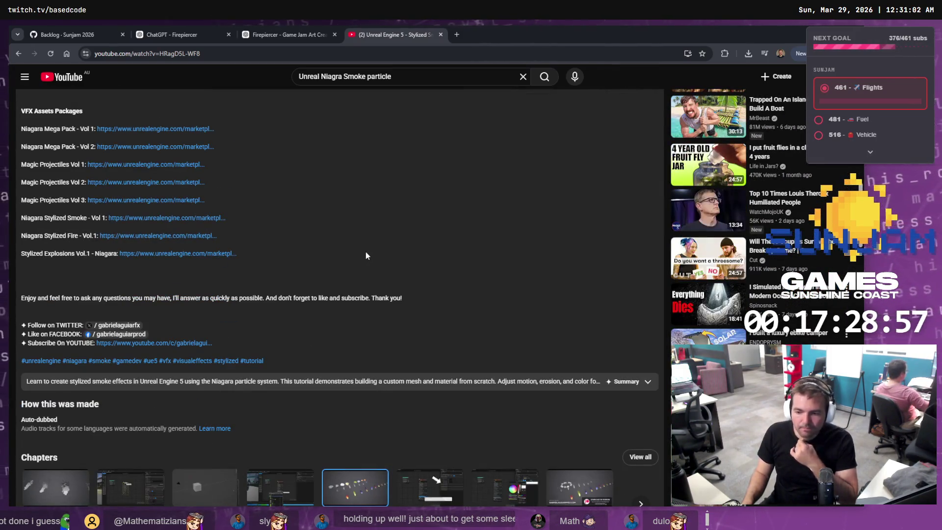
scroll(368, 252, "up", 10)
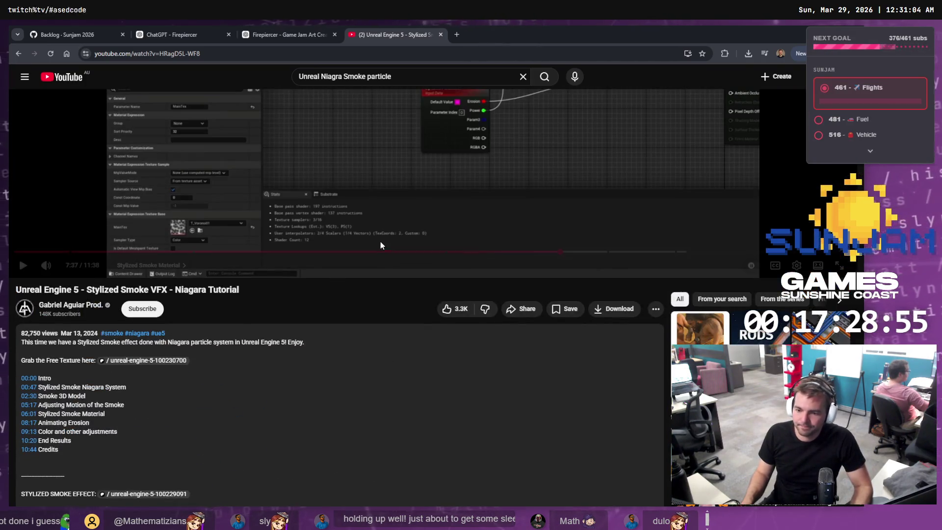
left_click(381, 243)
scroll(419, 244, "up", 4)
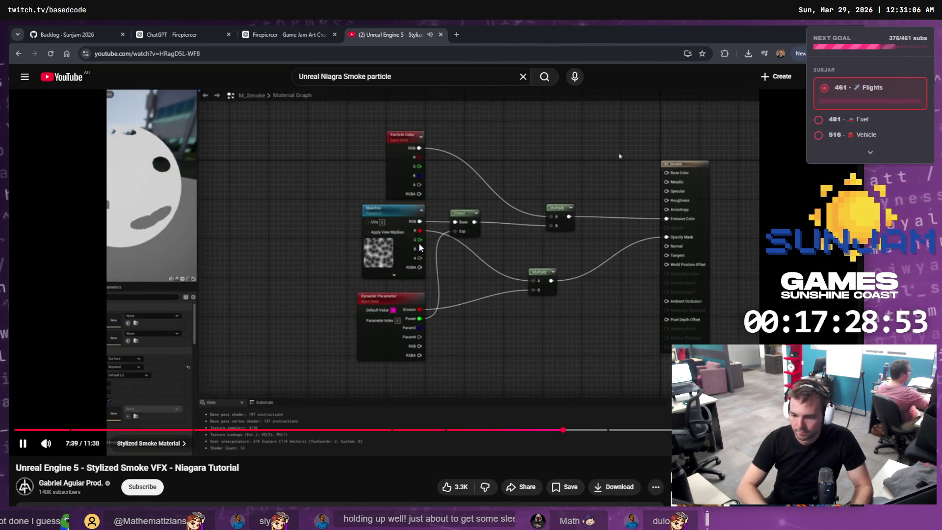
key("Left")
key("Left")
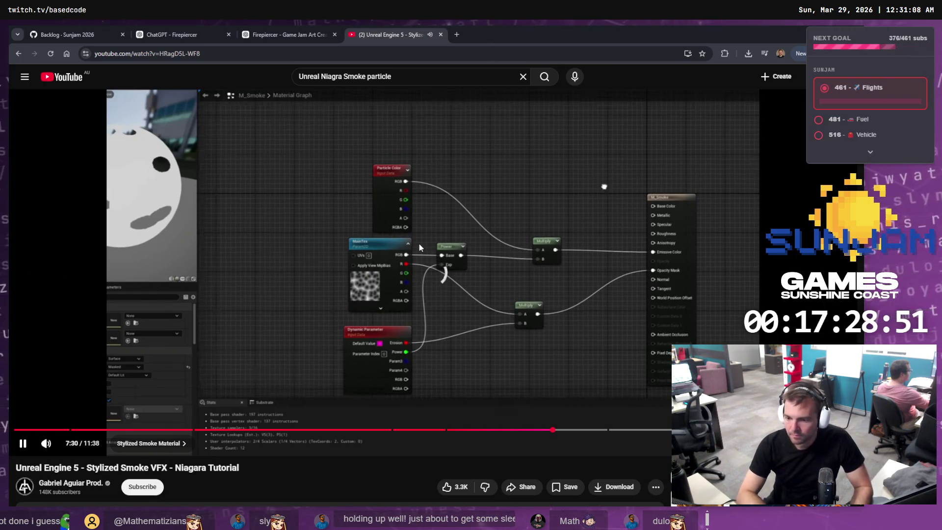
key("space")
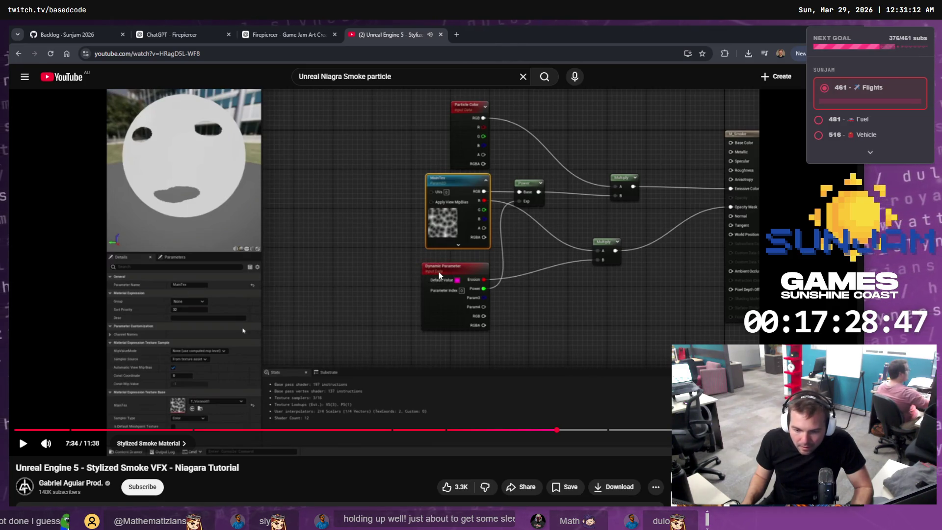
key("alt+Tab")
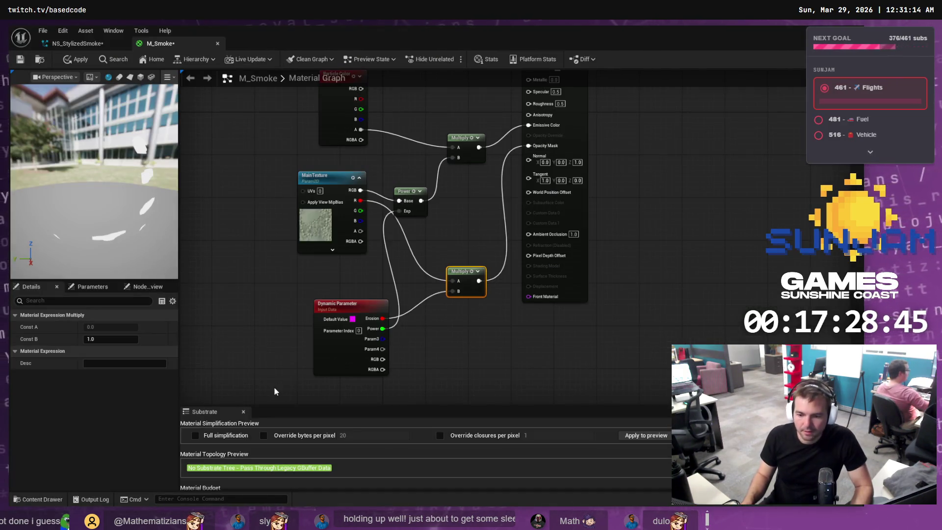
key("alt+Tab")
key("ctrl+f")
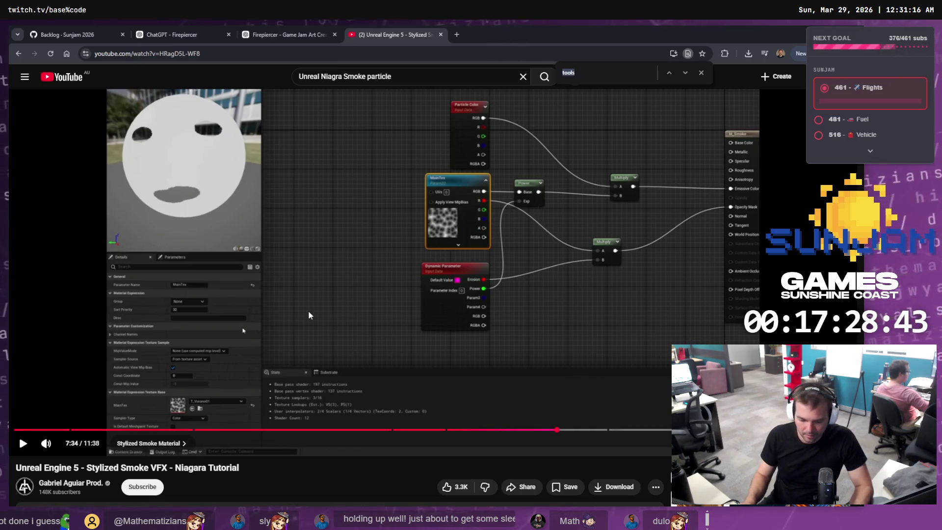
key("BackSpace")
key("BackSpace")
key("BackSpace")
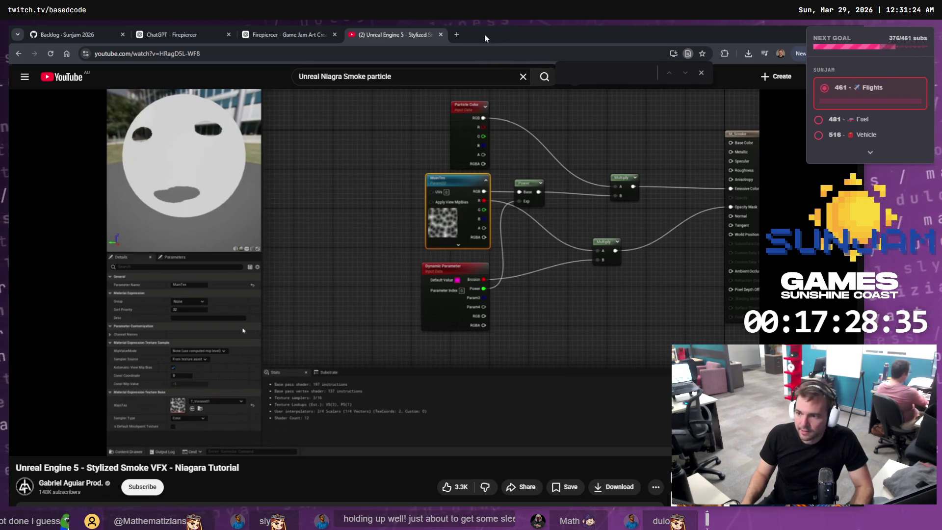
Search for 'voronoi noise texture' in a new browser tab
left_click(458, 35)
type("vo")
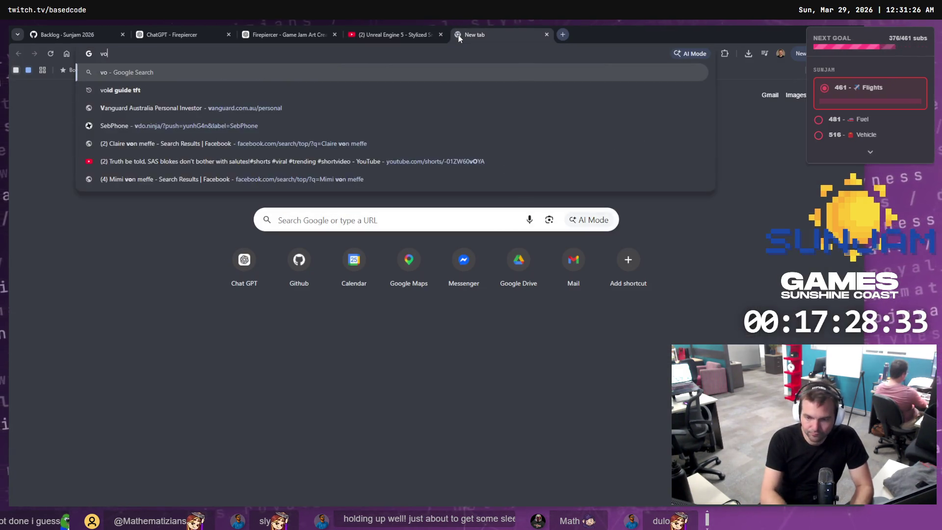
type("non")
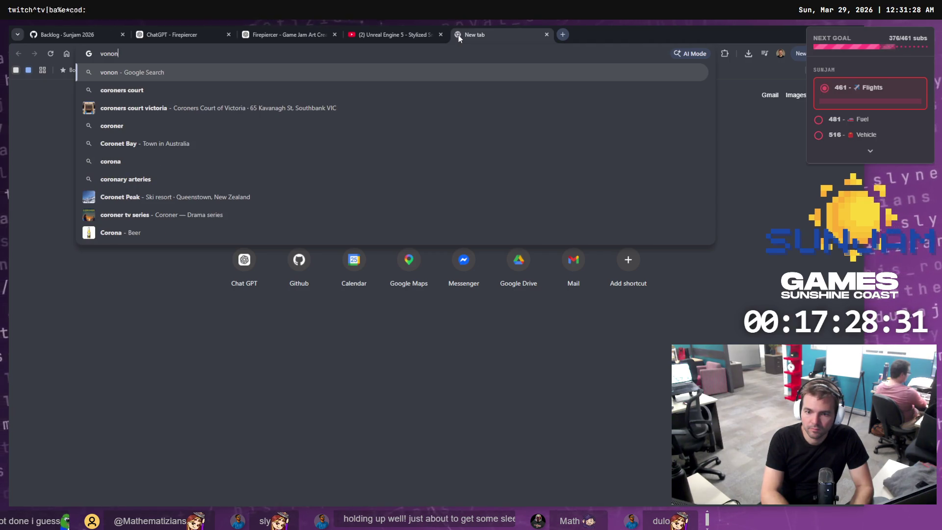
key("BackSpace")
key("BackSpace")
key("BackSpace")
type("ro")
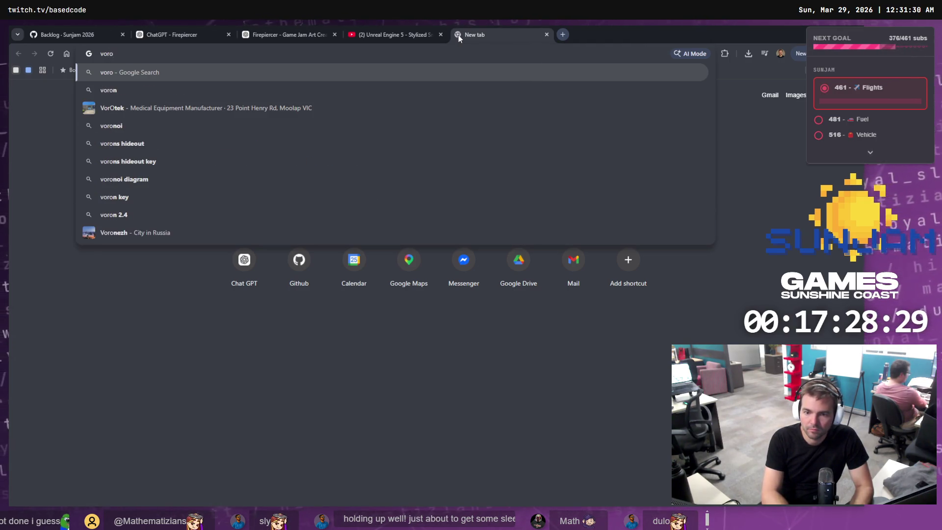
type("noi ")
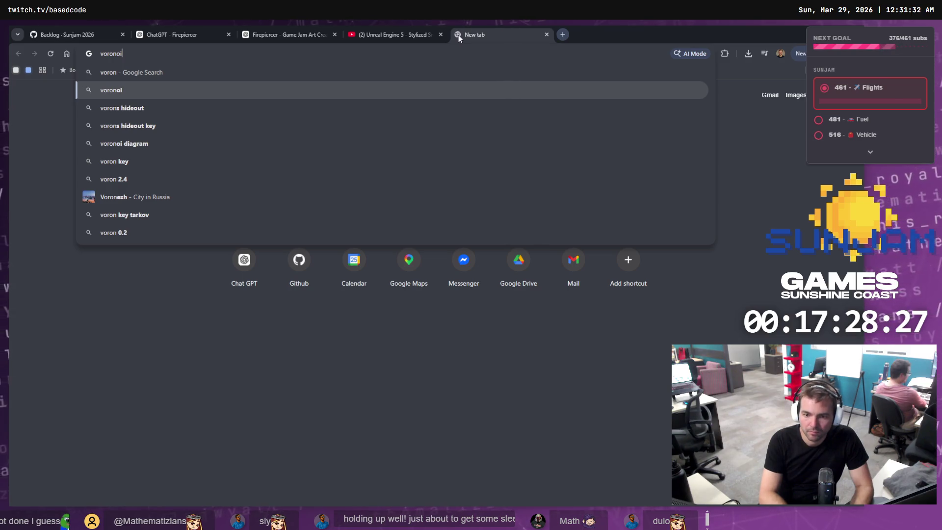
type("noise texture")
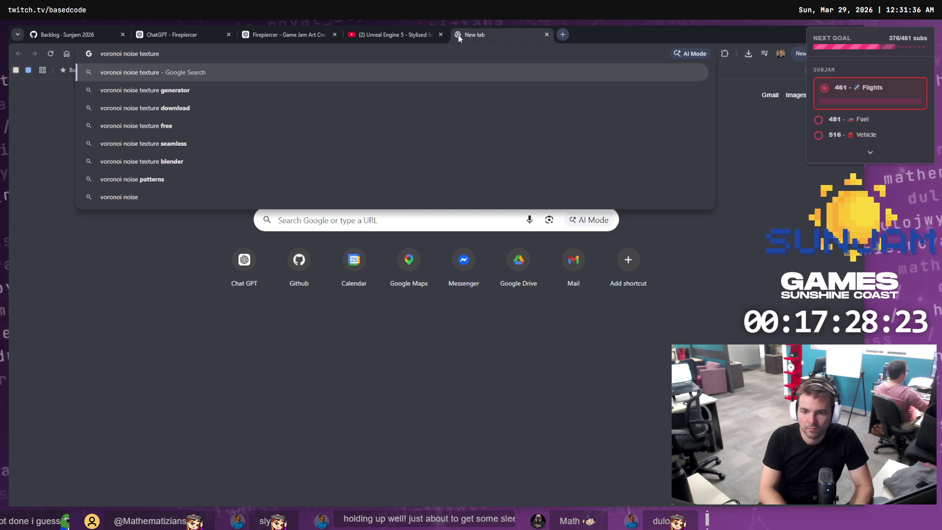
key("Home")
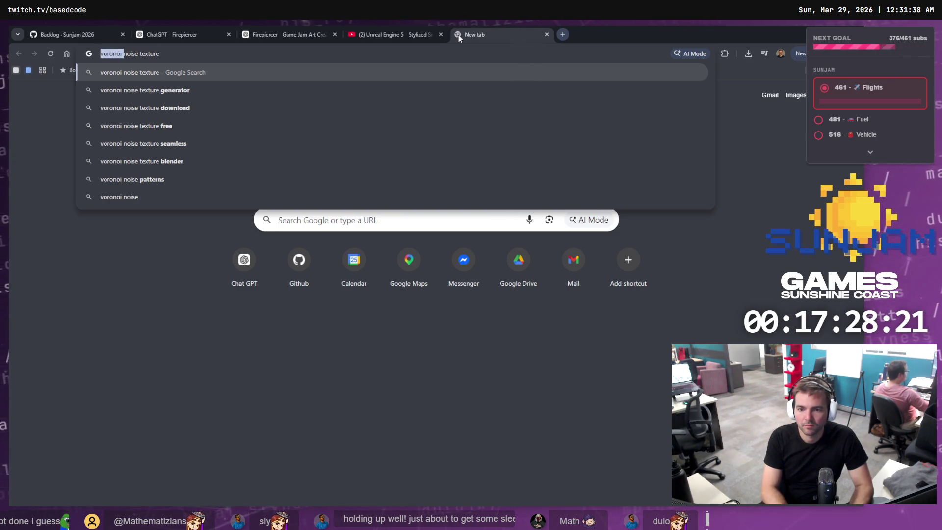
key("ctrl+shift+Tab")
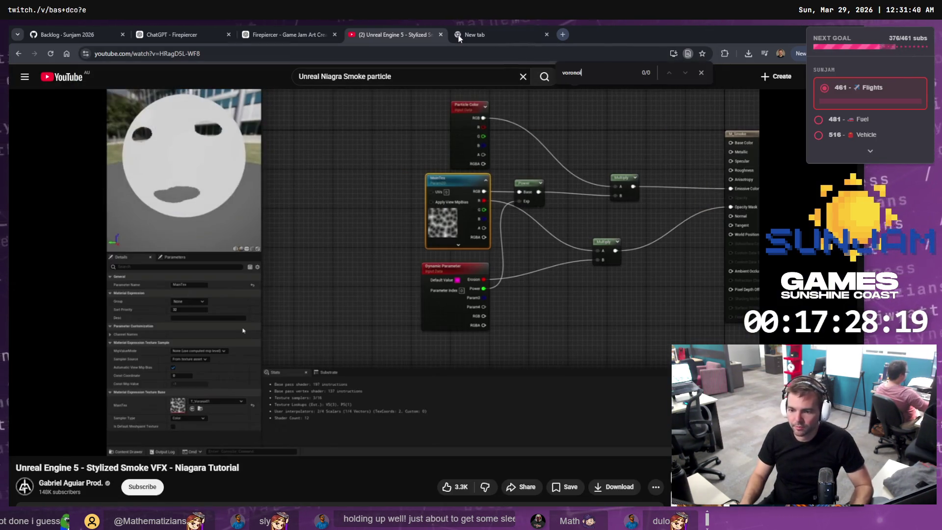
key("ctrl+Tab")
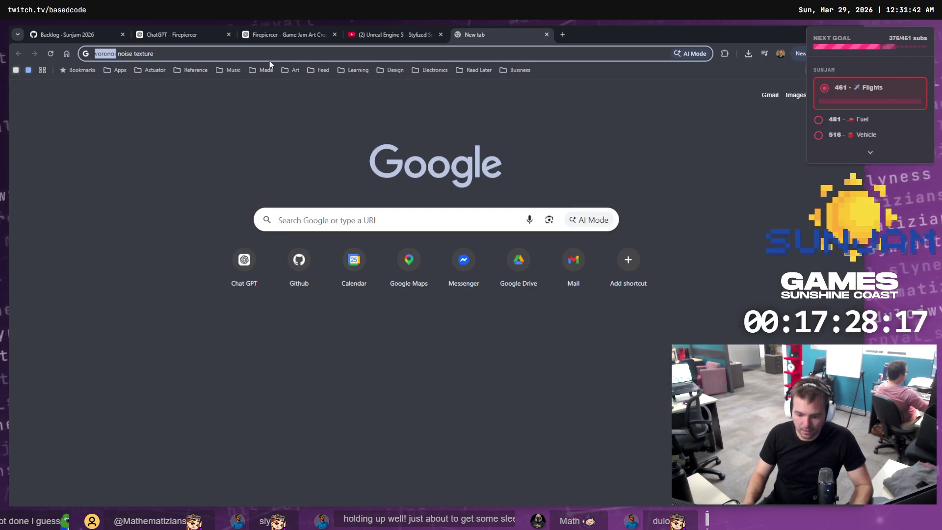
key("Return")
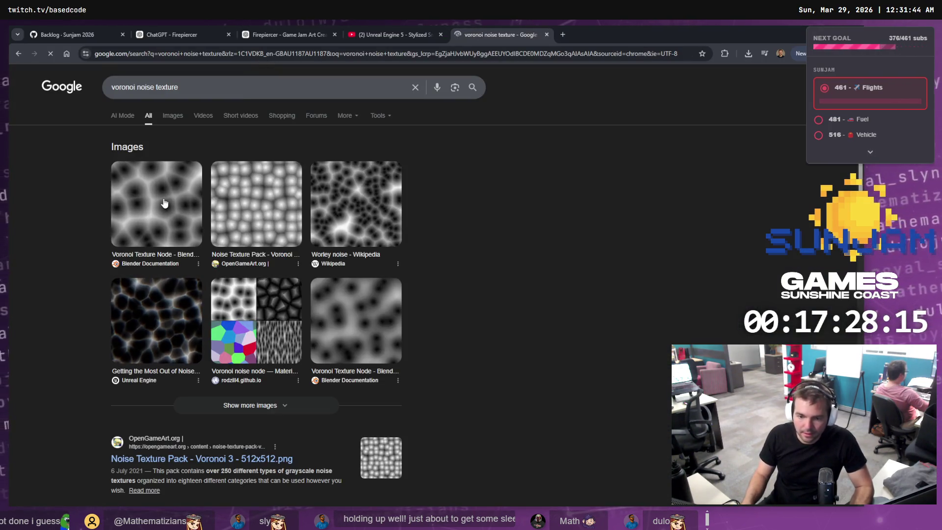
Download 'voronoi 3 - 512x512.png' from OpenGameArt's Noise Texture Pack and show it in its folder
scroll(429, 191, "down", 2)
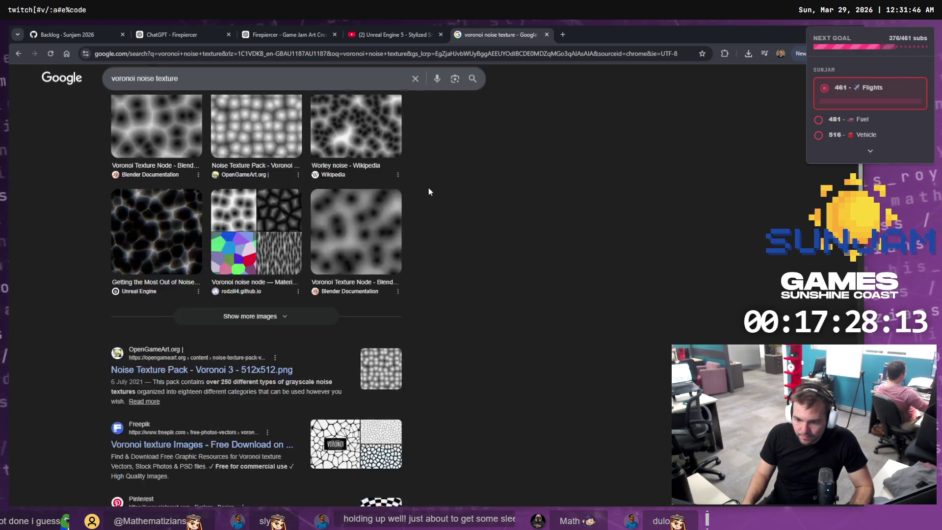
scroll(428, 192, "down", 3)
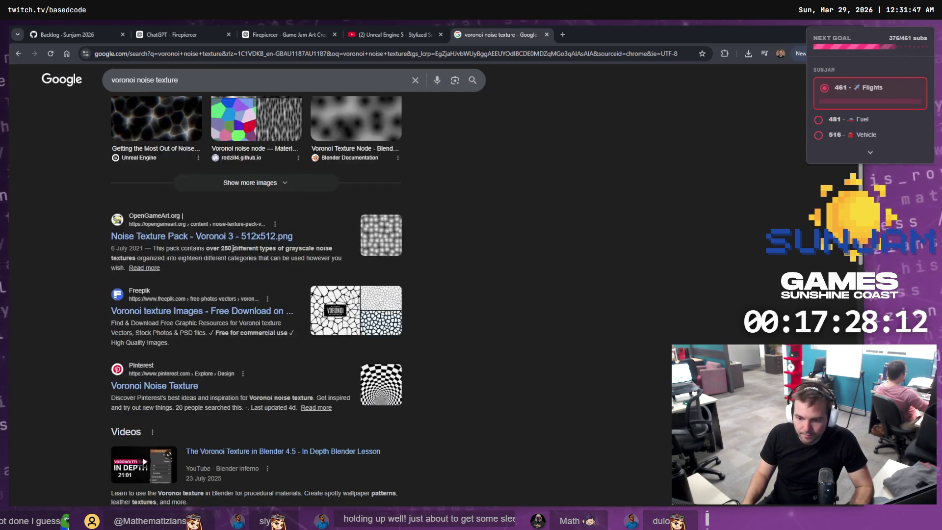
left_click(200, 238)
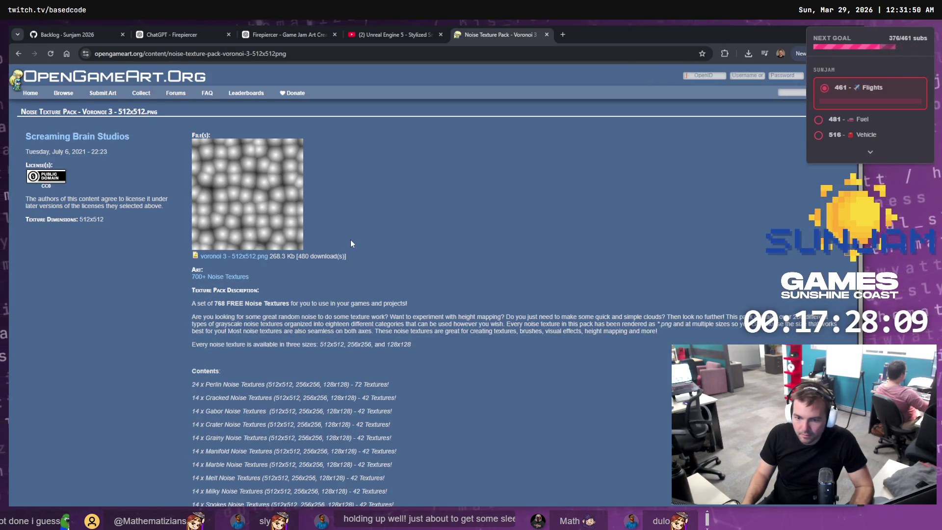
left_click(246, 257)
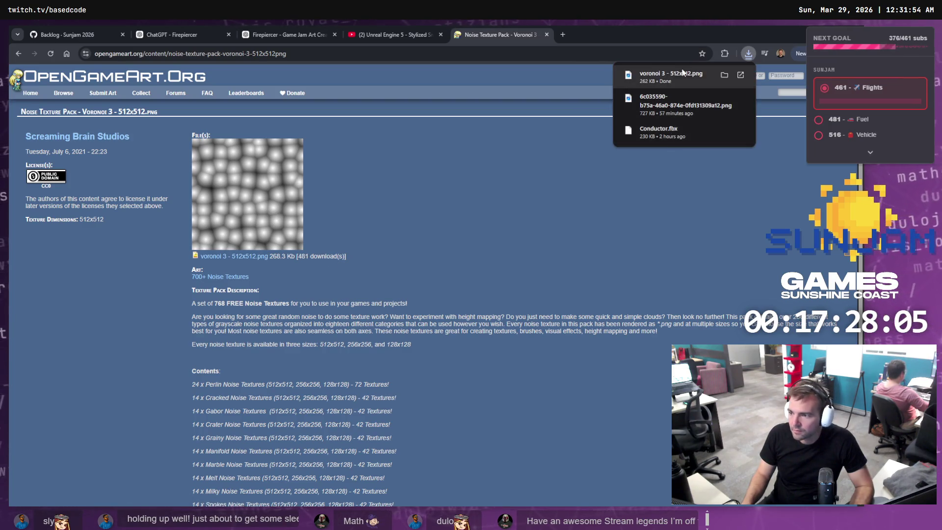
left_click(724, 75)
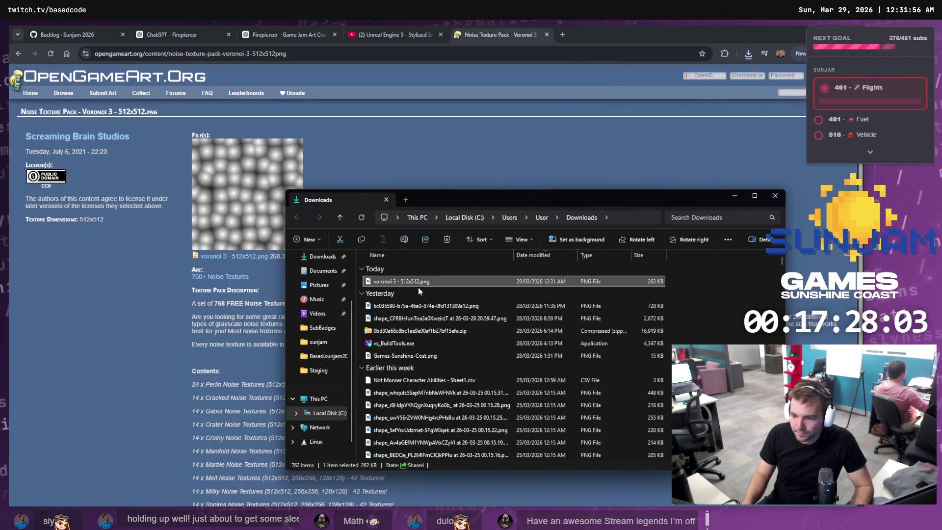
key("alt+Tab")
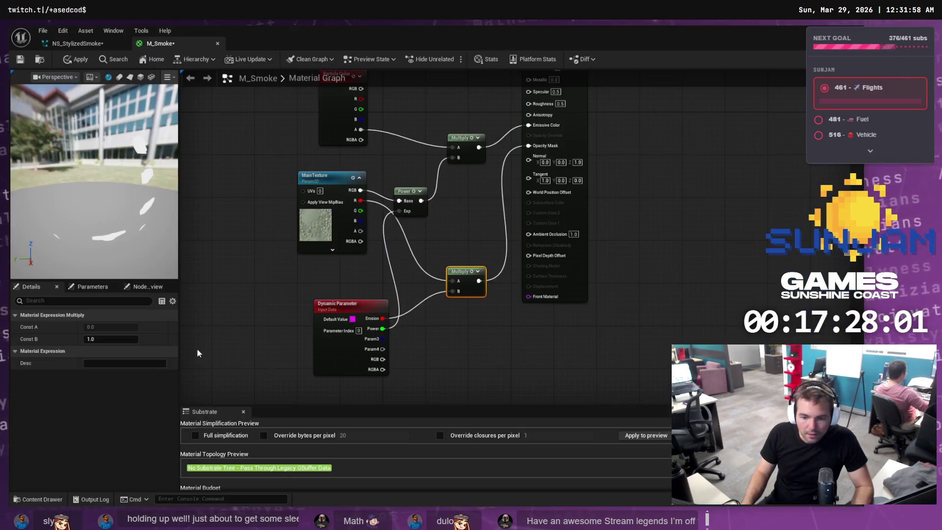
Browse the Content Drawer to the Niagra > NS_Smoke folder
left_click(43, 499)
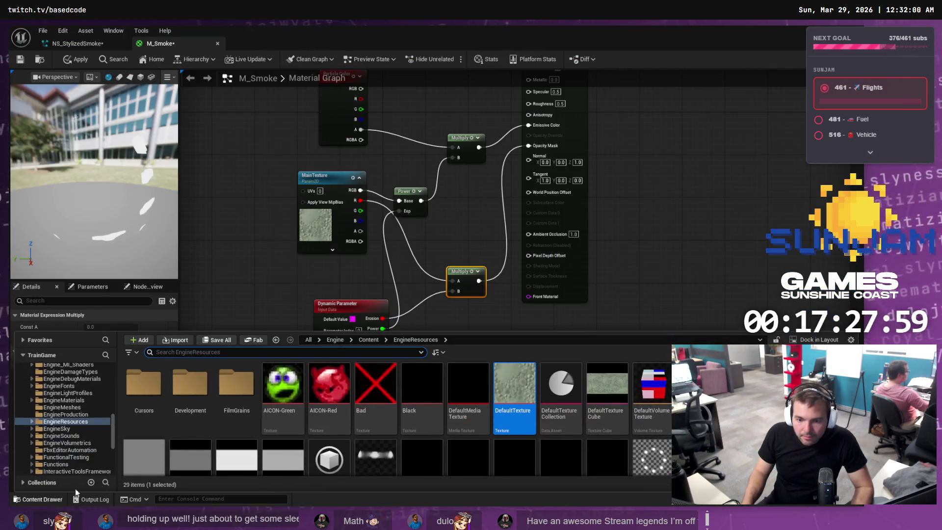
scroll(49, 420, "up", 10)
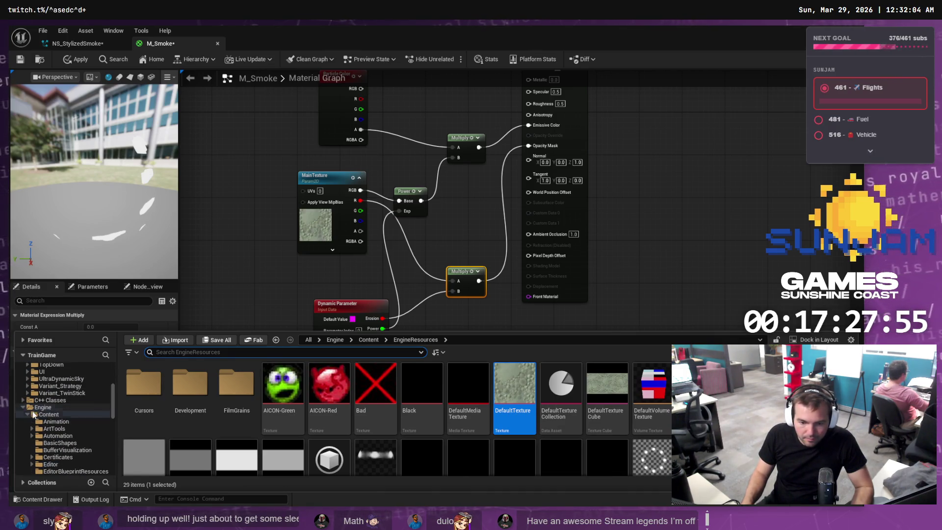
left_click(42, 407)
left_click(23, 408)
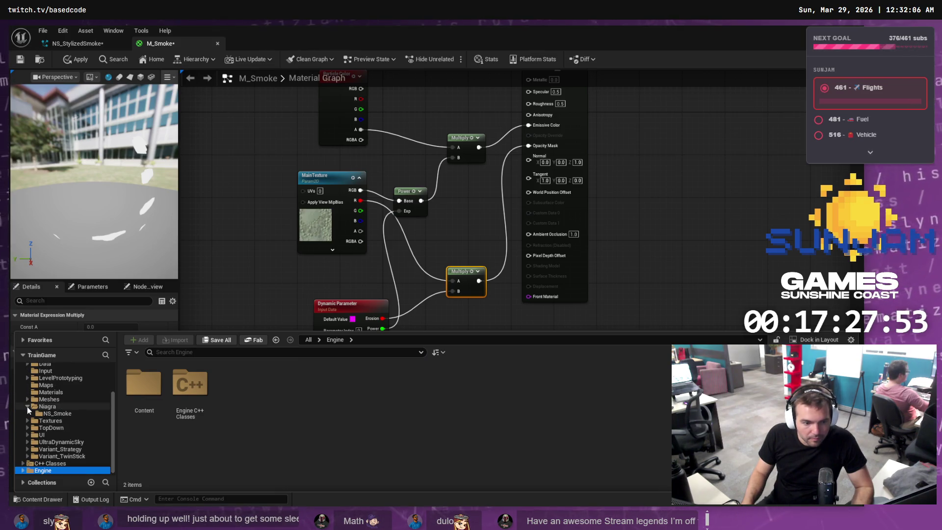
left_click(61, 399)
left_click(59, 407)
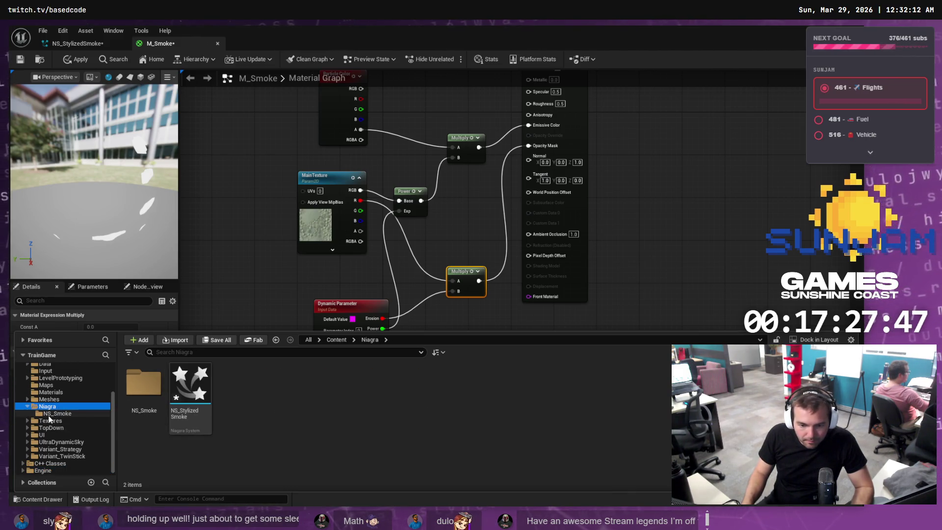
left_click(49, 422)
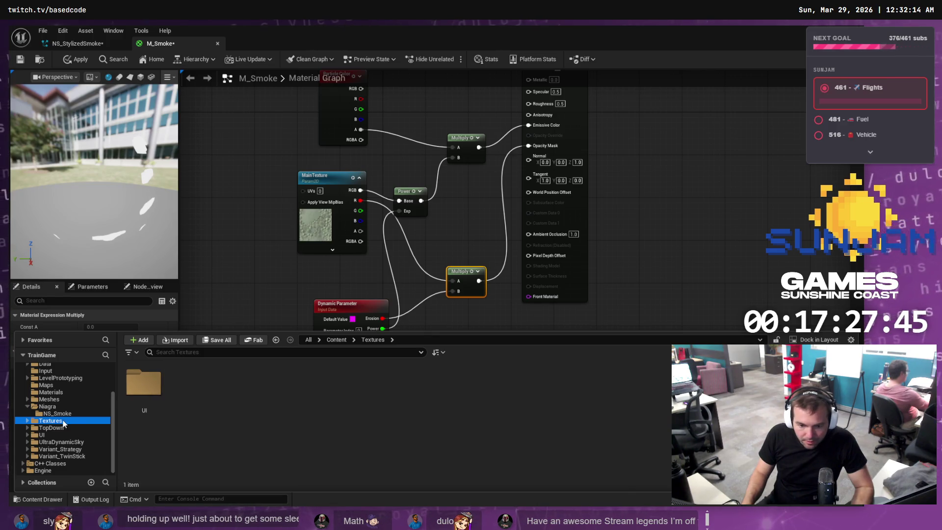
left_click(42, 435)
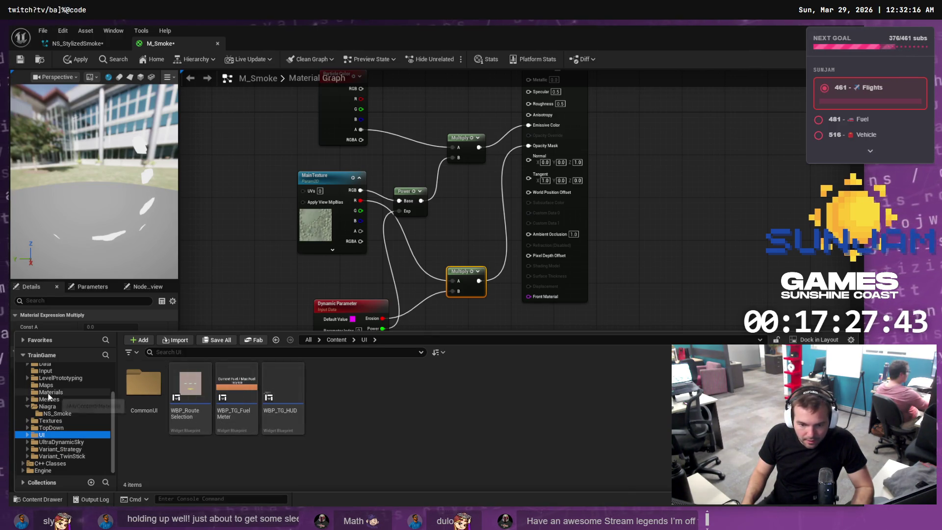
scroll(53, 391, "up", 1)
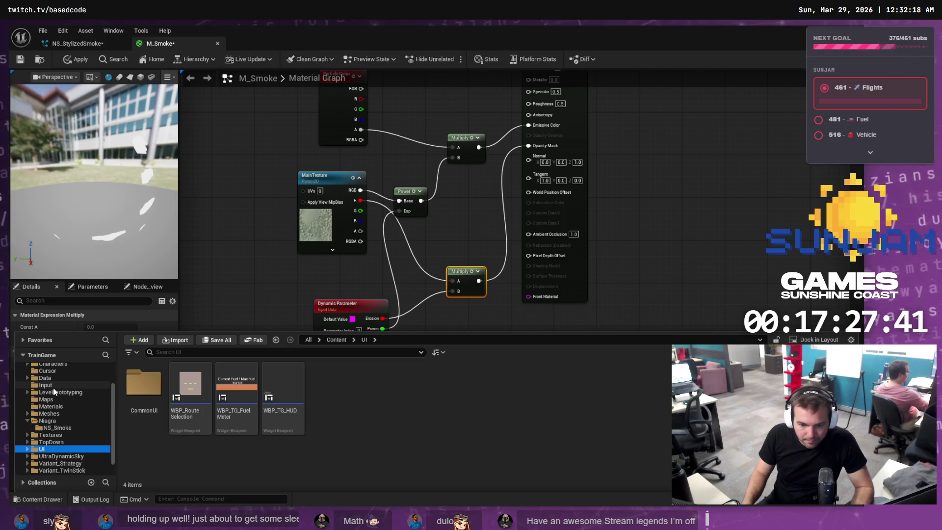
left_click(47, 428)
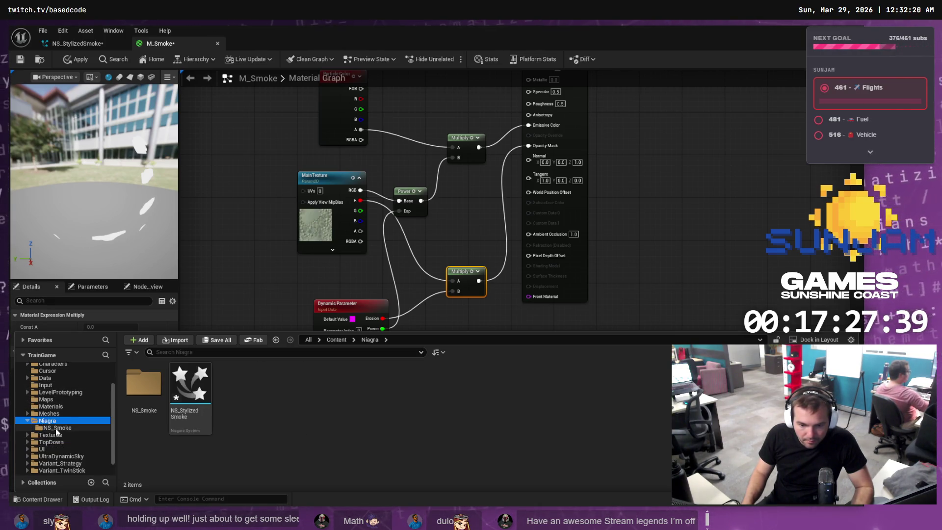
Open SM_Smoke's source location in File Explorer and paste the voronoi image there
right_click(255, 408)
mouse_move(275, 376)
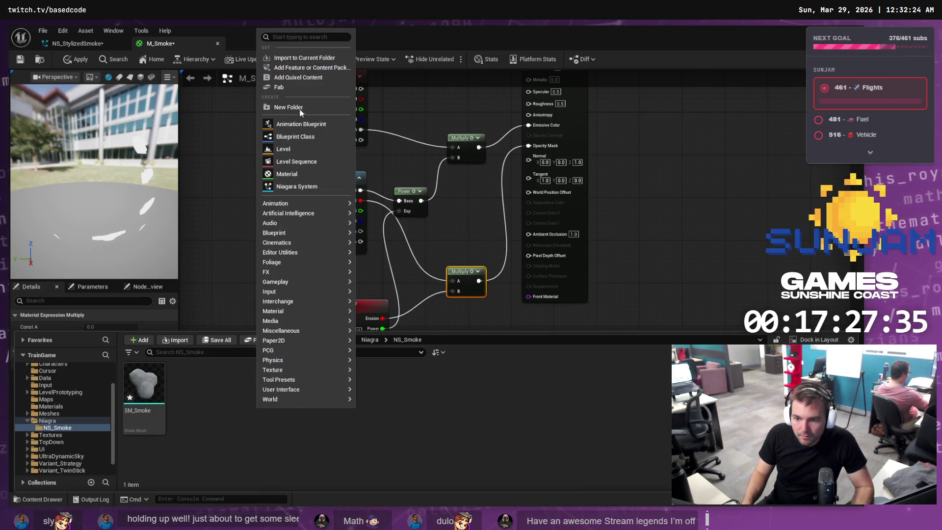
left_click(144, 388)
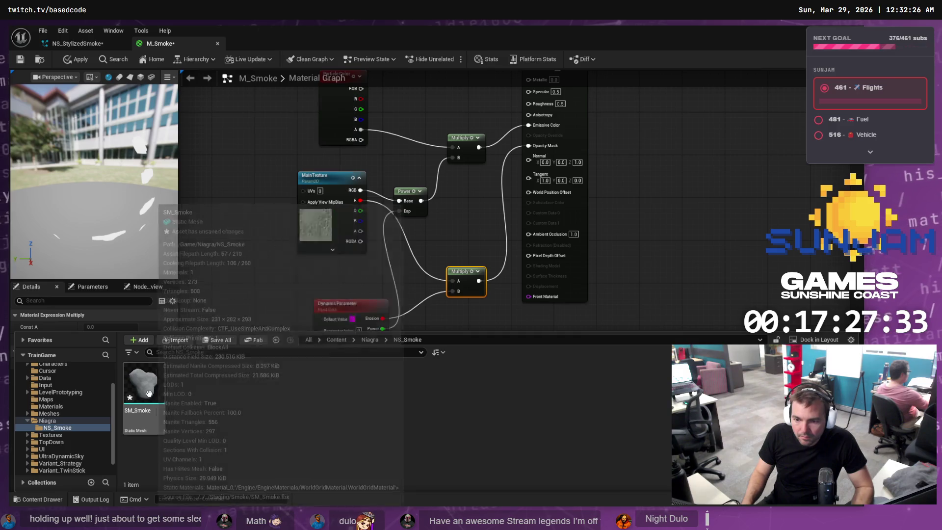
right_click(148, 387)
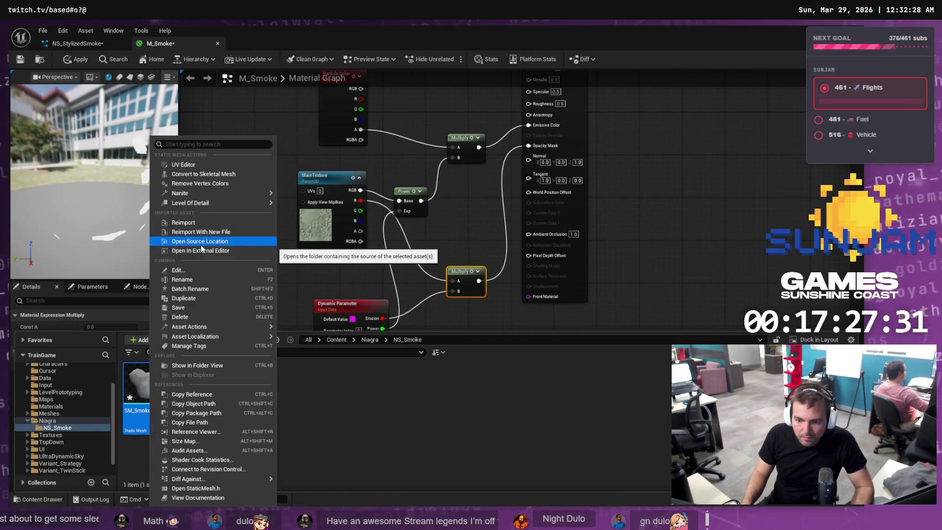
left_click(218, 241)
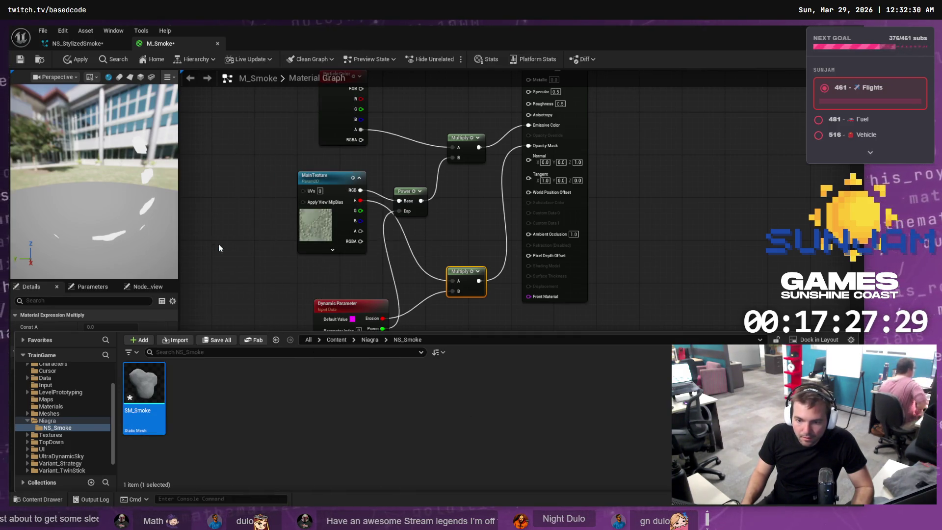
key("ctrl+v")
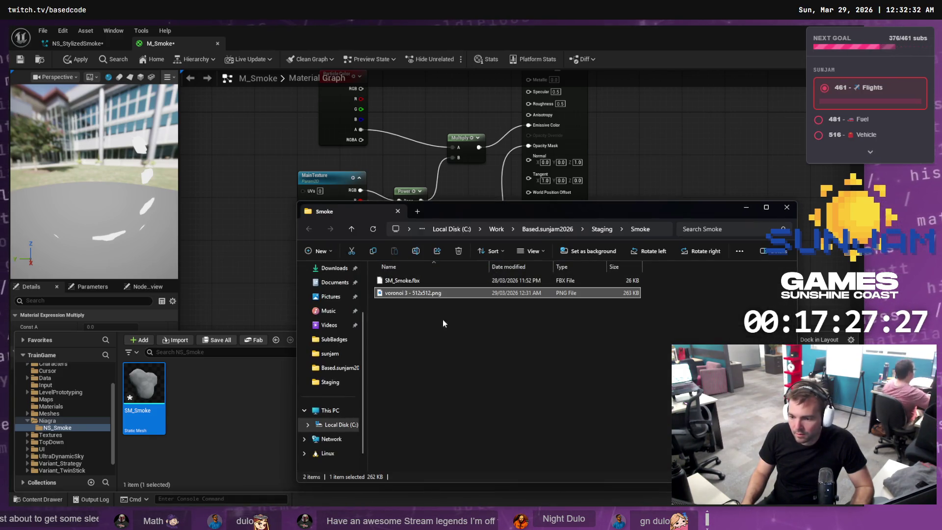
Rename the pasted voronoi image to VoronoiNoise.png
key("F2")
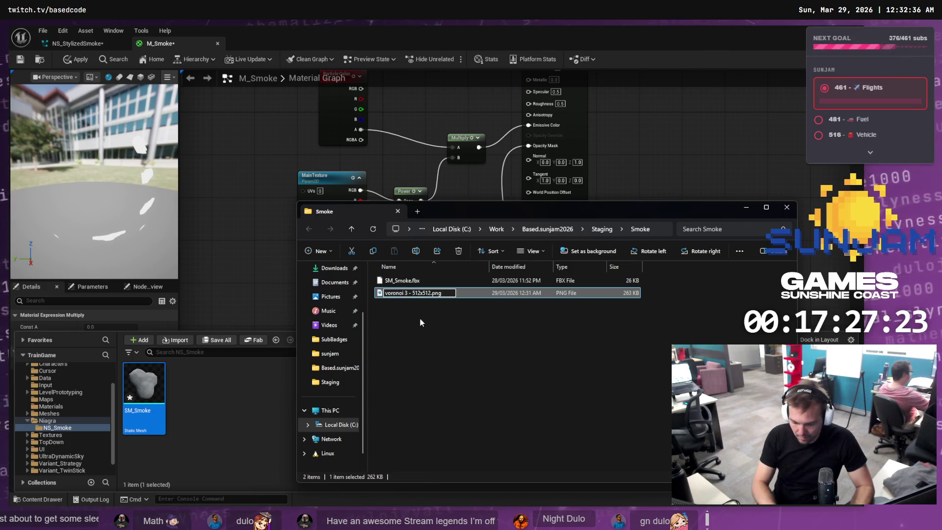
key("BackSpace")
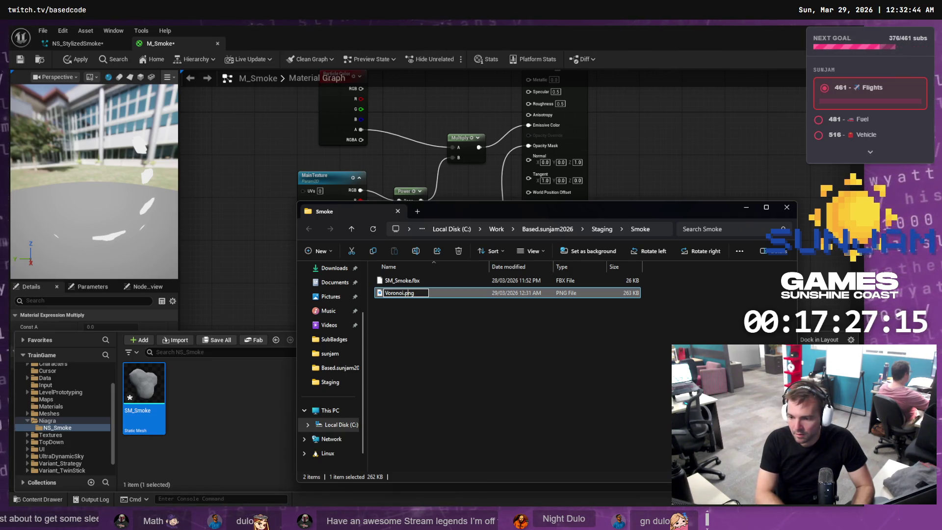
type("Noise")
key("Return")
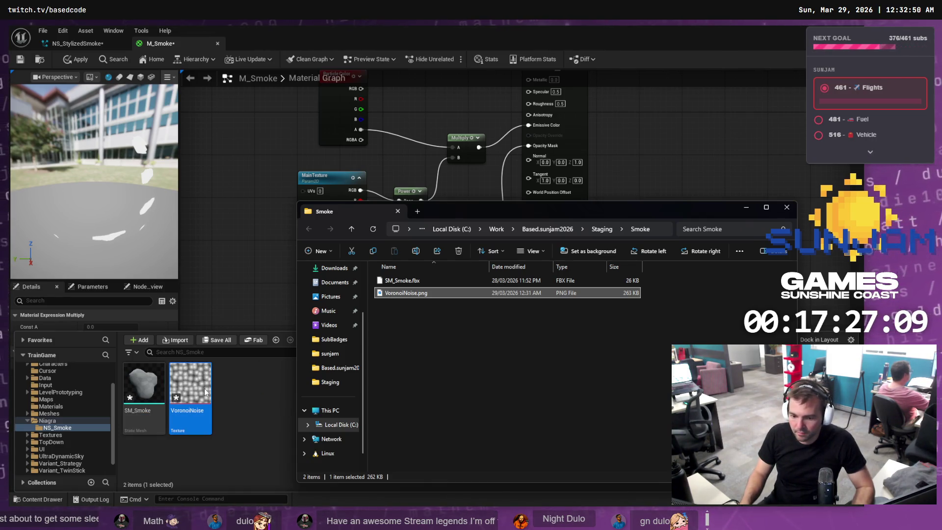
Check the Unreal editor, then return to the tutorial video in the browser
left_click(197, 385)
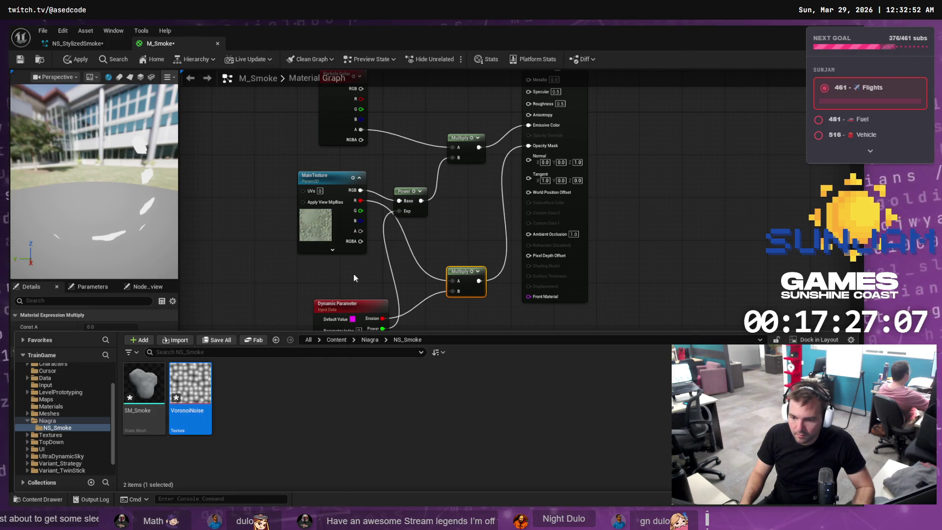
scroll(332, 298, "up", 2)
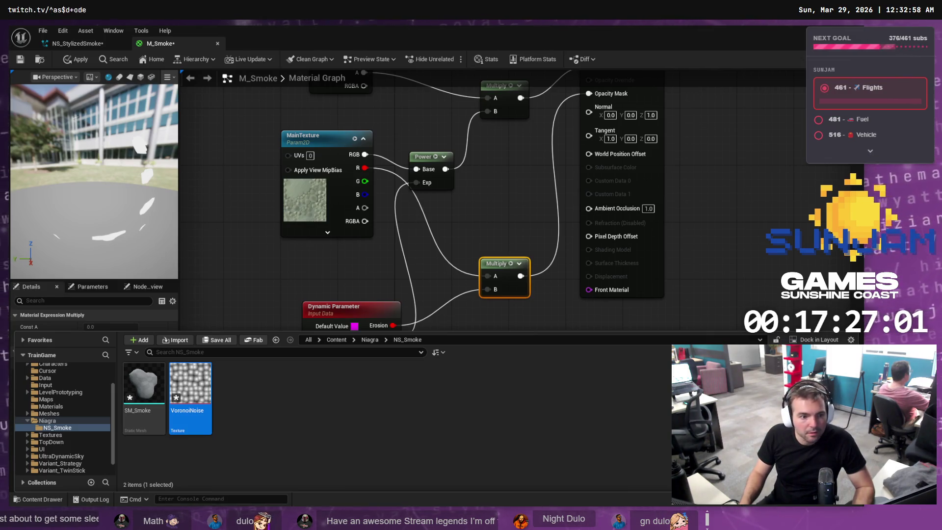
key("alt+Tab")
key("alt+Left")
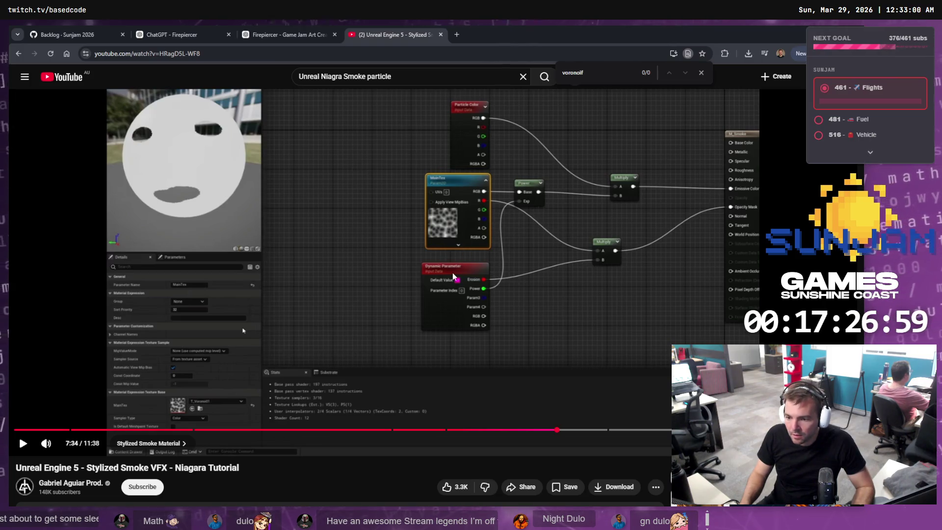
Scrub the tutorial back through the material graph to 7:34, then select MainTexture in Unreal
left_click(453, 272)
left_click(336, 295)
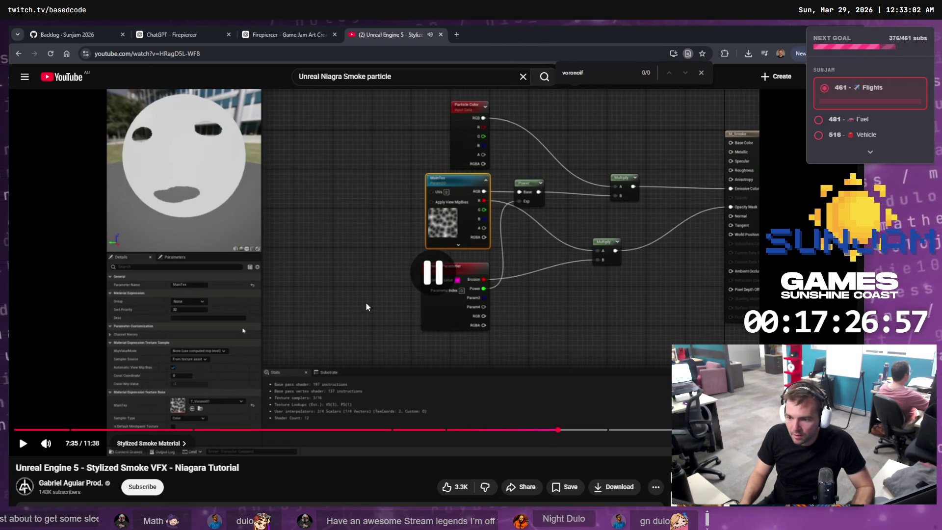
left_click(521, 430)
left_click(472, 264)
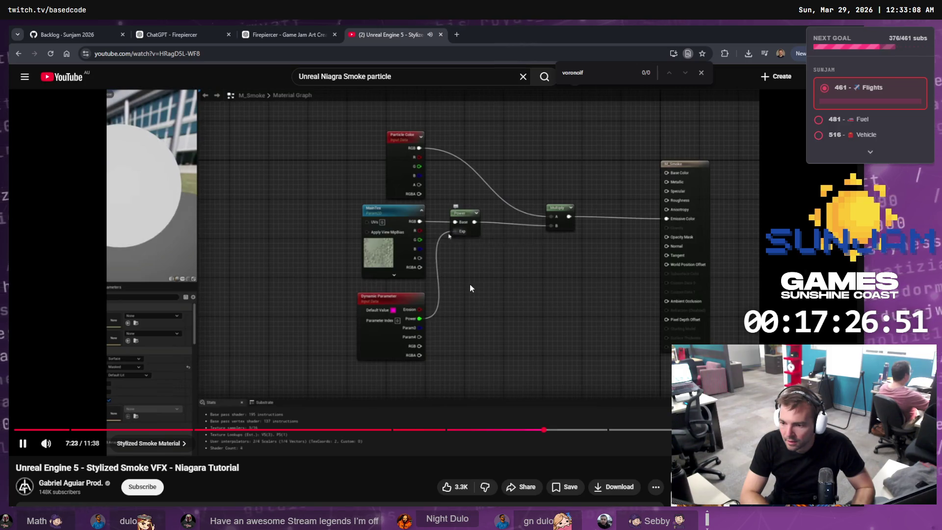
key("l")
key("l")
key("Left")
key("Left")
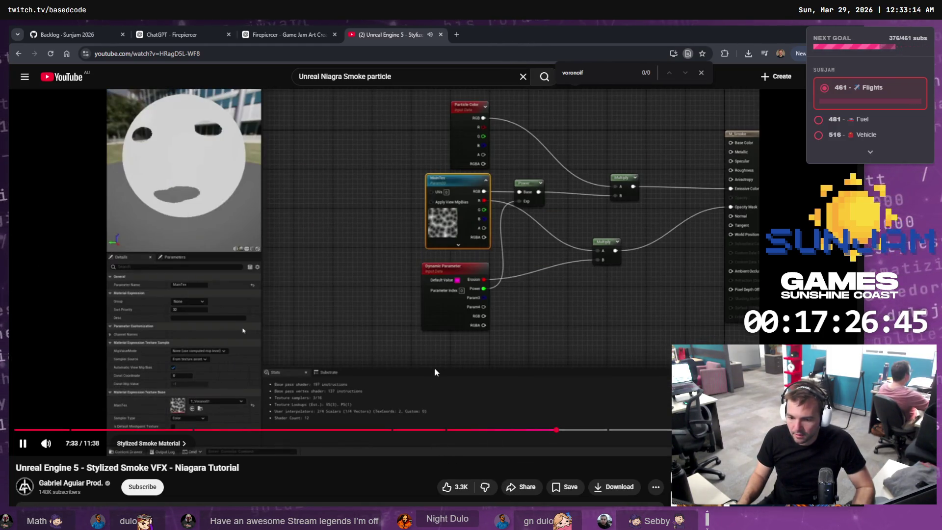
left_click(434, 367)
key("alt+Tab")
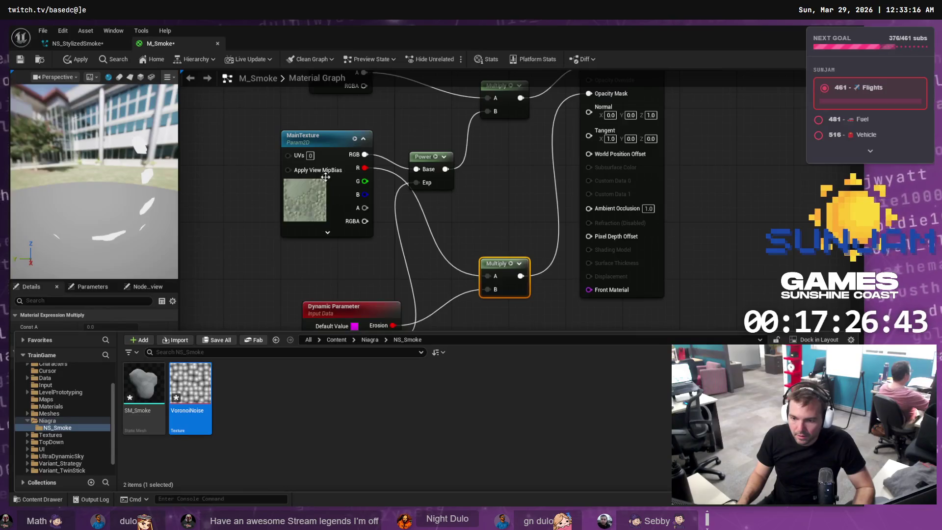
left_click(325, 177)
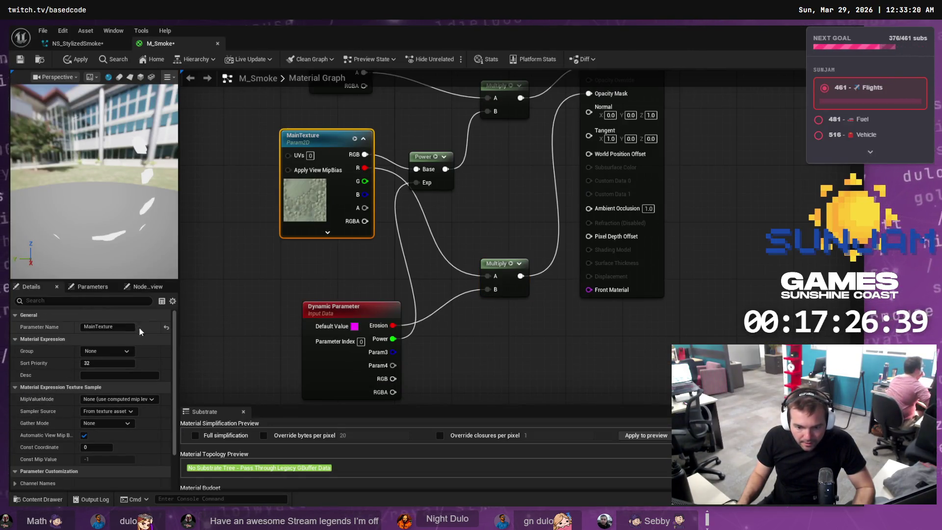
Drag VoronoiNoise from the Content Drawer into MainTexture's texture slot
scroll(136, 340, "down", 3)
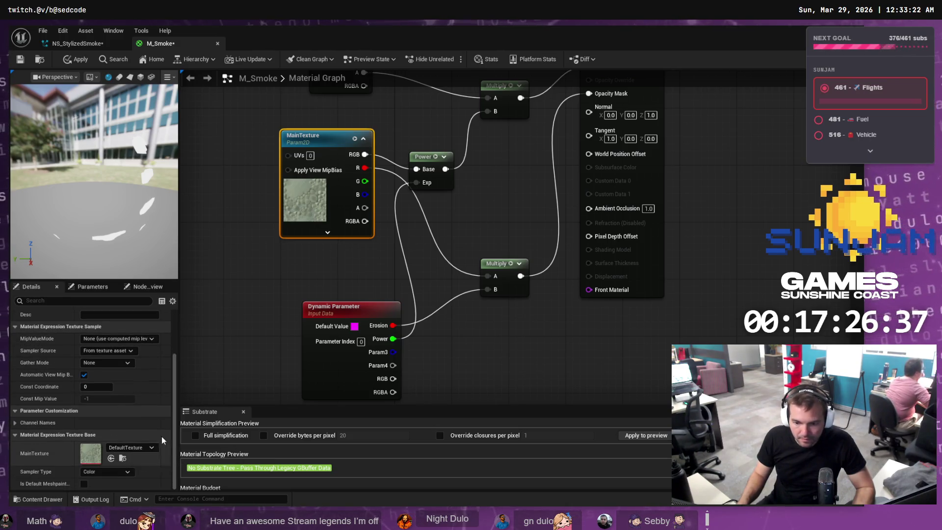
double_click(306, 46)
left_click(61, 496)
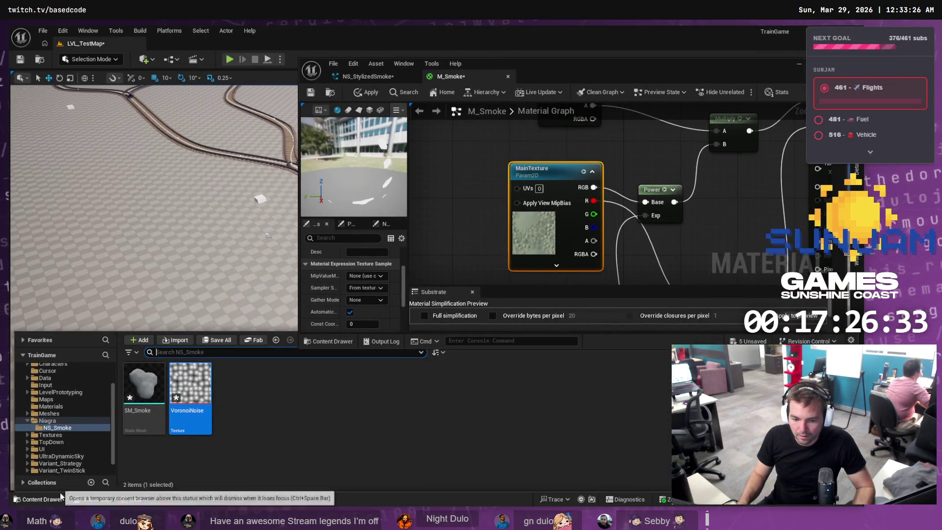
mouse_move(191, 392)
left_mouse_down()
mouse_move(295, 358)
mouse_move(376, 294)
mouse_move(380, 316)
mouse_move(368, 294)
mouse_move(378, 306)
left_mouse_up()
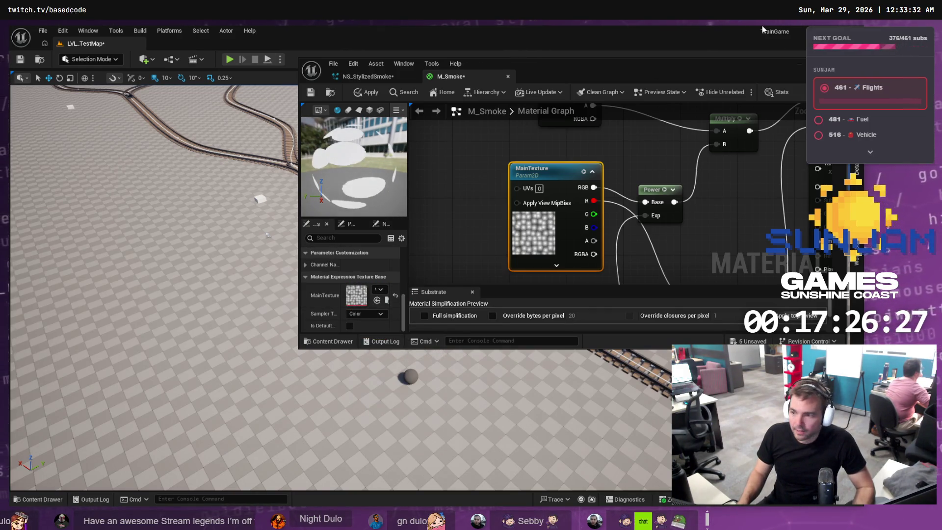
key("super+Up")
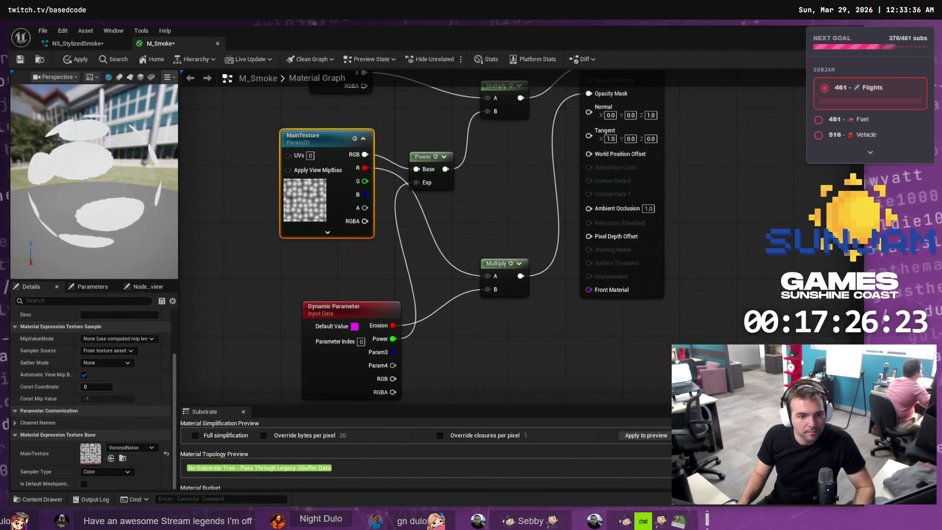
key("alt+Tab")
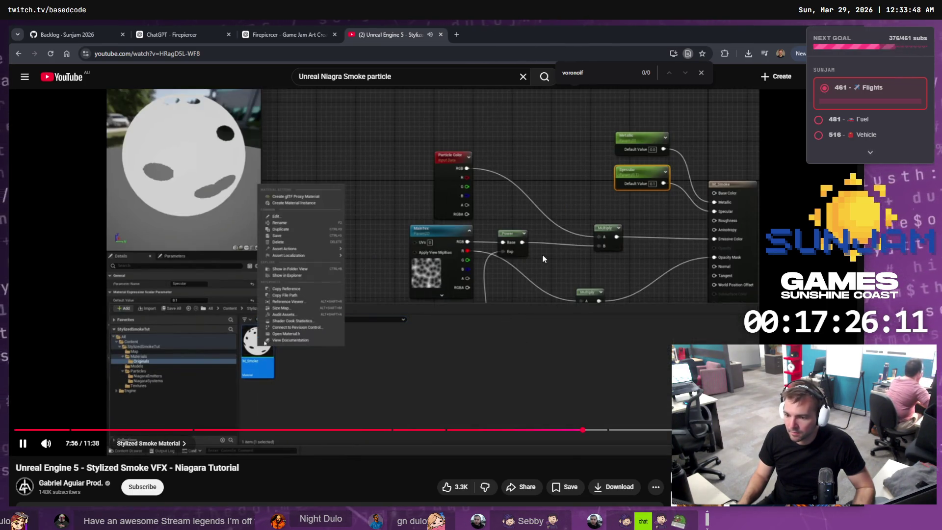
Pause the tutorial at 7:56 and select the lower Multiply node in the M_Smoke graph
left_click(543, 255)
key("alt+Tab")
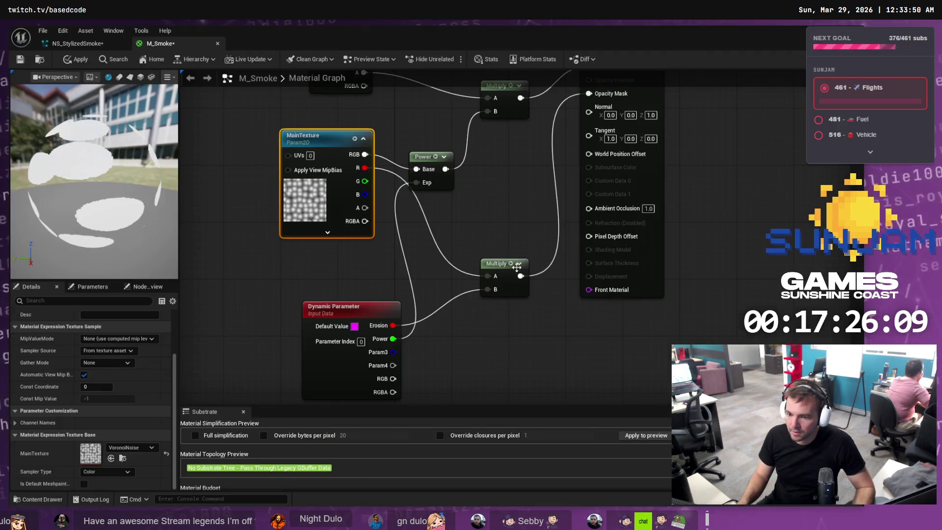
mouse_move(506, 211)
left_mouse_down()
mouse_move(450, 408)
mouse_move(695, 318)
mouse_move(714, 207)
mouse_move(598, 236)
left_mouse_up()
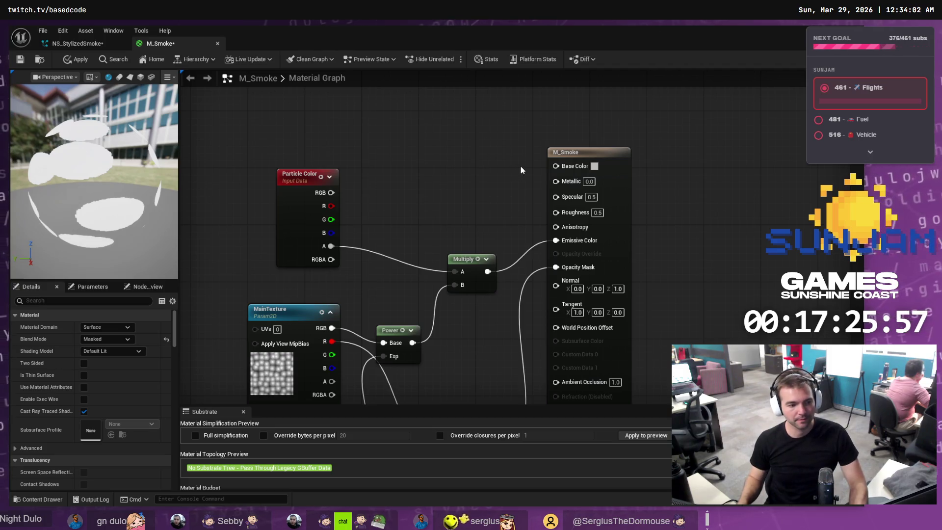
Play the tutorial on to 8:04, pause it, and return to Unreal
key("alt+Tab")
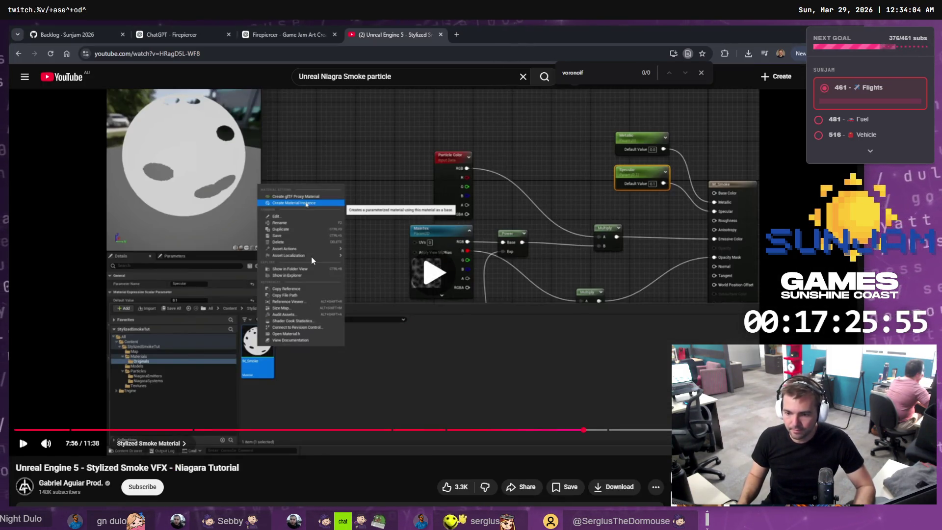
left_click(311, 259)
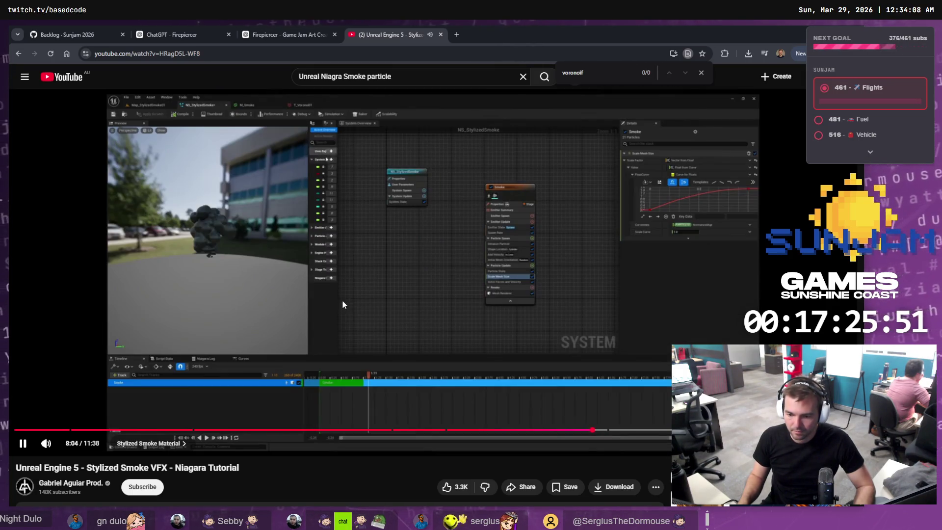
left_click(349, 266)
key("alt+Tab")
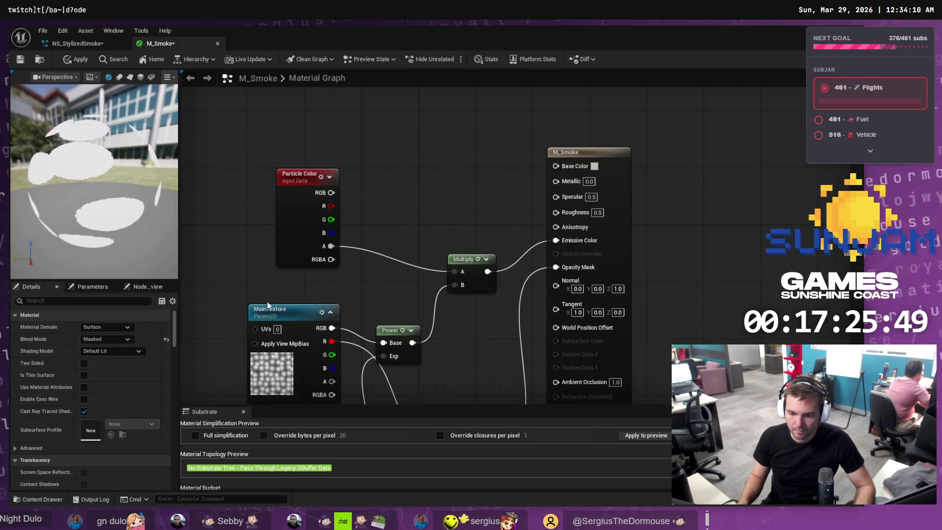
Move NS_StylizedSmoke from the Niagara folder into NS_Smoke beside SM_Smoke and VoronoiNoise
left_click(34, 501)
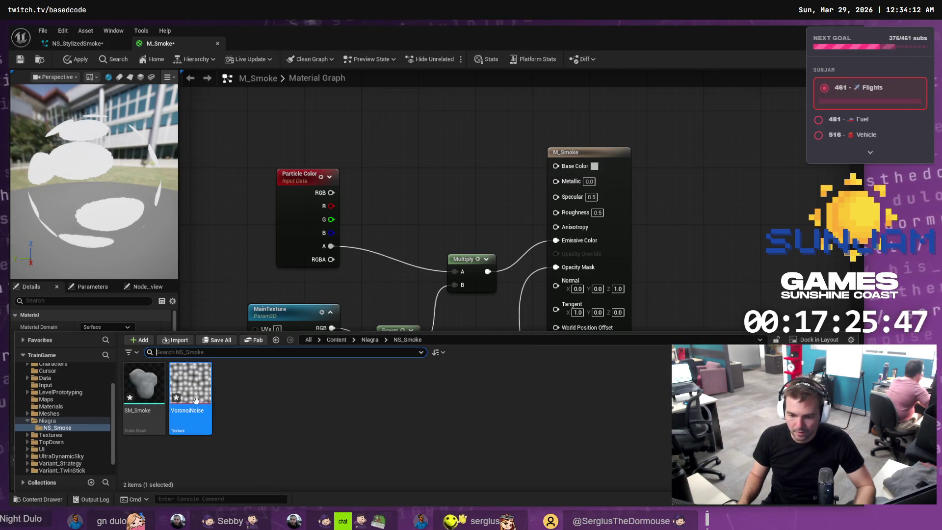
left_click(160, 385)
key("Right")
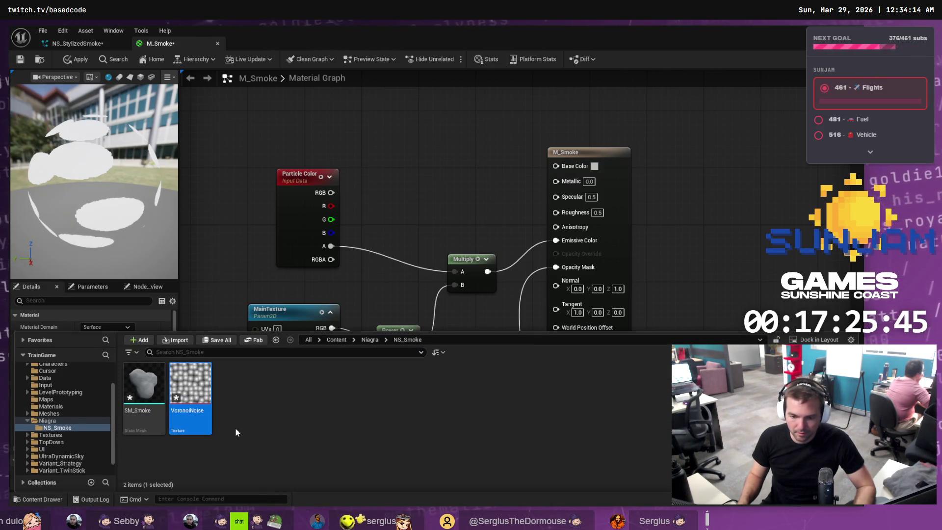
left_click(48, 422)
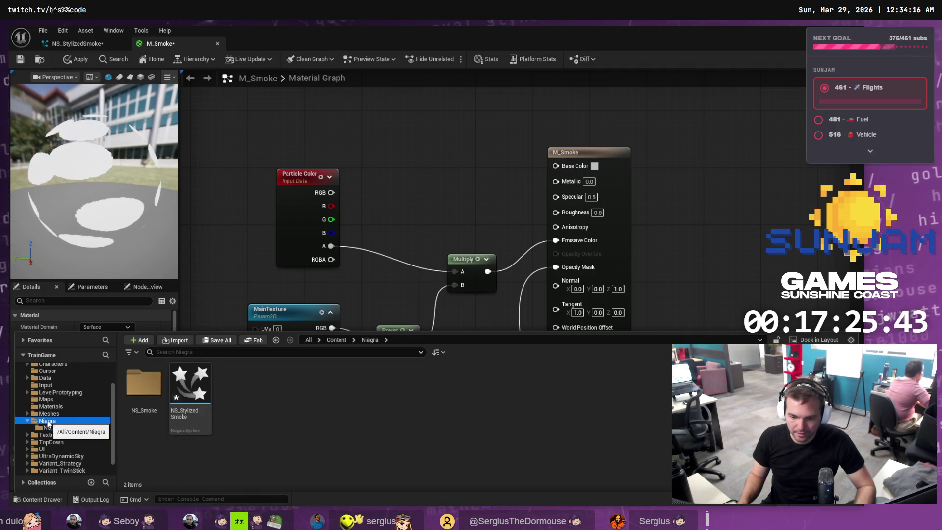
mouse_move(191, 387)
left_mouse_down()
mouse_move(156, 392)
mouse_move(161, 398)
left_mouse_up()
left_click(189, 409)
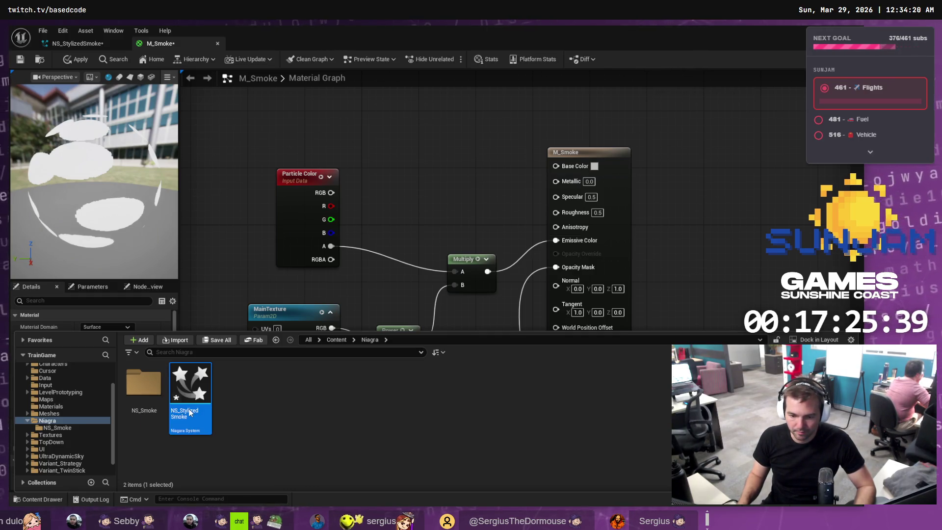
left_click(64, 427)
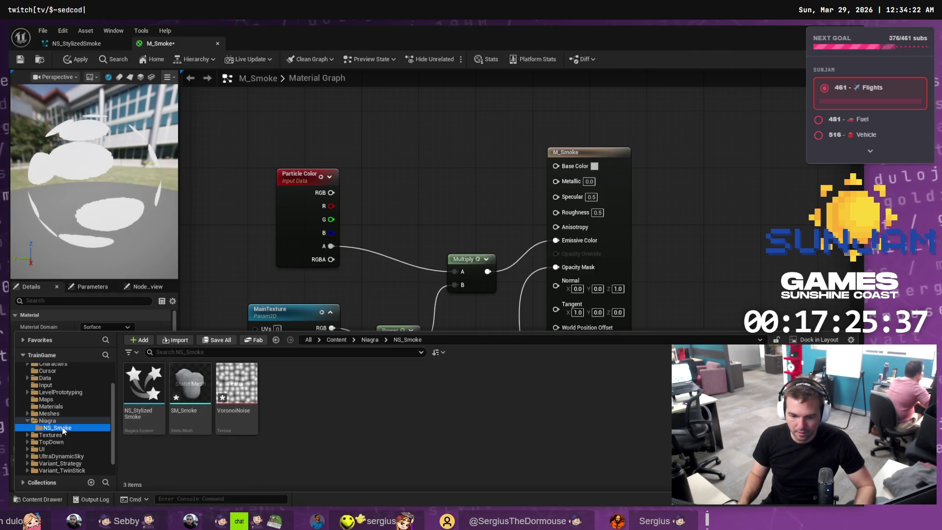
right_click(195, 389)
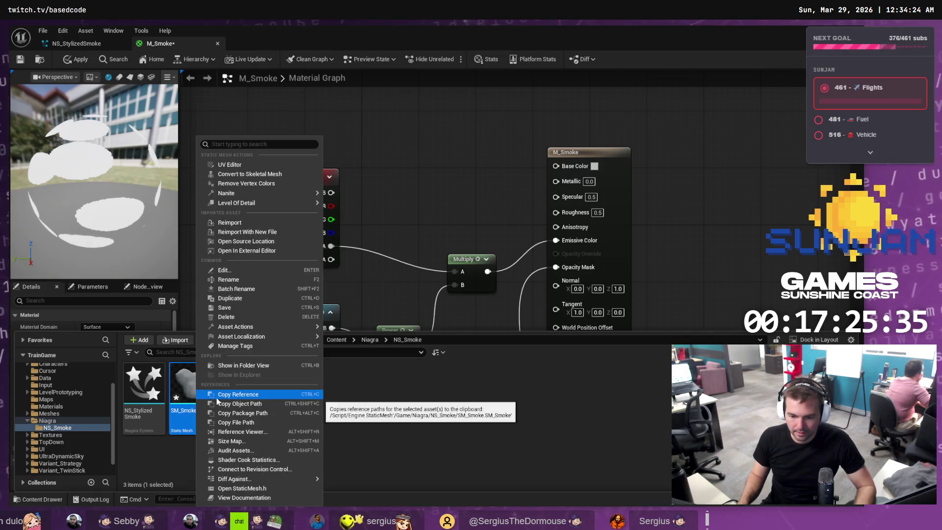
left_click(158, 451)
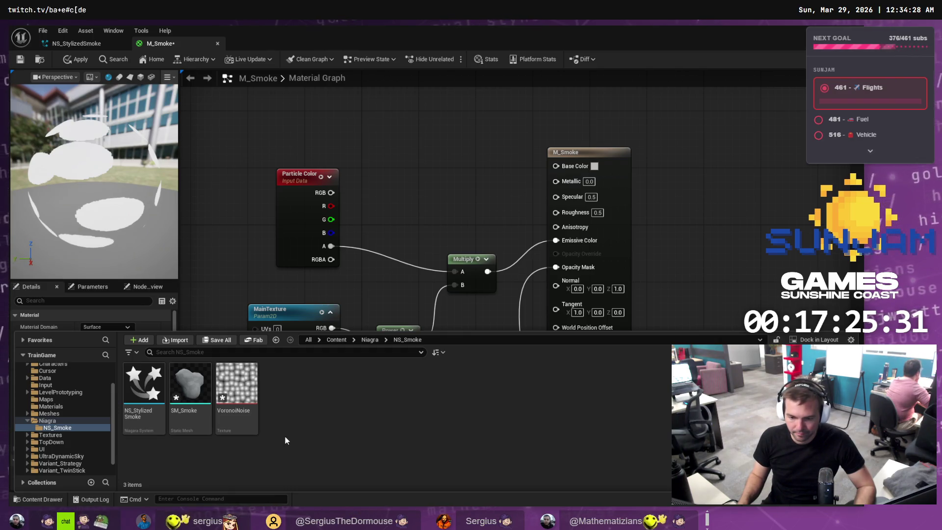
Resume the YouTube tutorial and rewind it a few seconds
key("alt+Tab")
key("space")
key("Left")
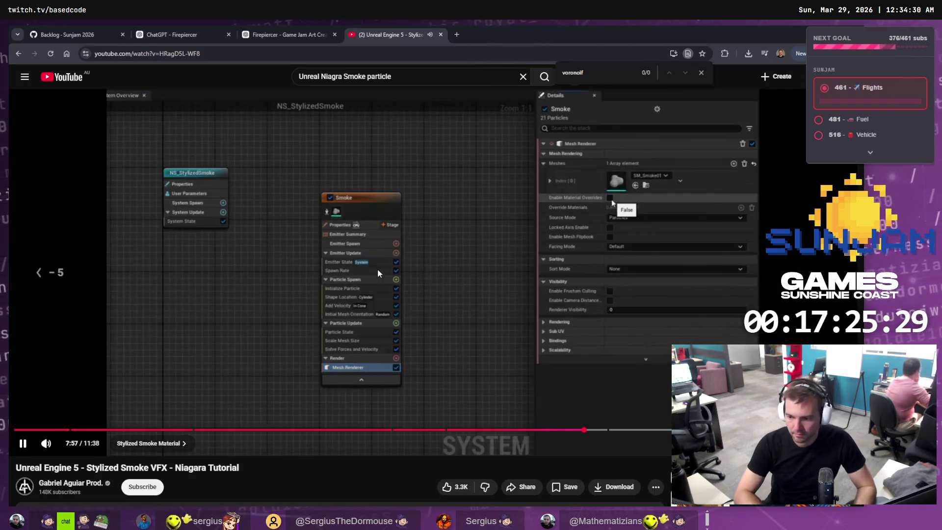
key("Left")
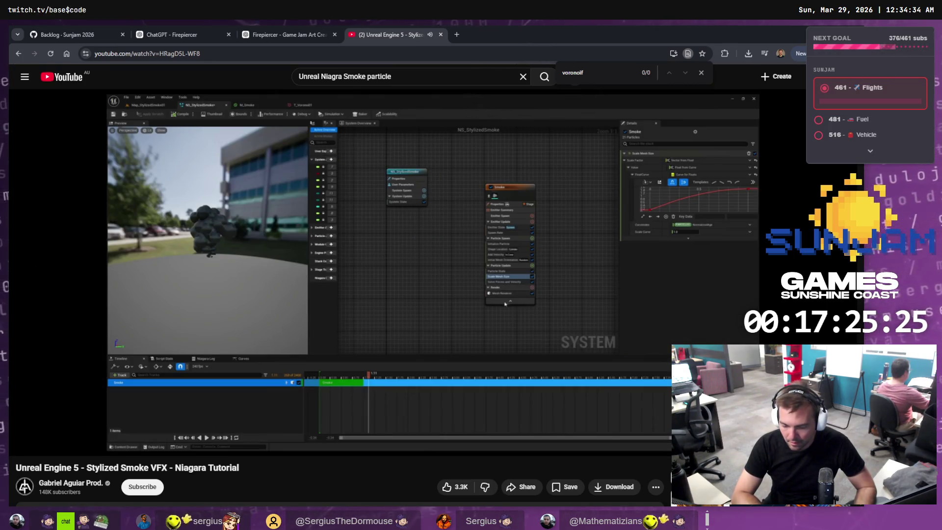
Rewind the tutorial in small jumps, glance at M_Smoke in Unreal, then play and pause it
key("Left")
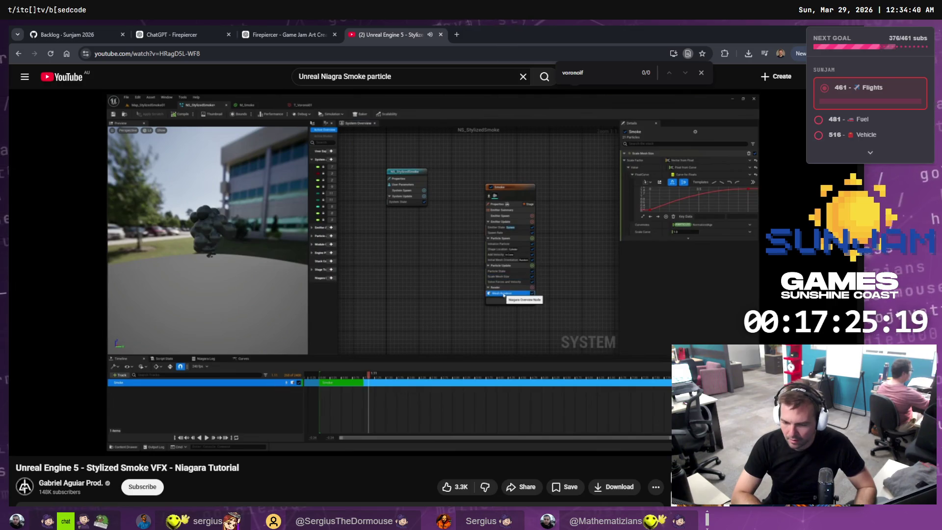
key("Left")
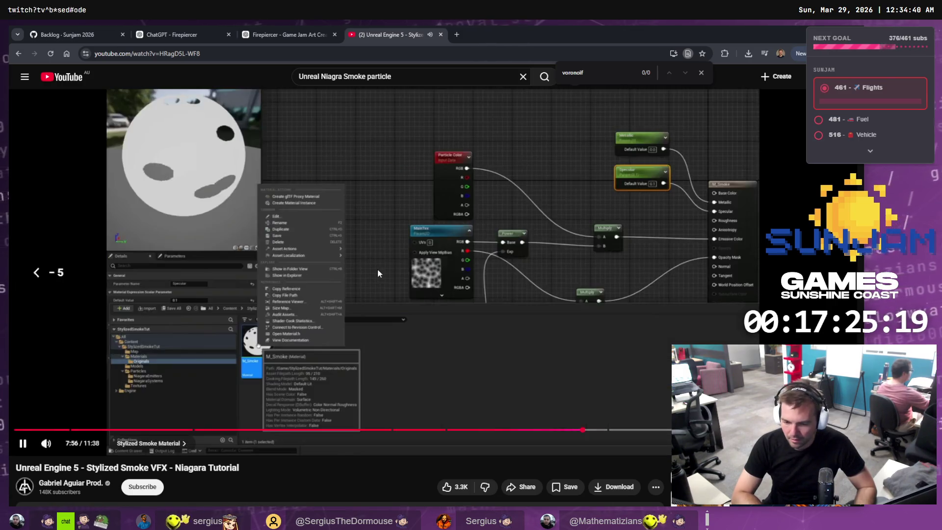
key("Left")
key("alt+Tab")
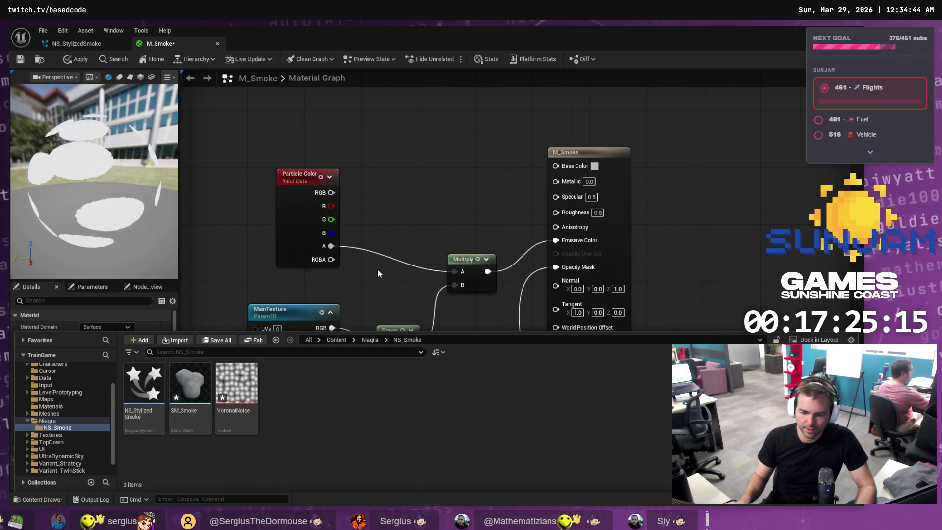
key("alt+Tab")
key("Left")
key("Left")
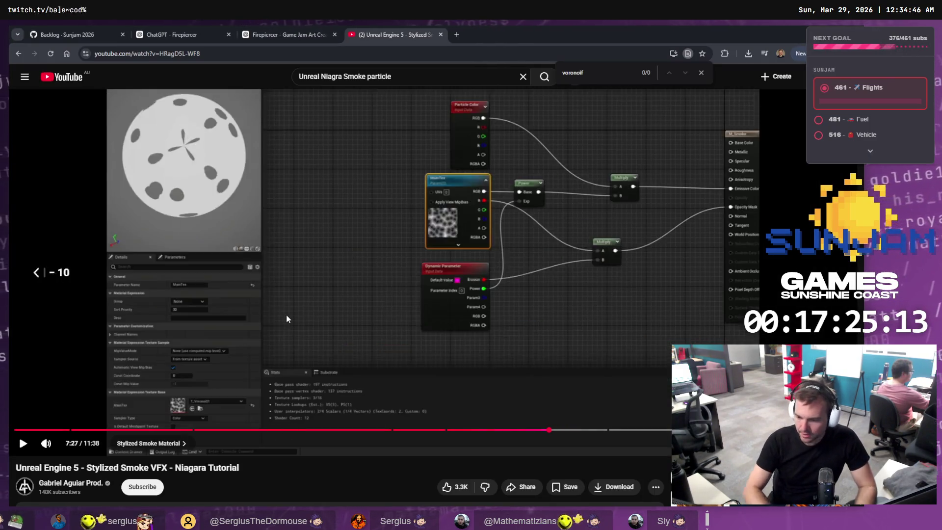
key("Left")
key("space")
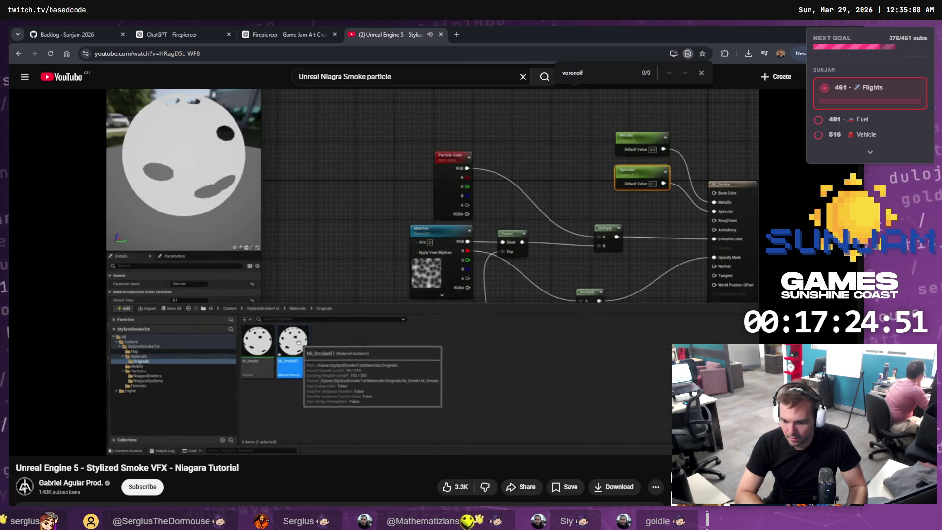
key("k")
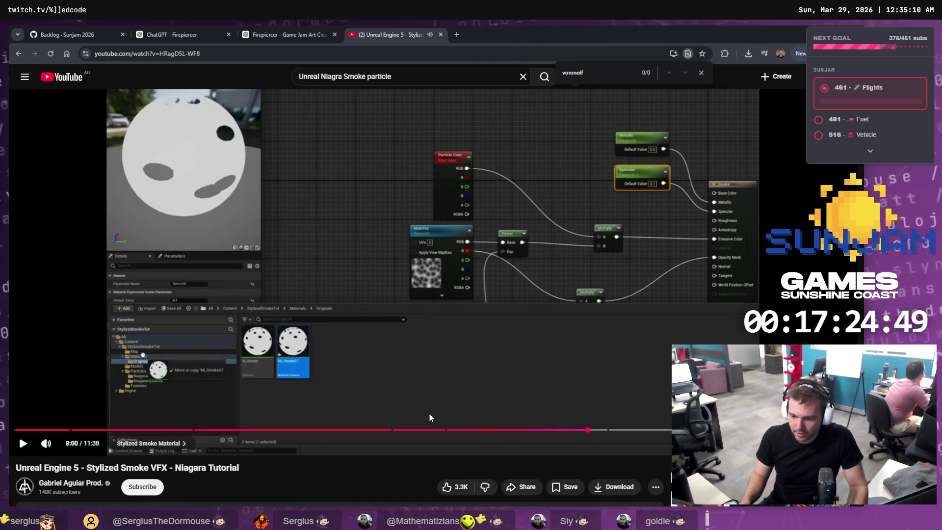
Seek the tutorial to about 7:12, then 7:35, then back to the Niagara setup at 0:50
left_click(531, 430)
left_click(560, 430)
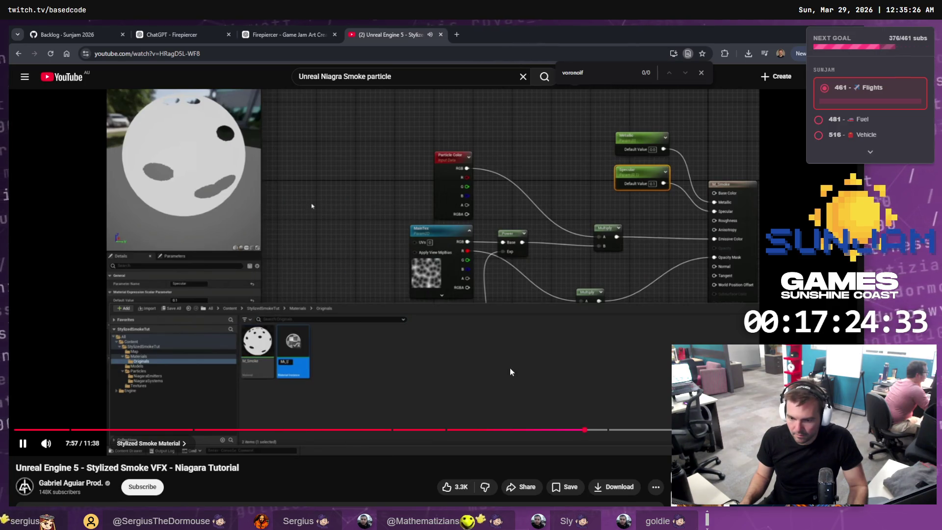
left_click(72, 430)
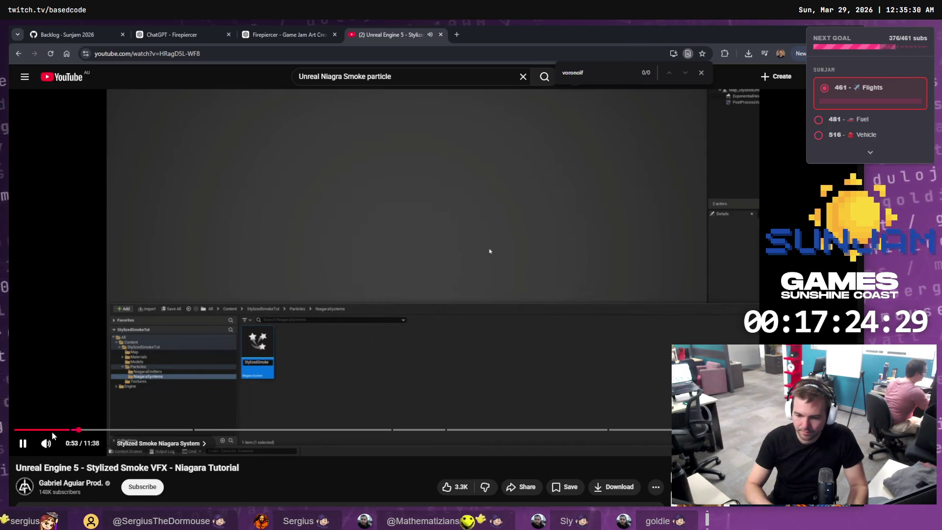
Skip through the tutorial's Niagara setup to the Add Velocity step at 2:26, pause, and return to Unreal
key("l")
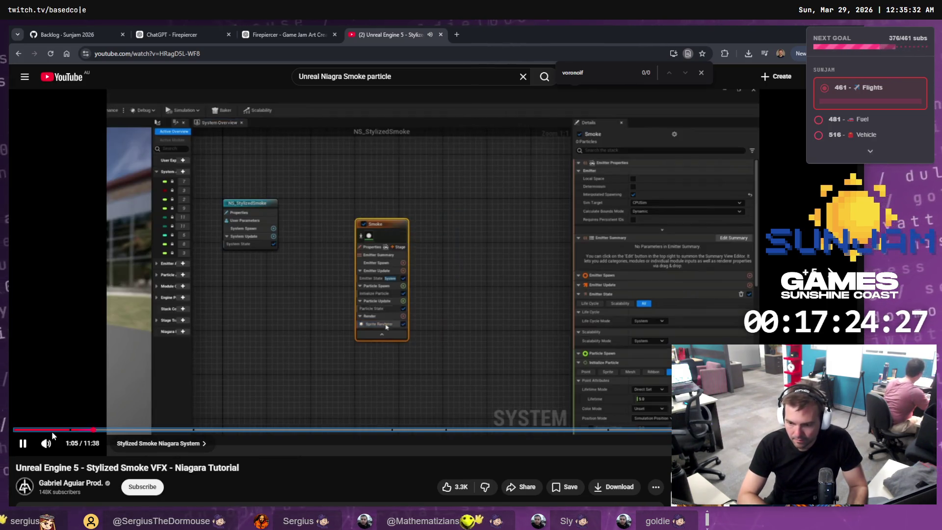
key("Left")
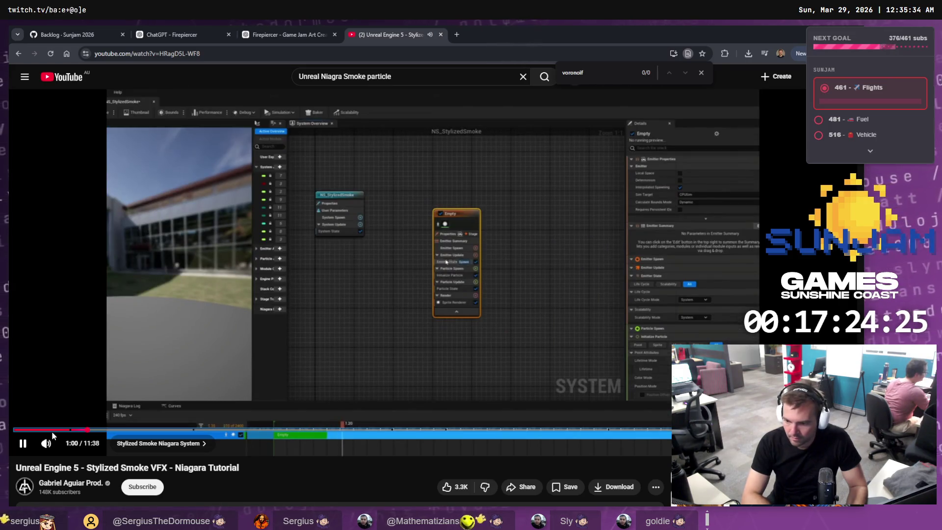
key("shift+slash")
key("Escape")
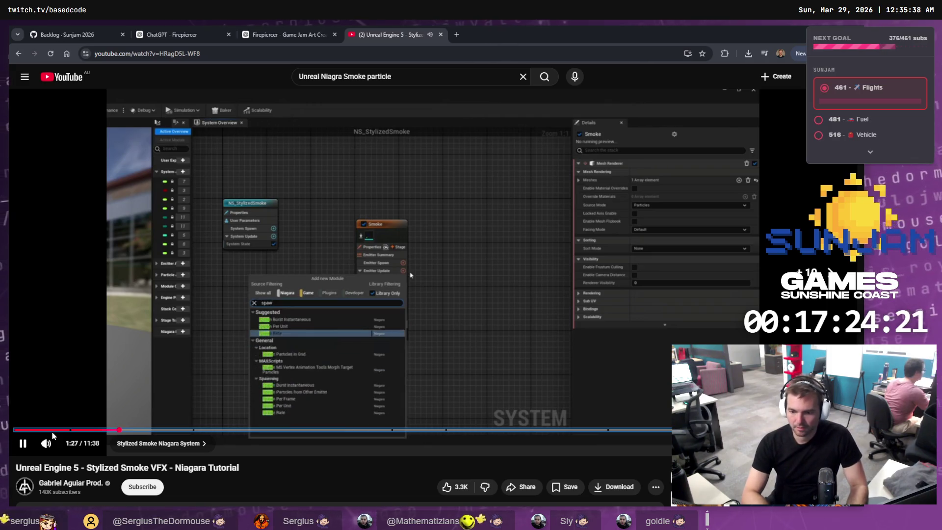
key("l")
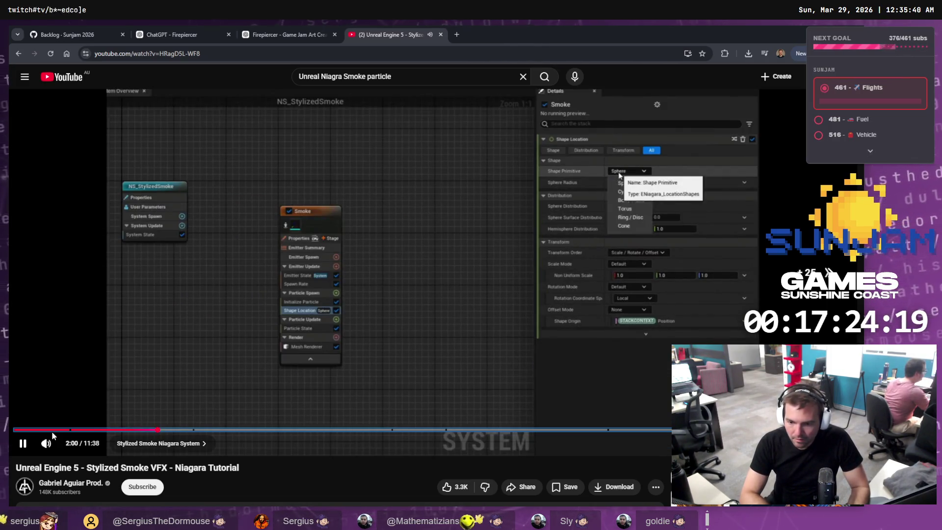
key("l")
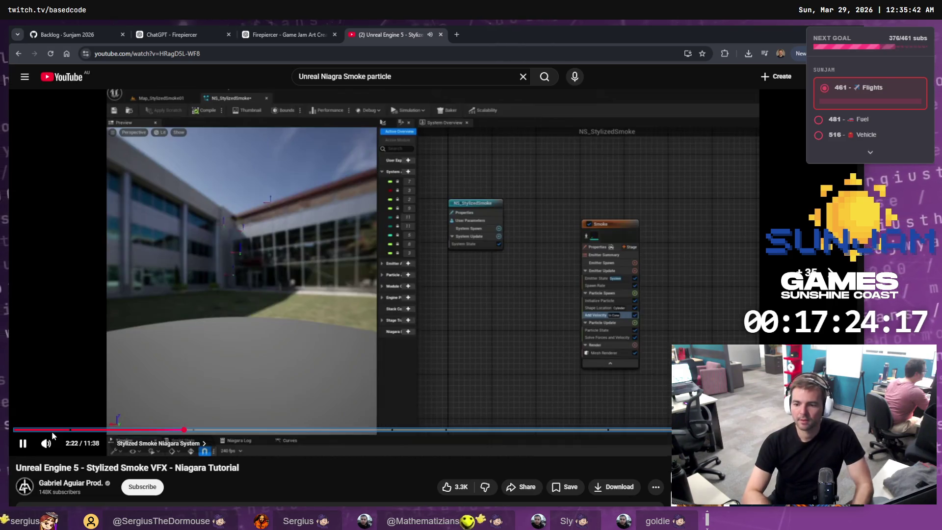
key("alt+Tab")
key("alt+Tab")
key("k")
key("alt+Tab")
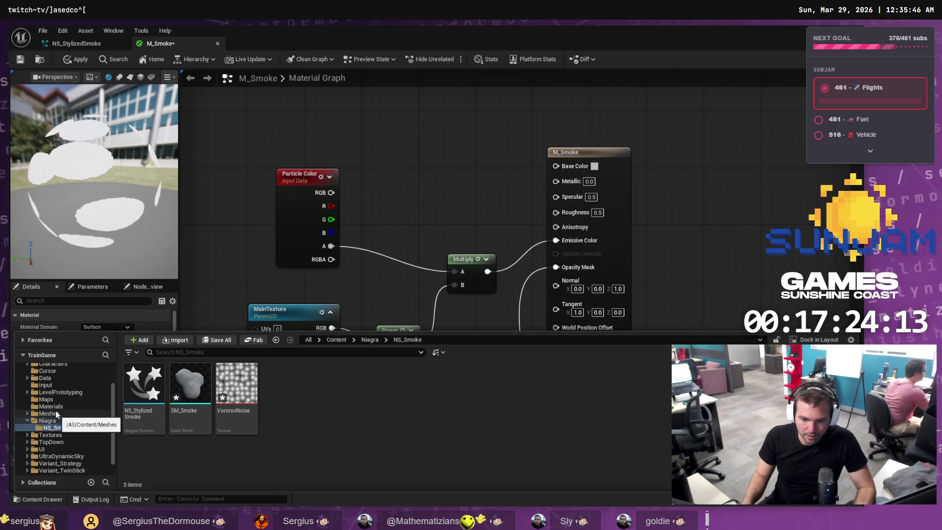
Apply and save the pending edits to M_Smoke from the Materials folder
left_click(51, 406)
right_click(343, 454)
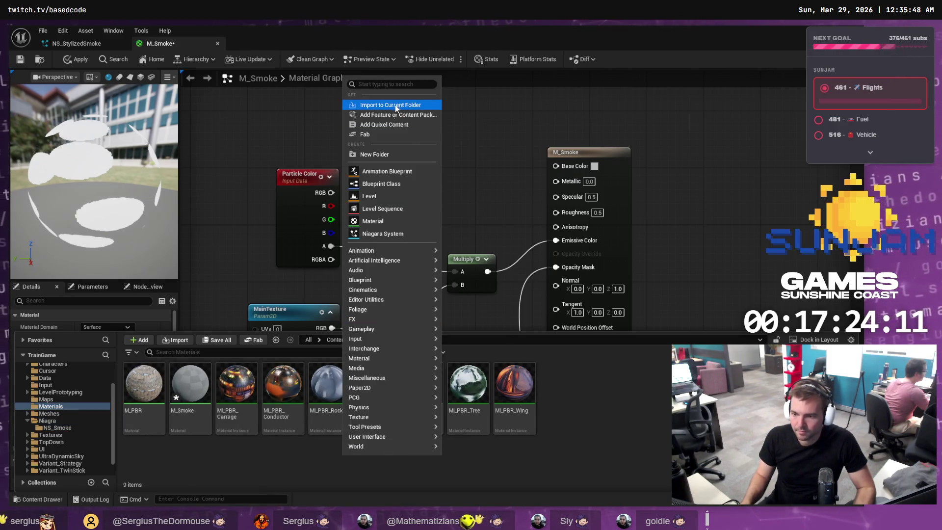
left_click(188, 411)
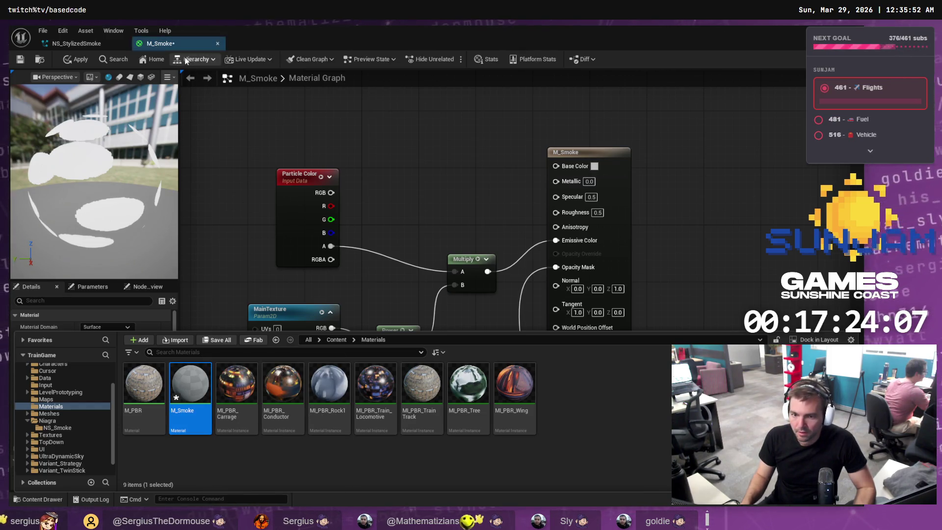
left_click(296, 104)
key("ctrl+s")
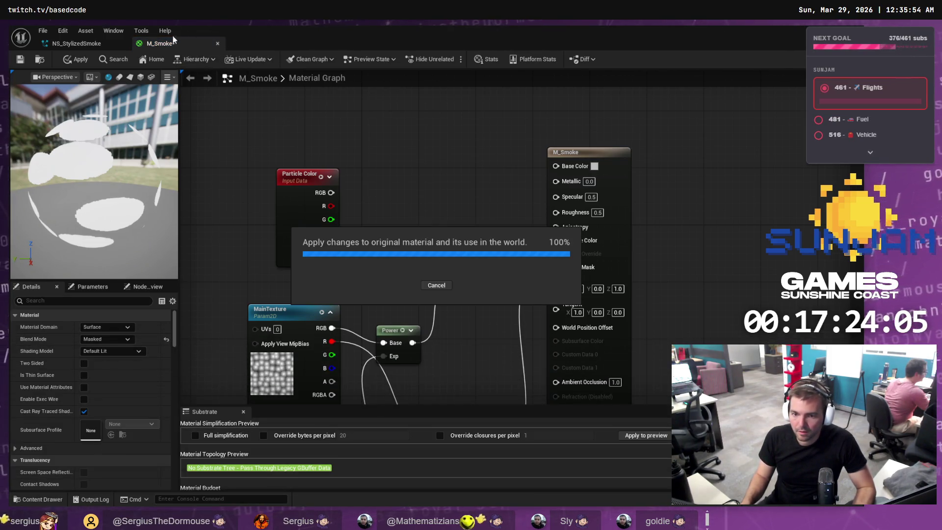
Un-maximize the M_Smoke editor so it floats over the LVL_TestMap level
key("alt+Tab")
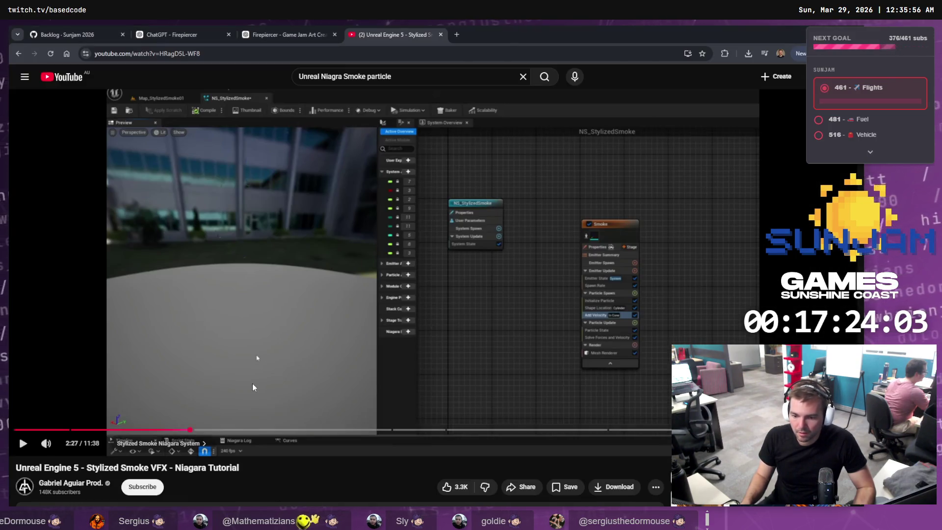
key("alt+Tab")
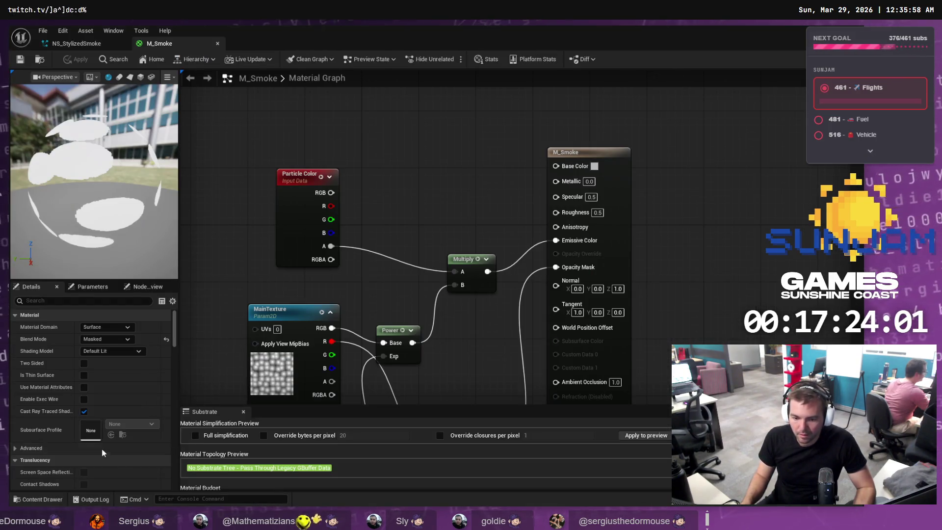
mouse_move(313, 35)
left_mouse_down()
mouse_move(555, 72)
mouse_move(451, 71)
left_mouse_up()
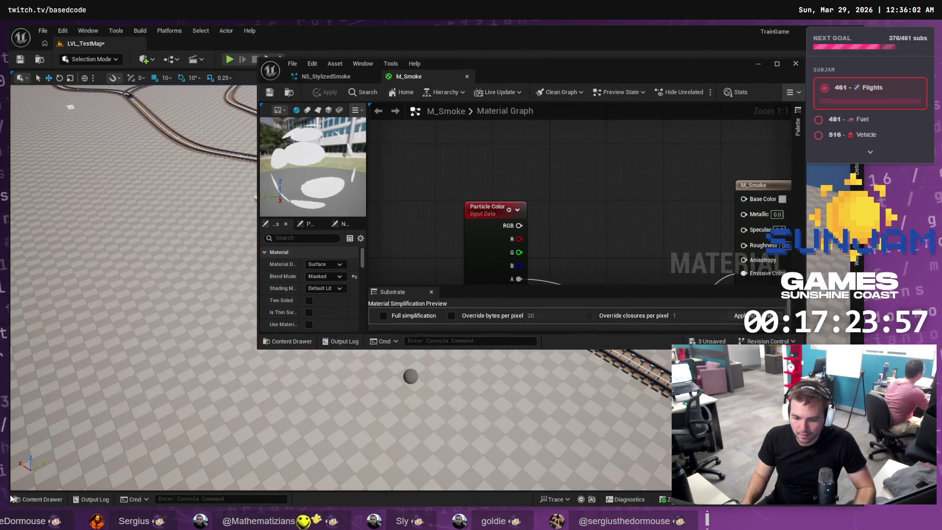
Create MI_Smoke from M_Smoke in Materials, then resume the tutorial at 2:31
left_click(11, 498)
right_click(191, 387)
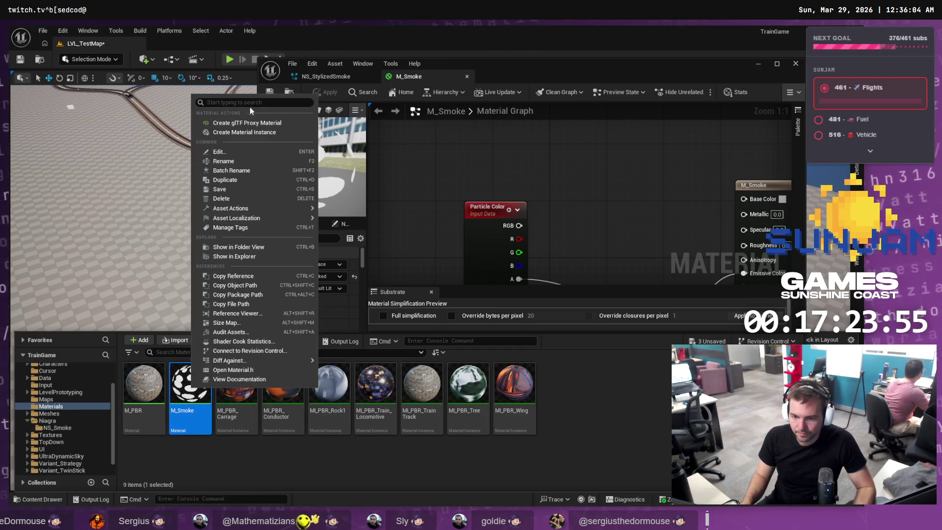
left_click(255, 132)
type("MI_Smoke")
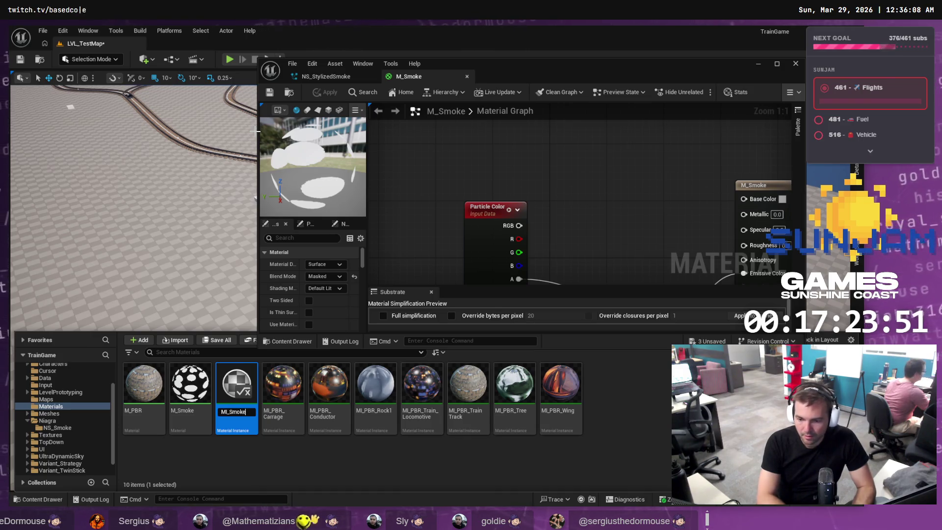
key("Return")
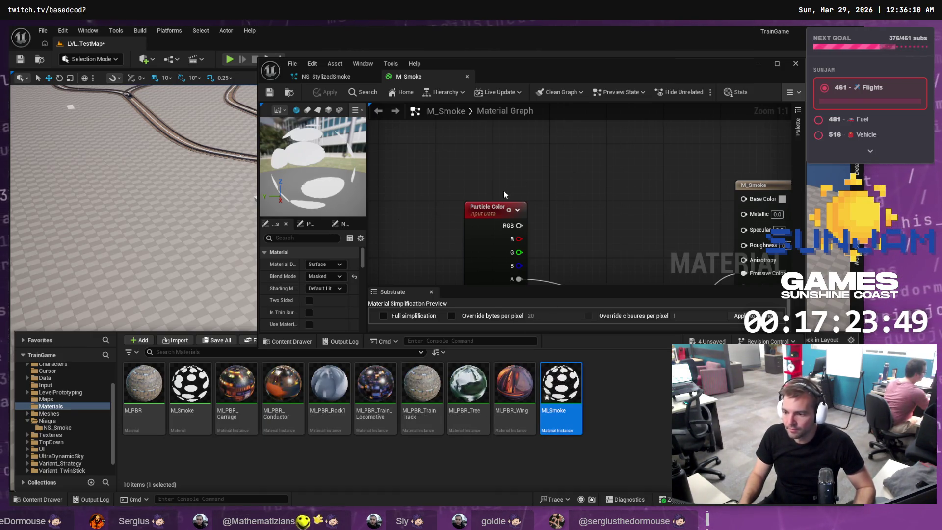
key("alt+Tab")
left_click(458, 198)
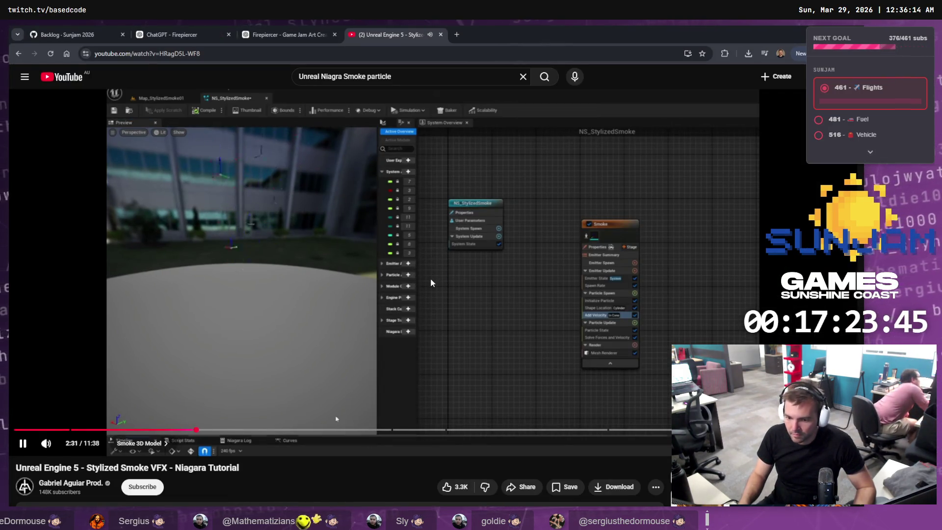
Pause the tutorial, seek to 7:35, then to Animating Erosion and rewatch from 8:19
key("space")
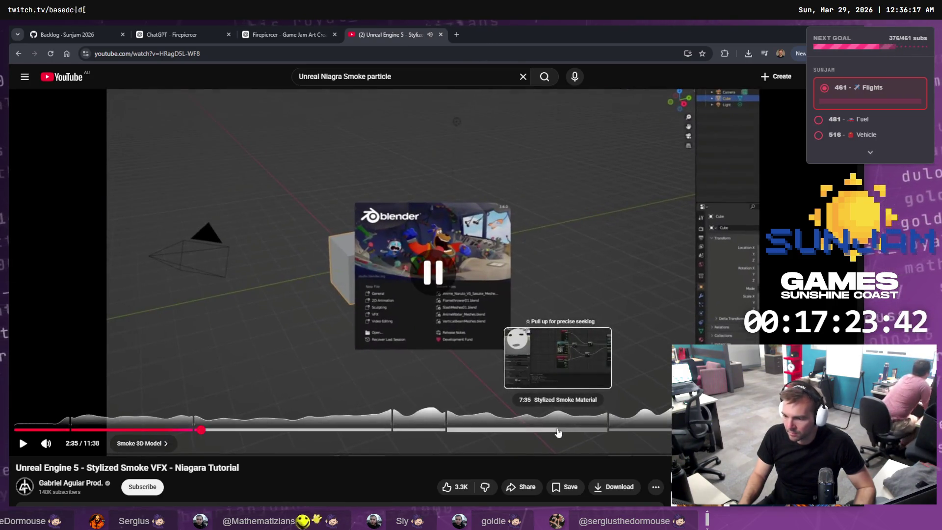
left_click(559, 429)
left_click(568, 320)
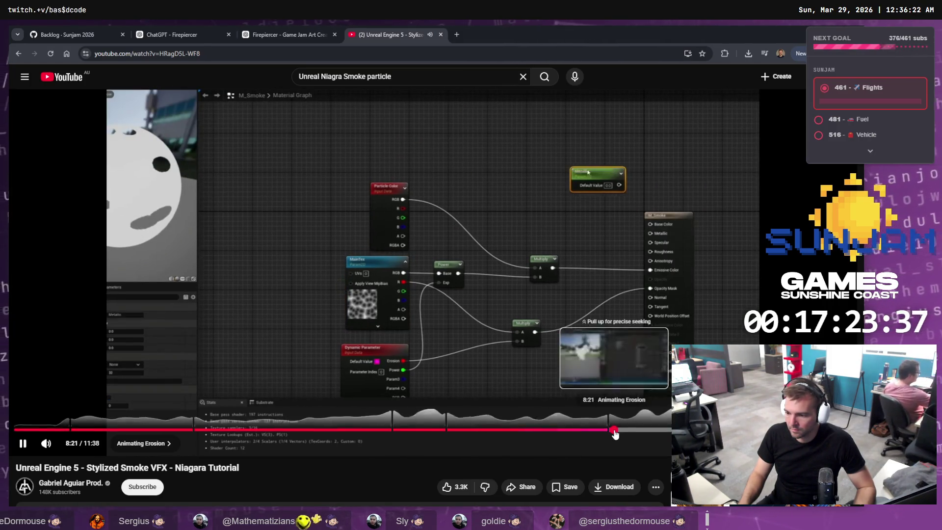
left_click(613, 432)
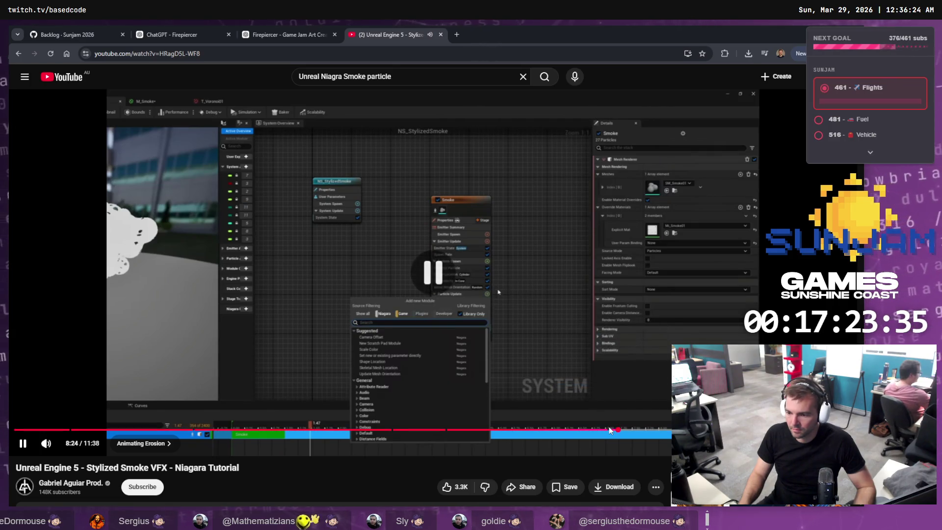
left_click(612, 431)
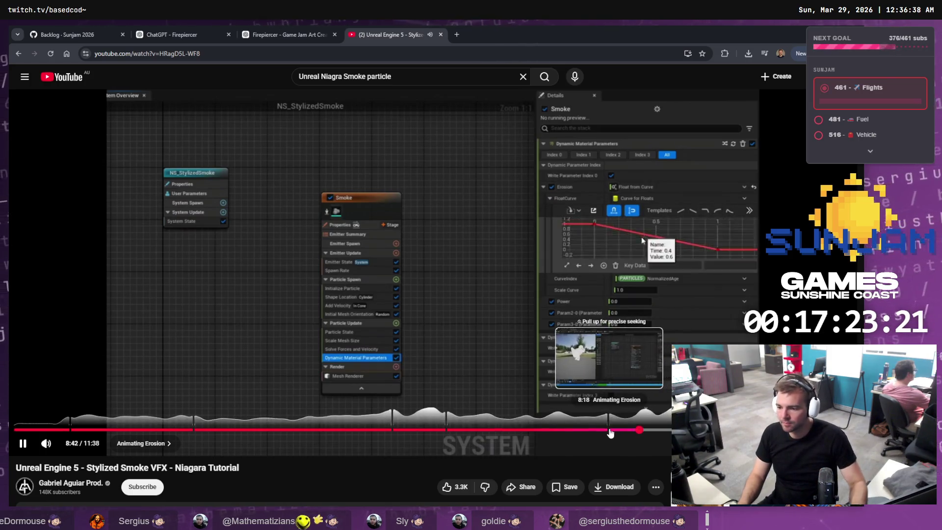
left_click(611, 430)
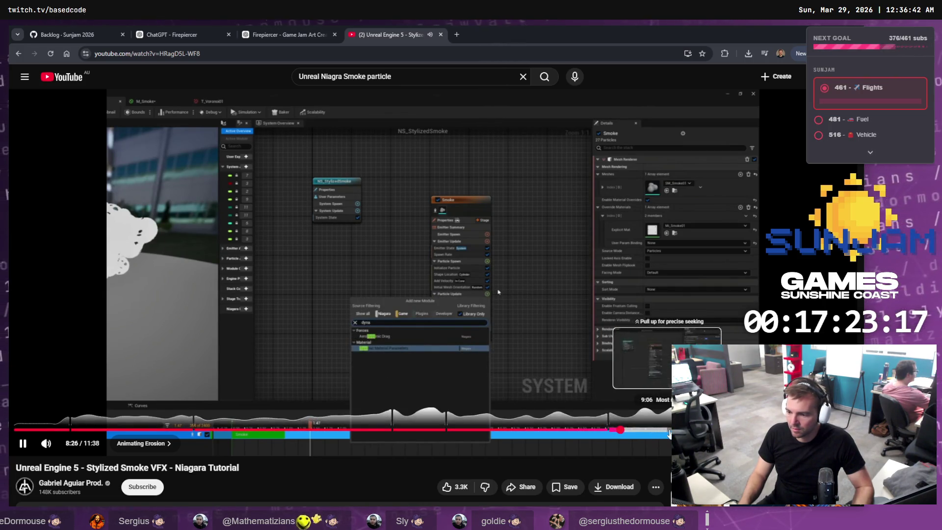
Skim ahead to 9:15 and End Results, return to Animating Erosion, pause at 8:22, back to Unreal
left_click(677, 429)
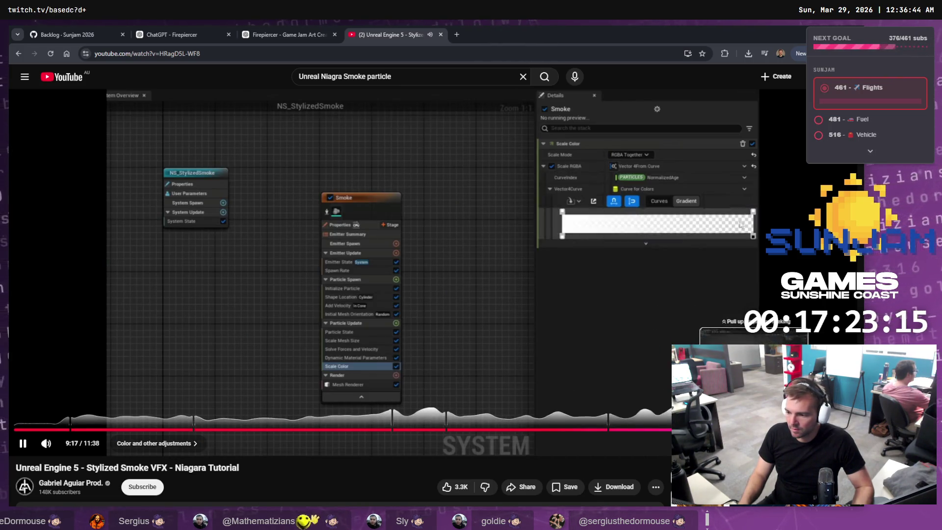
left_click(758, 430)
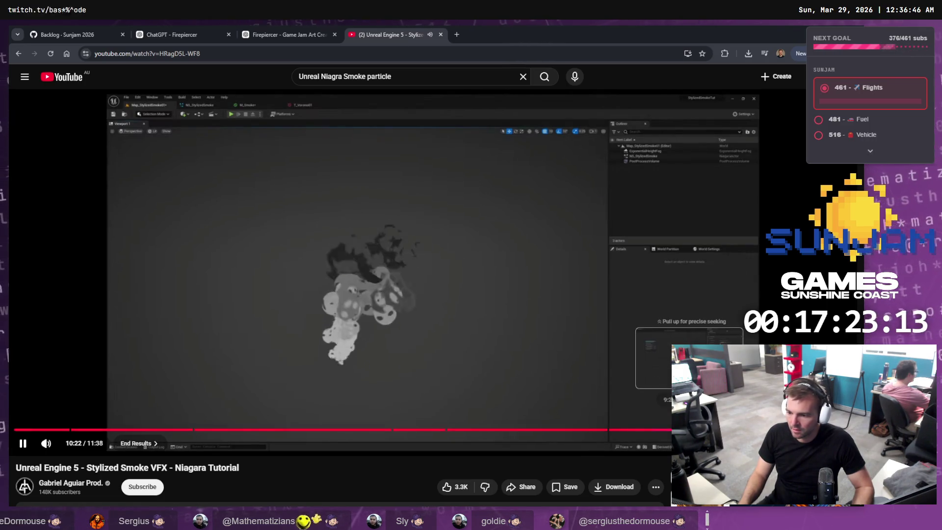
left_click(682, 430)
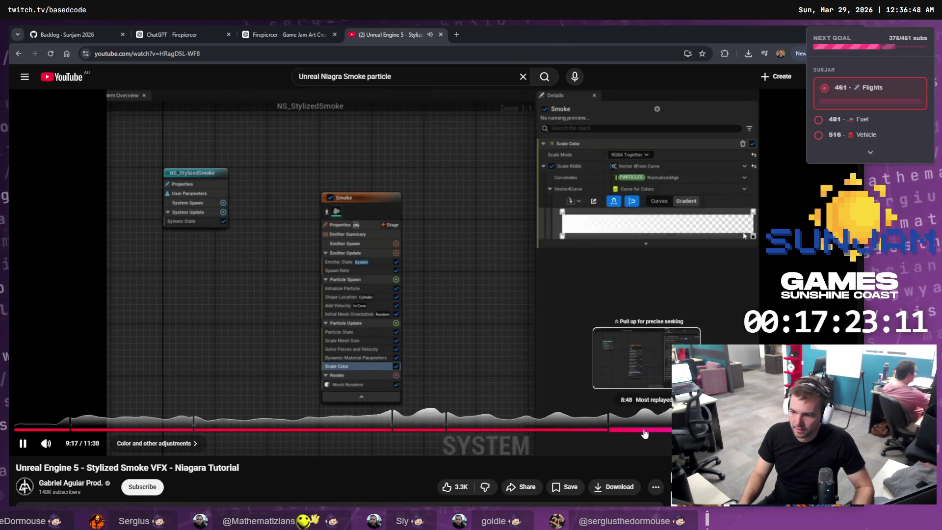
left_click(615, 433)
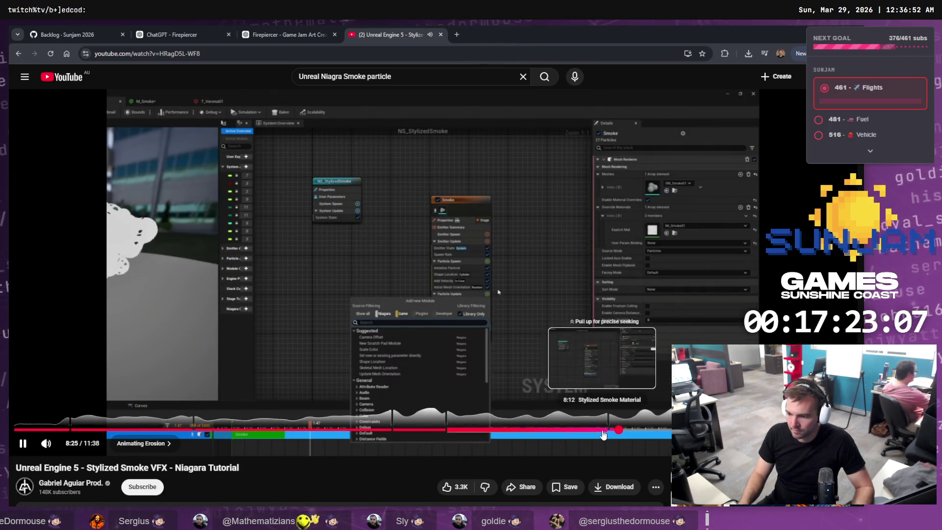
left_click(605, 432)
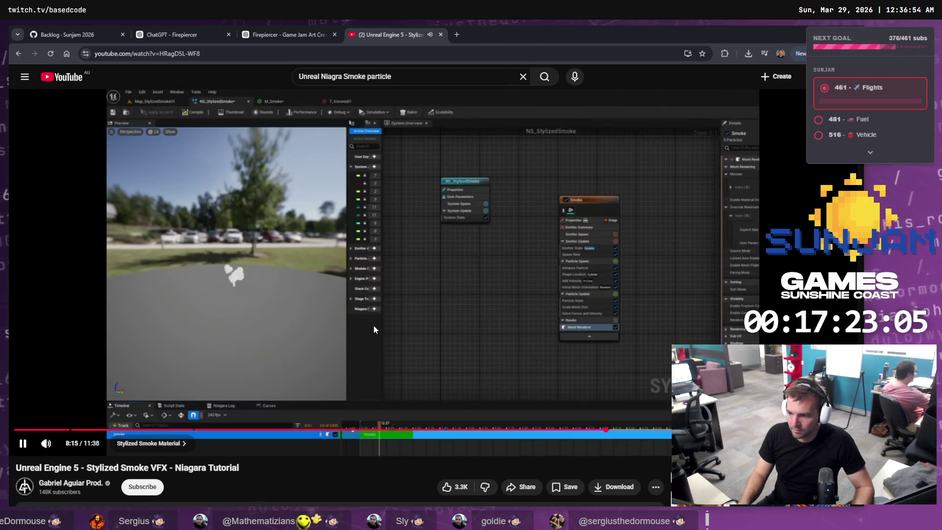
left_click(453, 298)
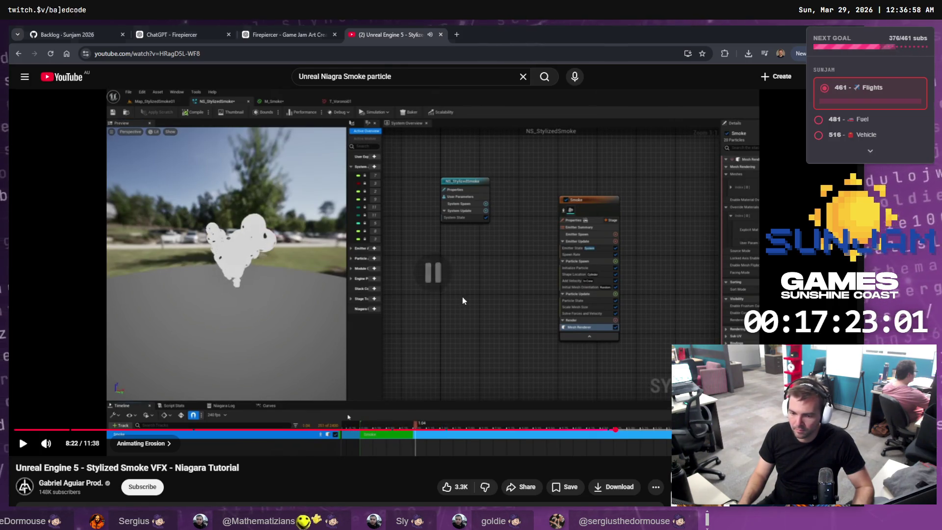
key("alt+Tab")
left_click(307, 231)
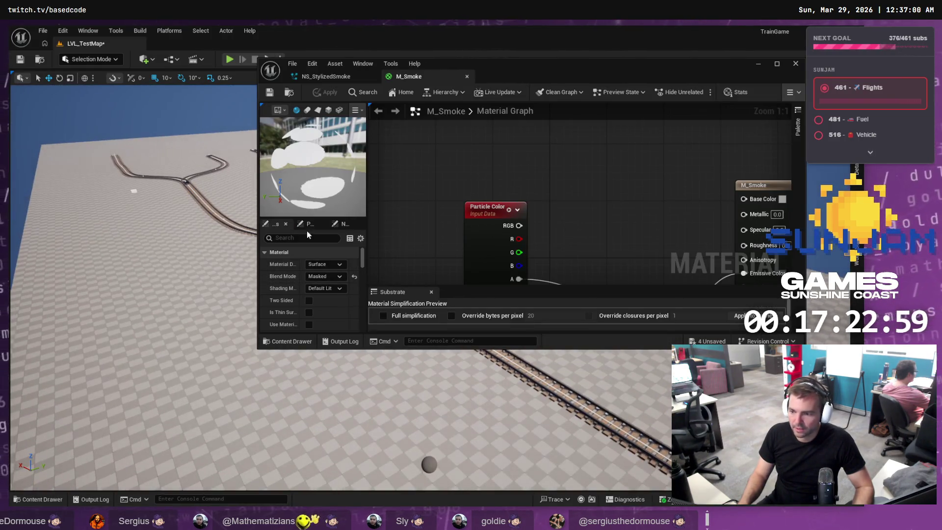
Close the M_Smoke editor, then open and close the MI_Smoke material instance
left_click(795, 64)
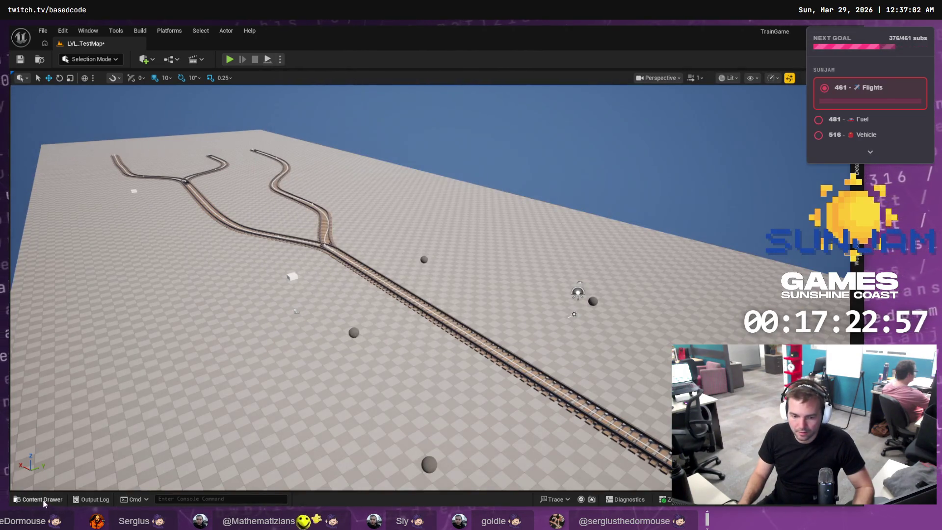
left_click(42, 499)
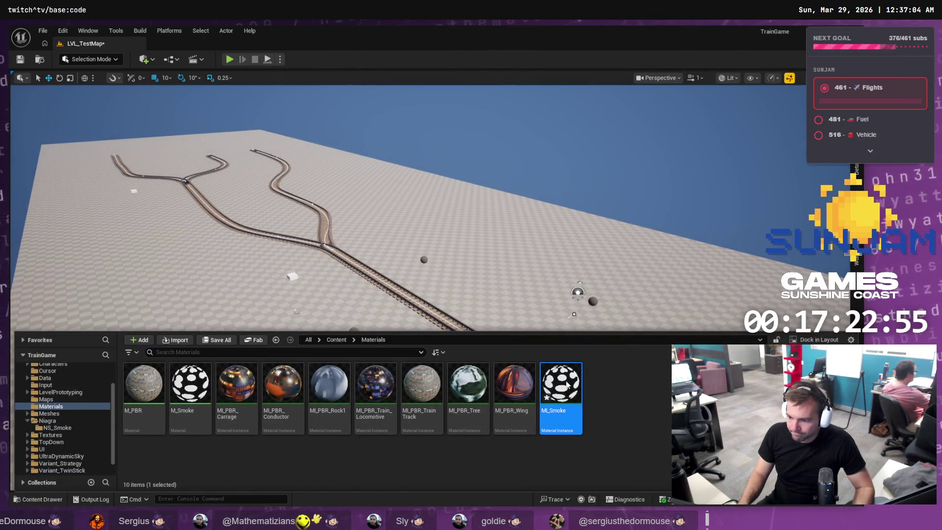
double_click(564, 385)
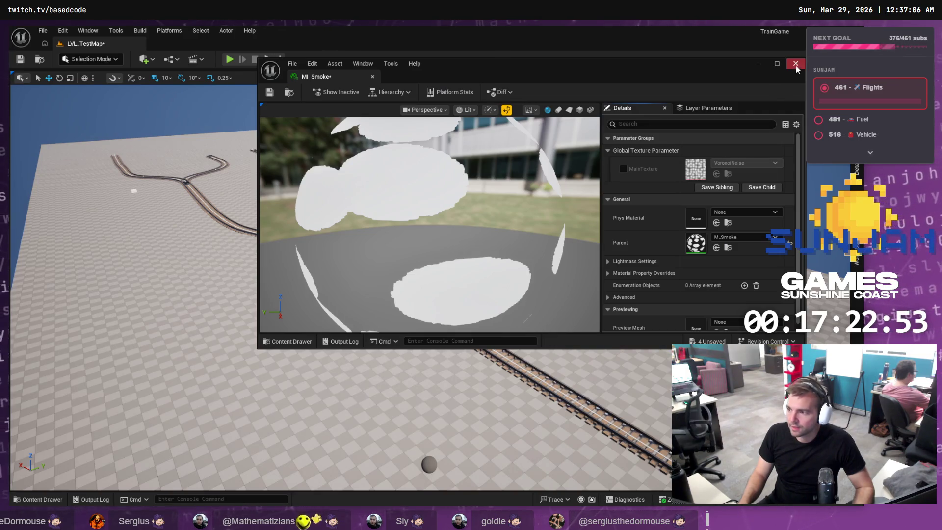
left_click(796, 64)
Check the tutorial's mesh renderer settings around 8:08, pause there, and return to Unreal
key("alt+Tab")
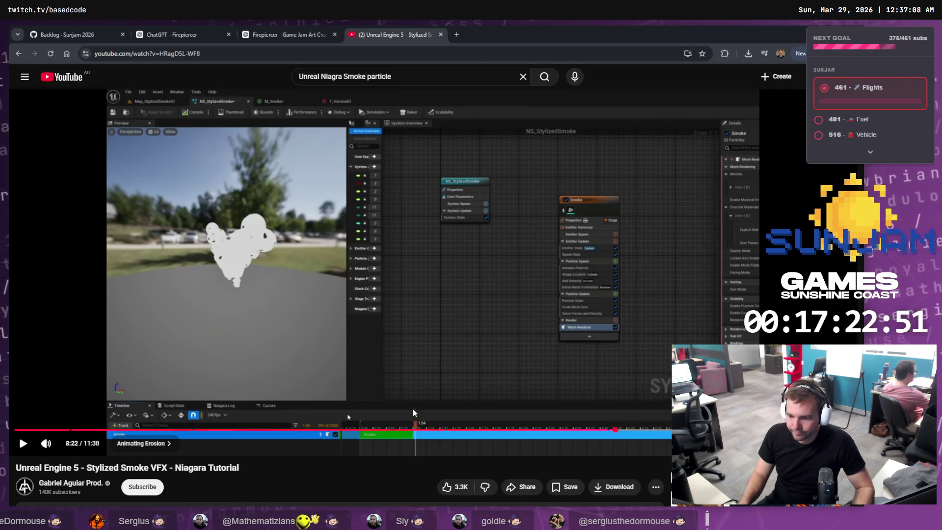
left_click(608, 430)
left_click(646, 378)
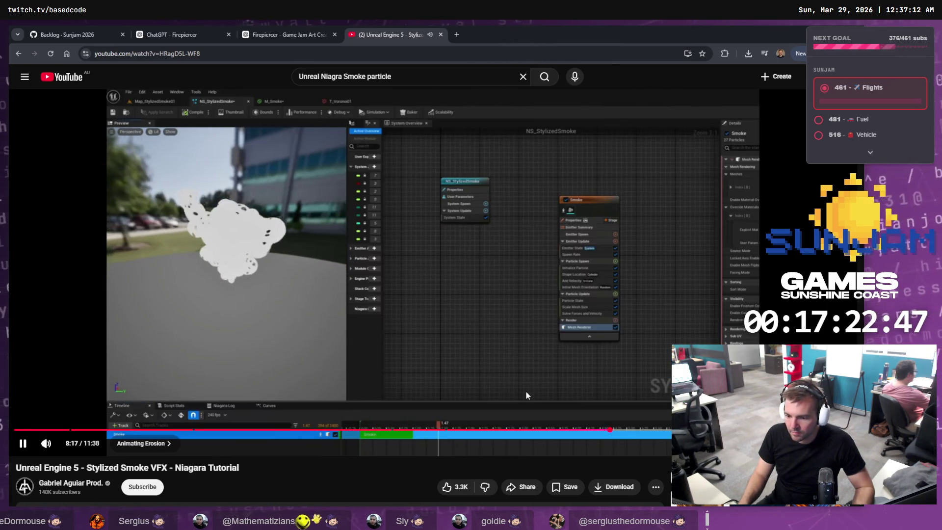
left_click(525, 391)
left_click_drag(597, 430, 586, 432)
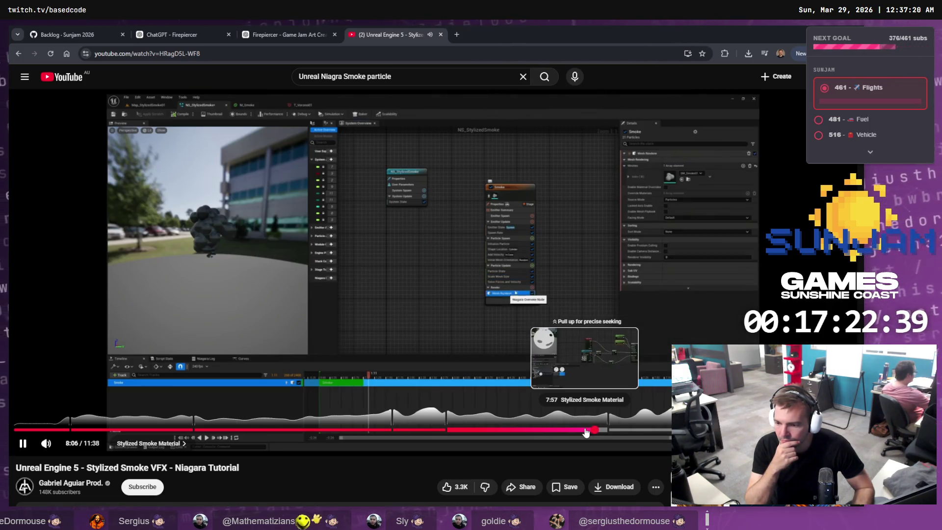
key("space")
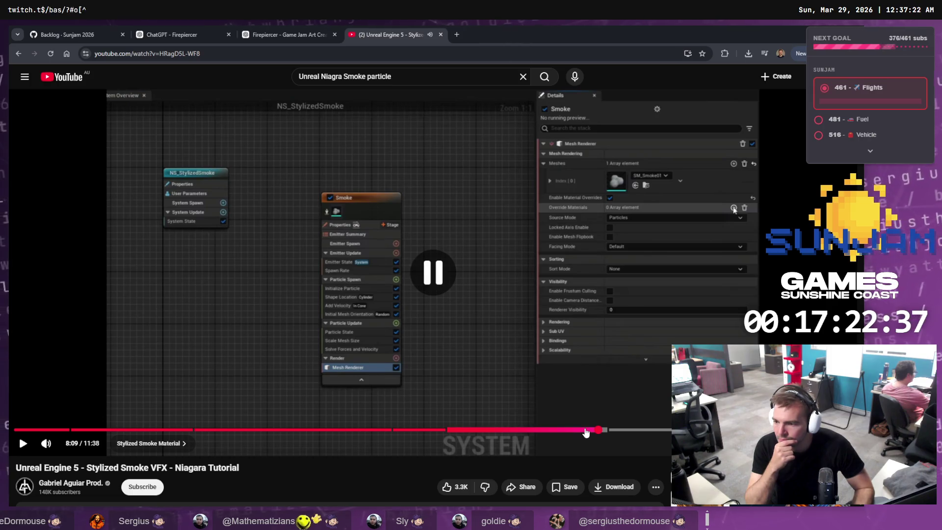
key("alt+Tab")
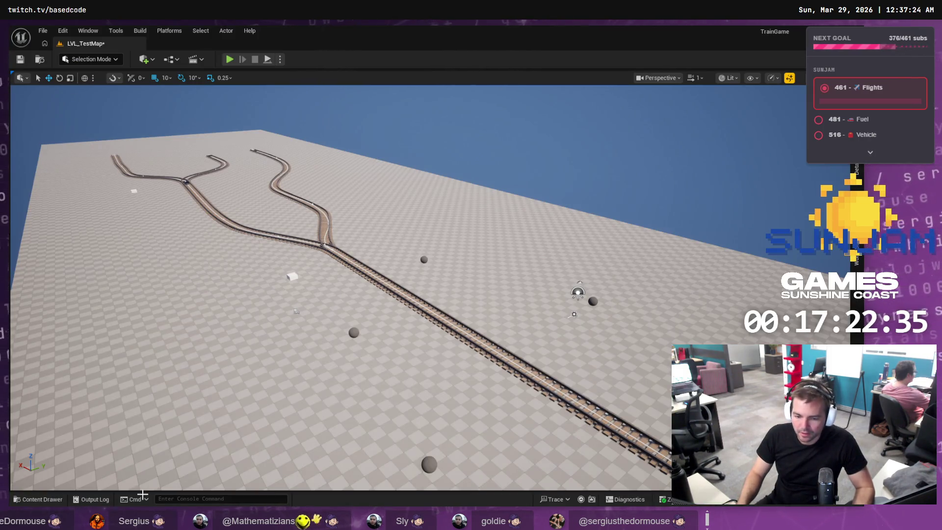
Open NS_StylizedSmoke from the NS_Smoke folder and maximize the Niagara editor
left_click(61, 501)
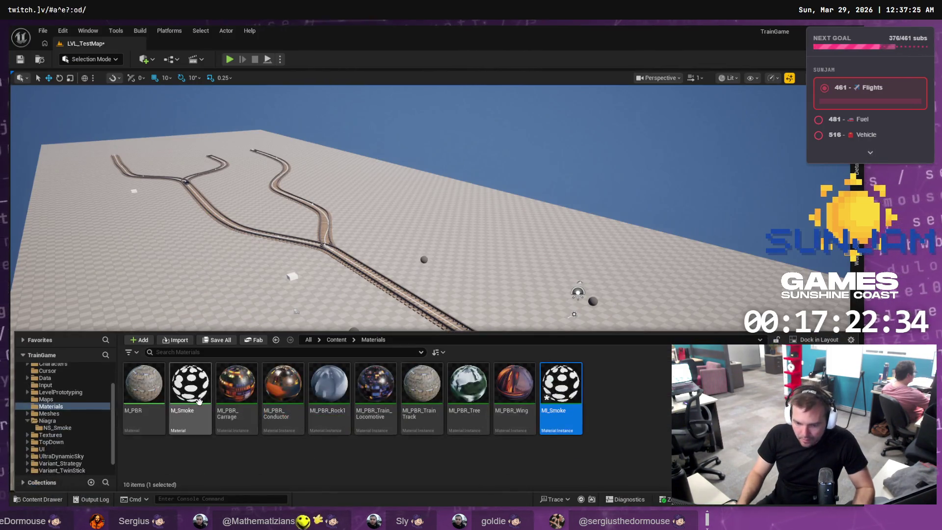
left_click(59, 427)
double_click(153, 379)
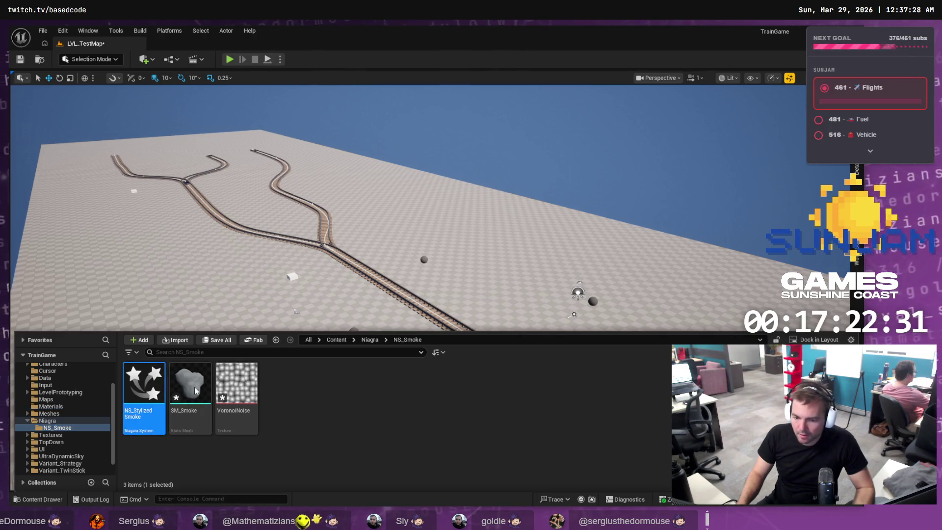
left_click(778, 64)
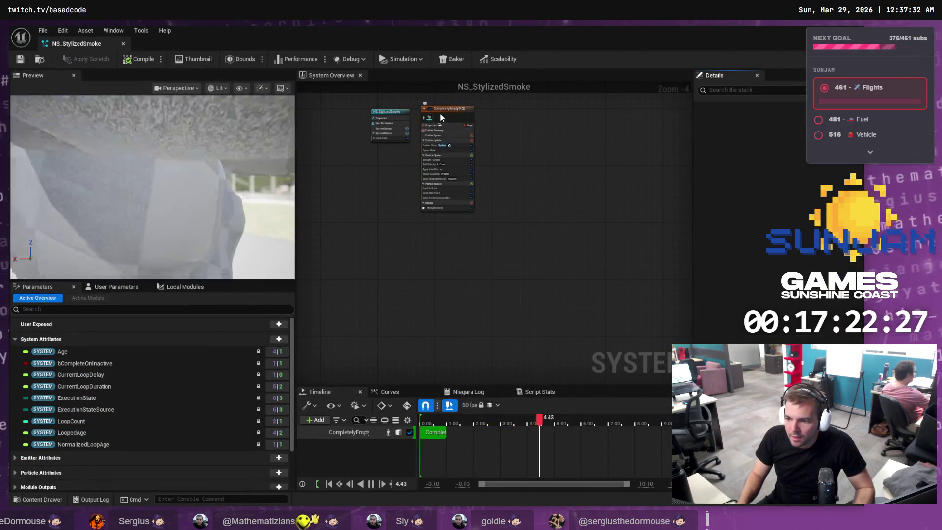
Enable Material Overrides on the emitter's Mesh Renderer and add an empty Override Materials Index [0]
left_click(443, 109)
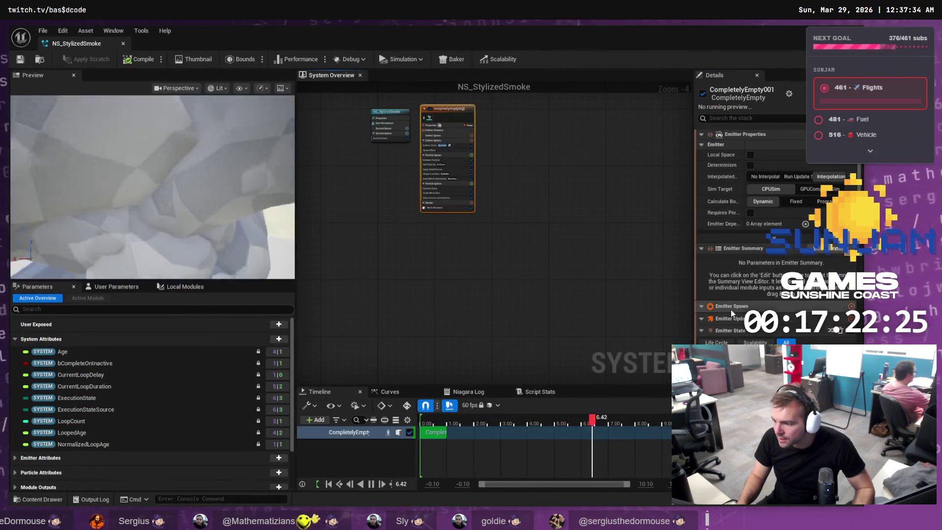
left_click(436, 207)
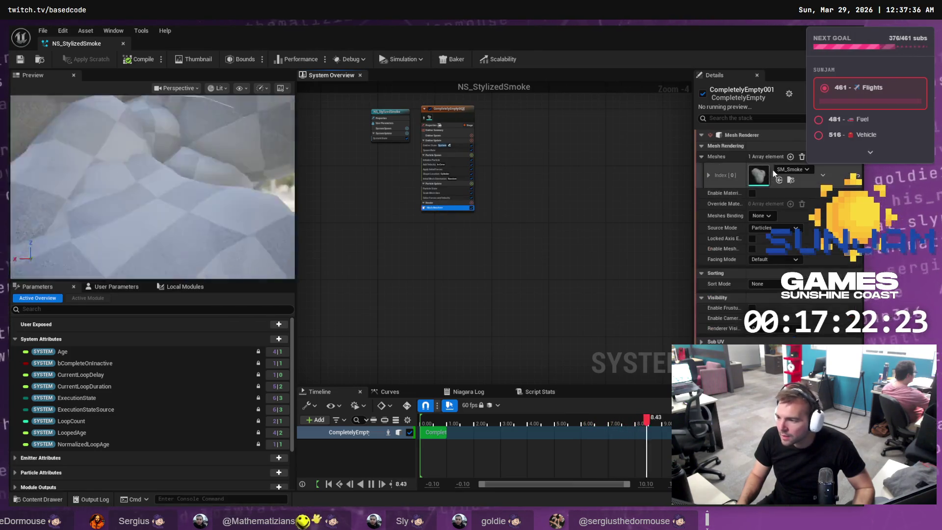
left_click(752, 193)
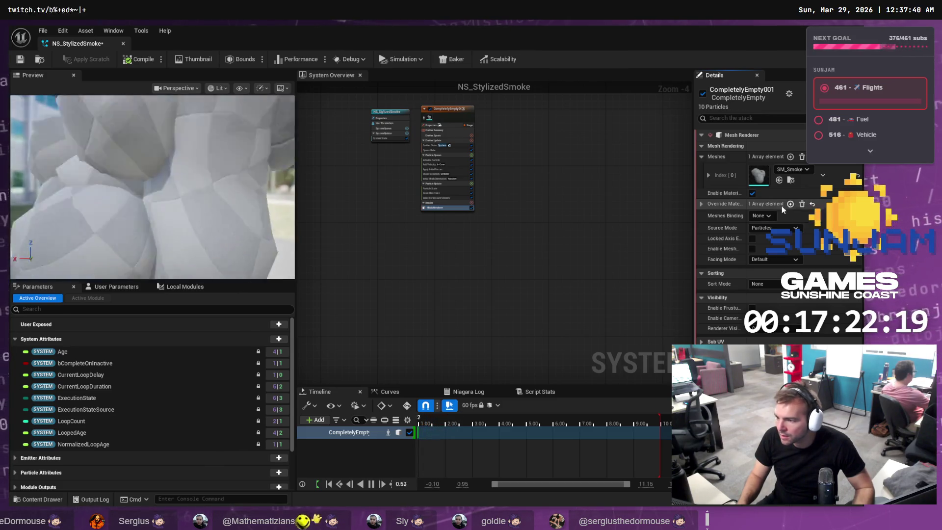
left_click(790, 204)
left_click(717, 204)
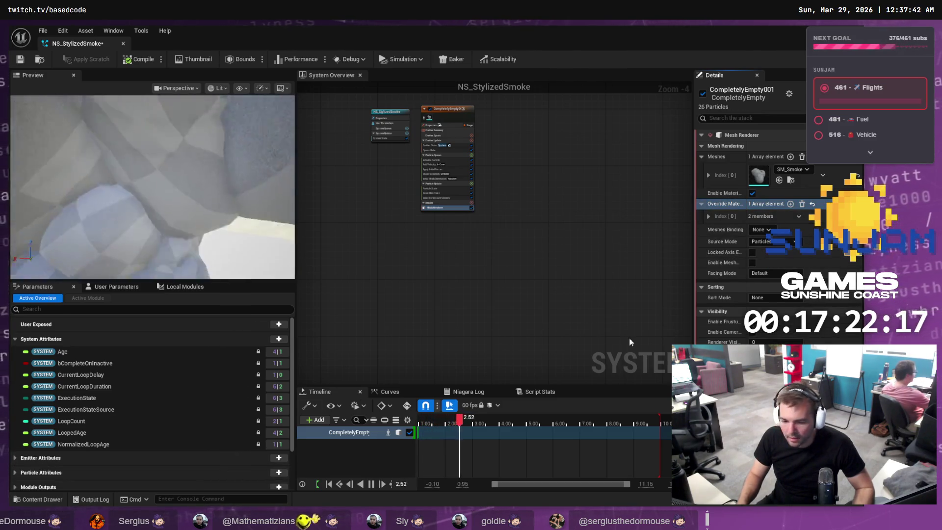
left_click(708, 216)
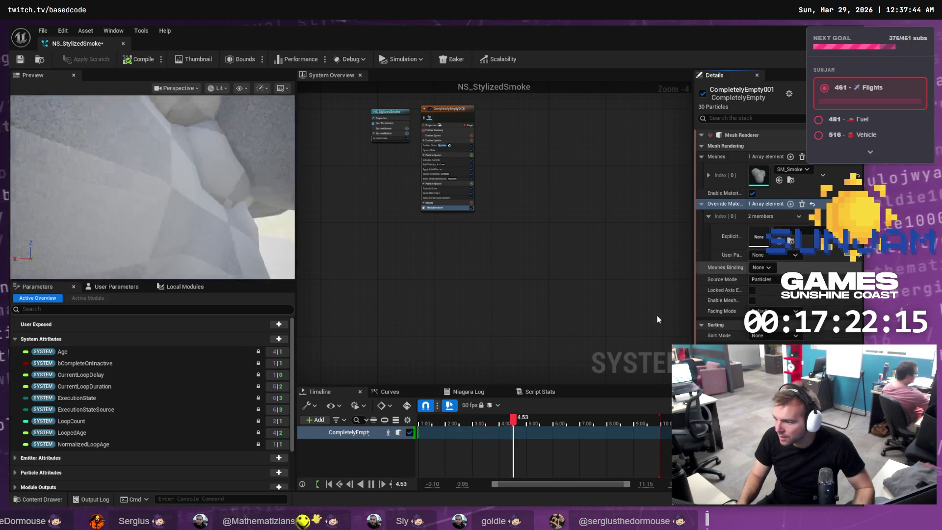
left_click(53, 500)
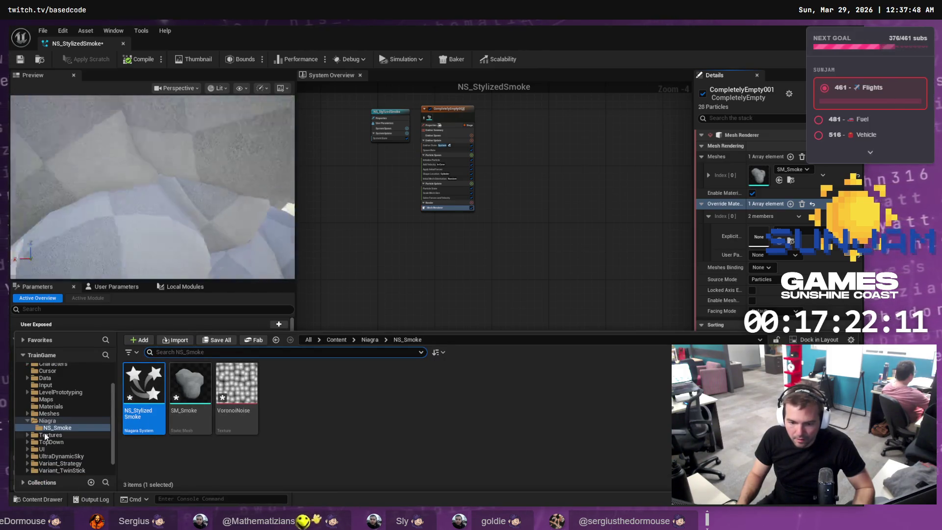
Assign MI_Smoke to Override Materials Index [0], check the preview, and resume the tutorial
left_click(51, 406)
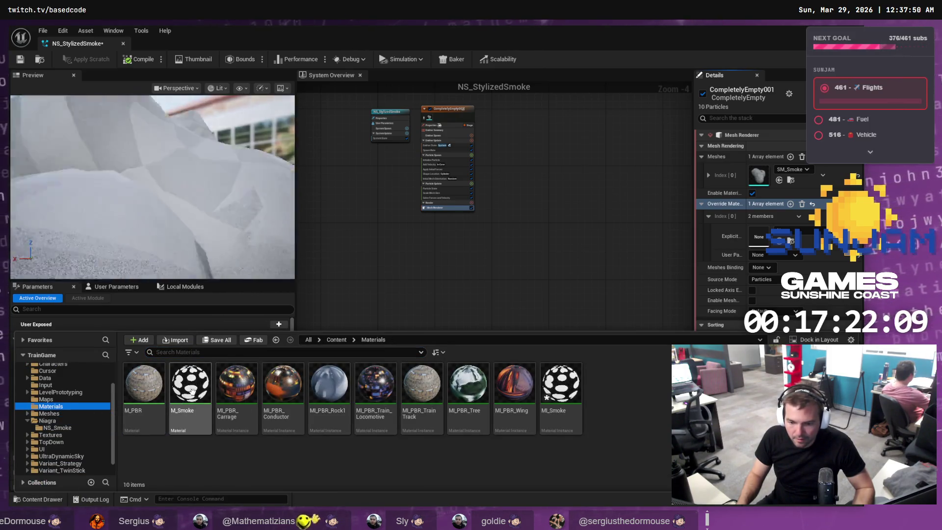
mouse_move(560, 388)
left_mouse_down()
mouse_move(738, 164)
mouse_move(767, 239)
left_mouse_up()
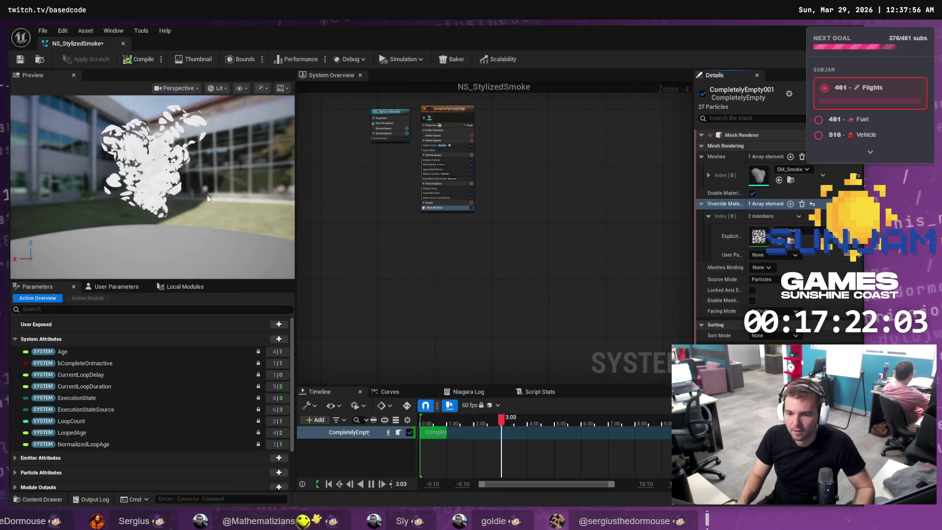
left_click_drag(205, 184, 189, 201)
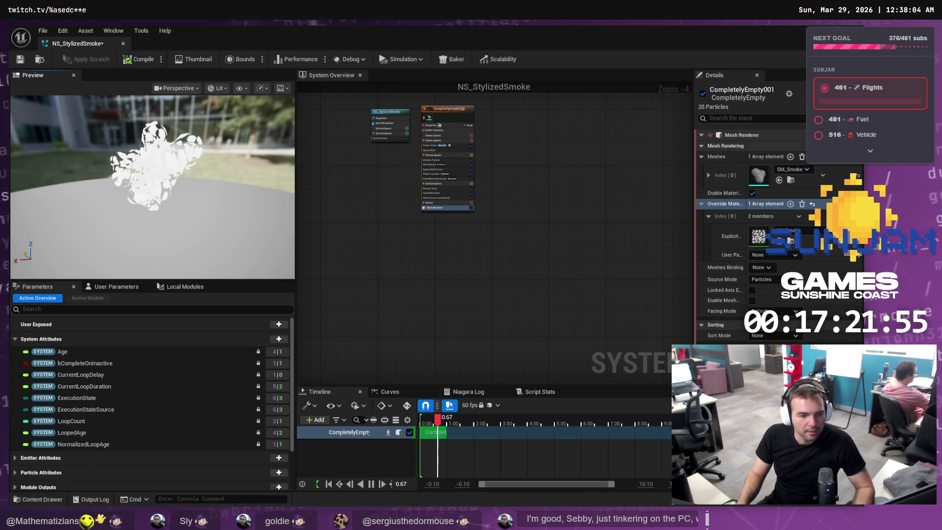
key("alt+Tab")
left_click(232, 273)
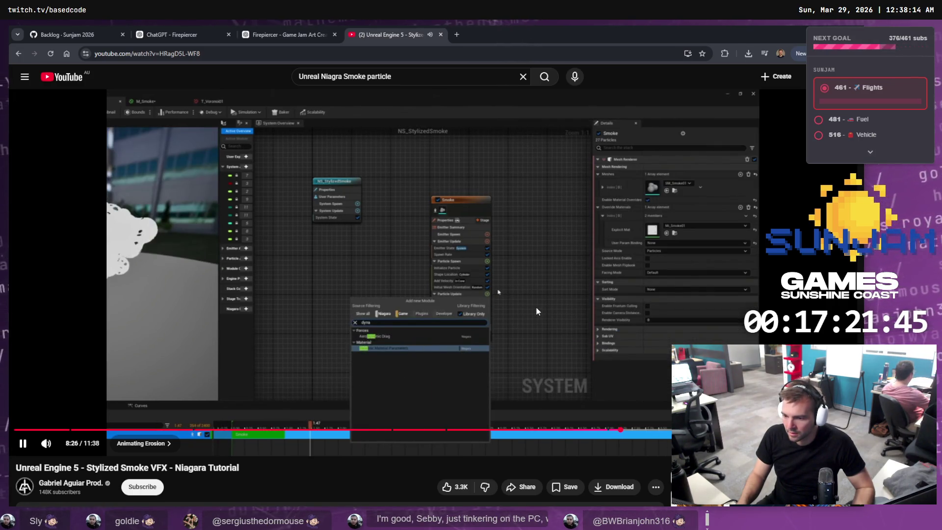
Pause the tutorial at 8:30 on the Dynamic Material Parameters module and return to the Niagara editor
left_click(428, 328)
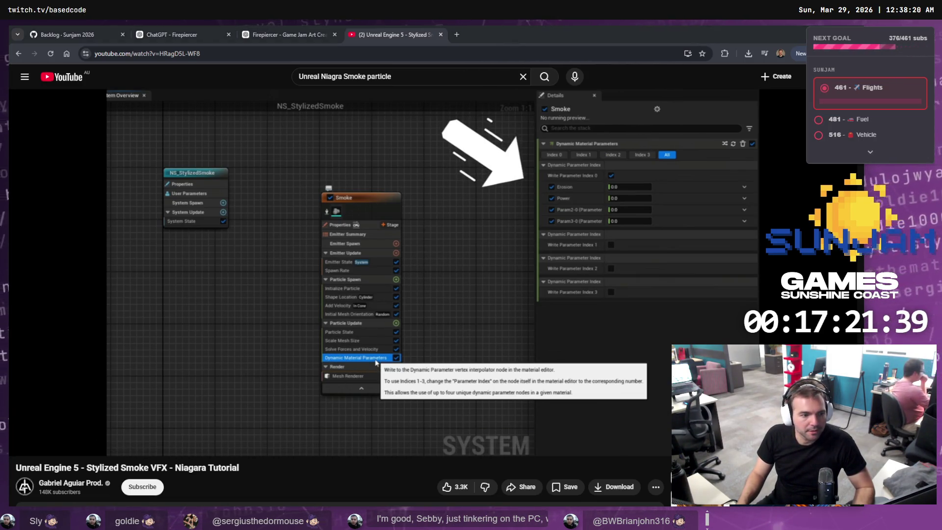
key("alt+Tab")
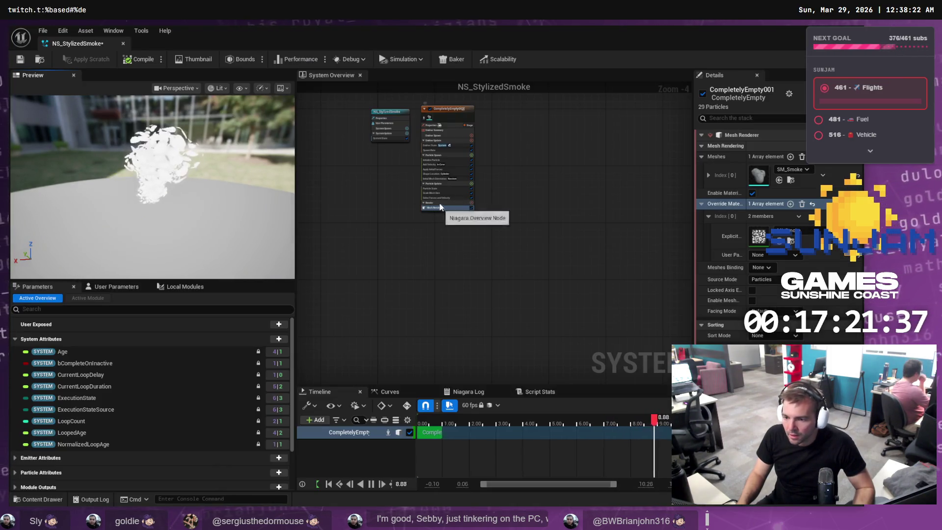
scroll(440, 206, "up", 4)
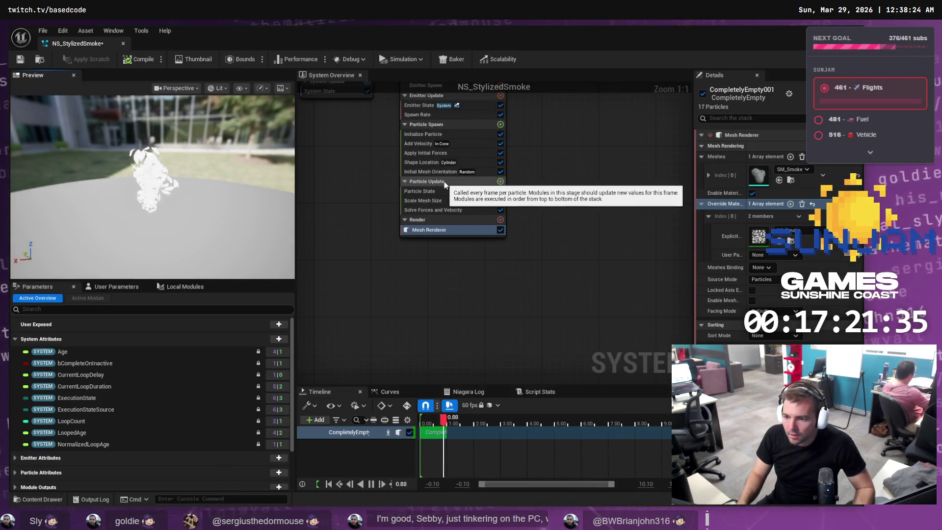
Add a Dynamic Material Parameters module to the smoke emitter's Particle Update stage
left_click(444, 182)
left_click(500, 181)
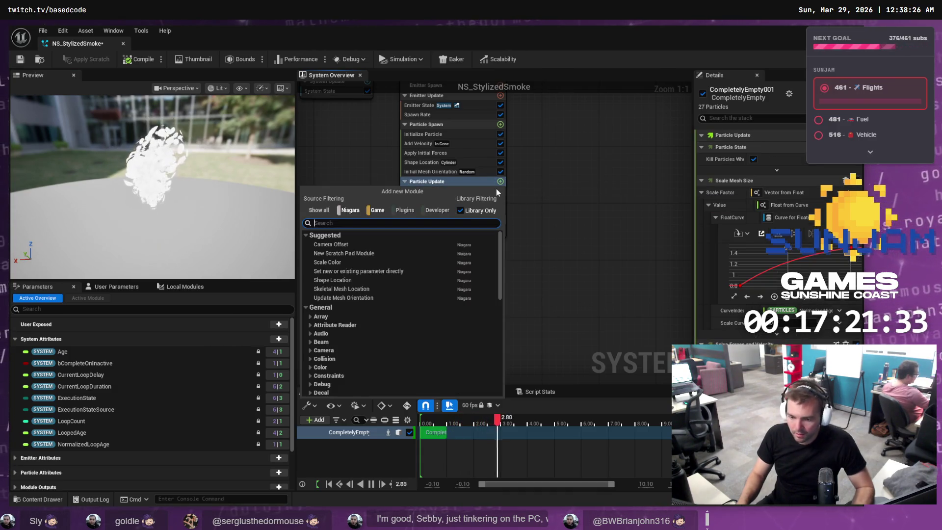
type("dynamic")
key("Return")
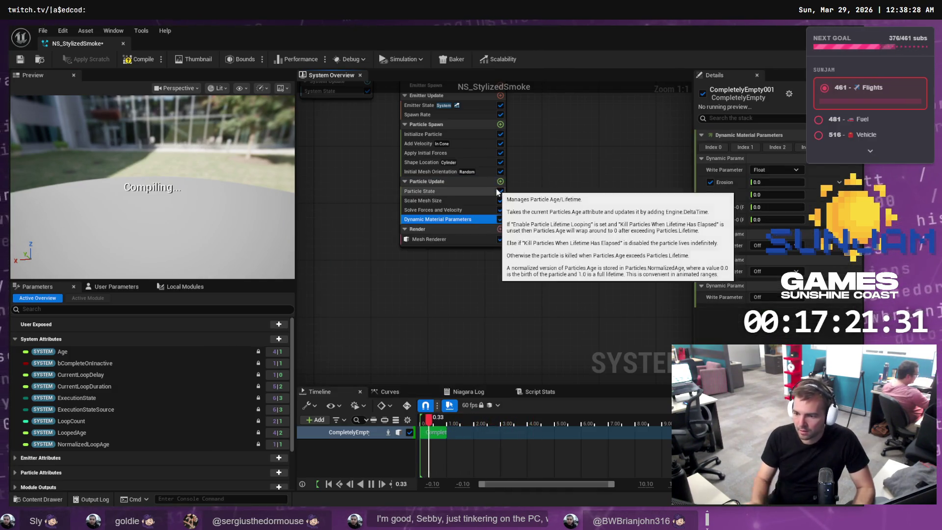
Play the tutorial up to its curve setup, pause it, and return to Unreal
key("alt+Tab")
left_click(485, 254)
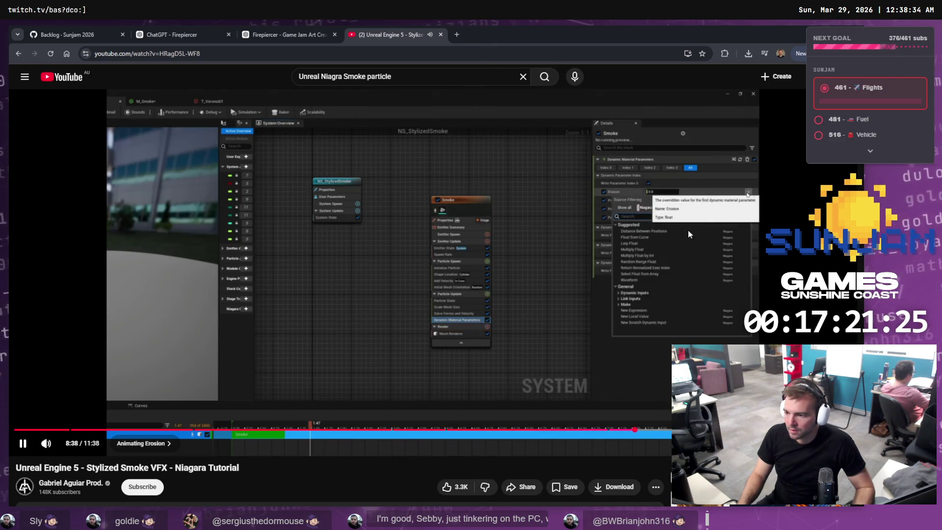
left_click(511, 247)
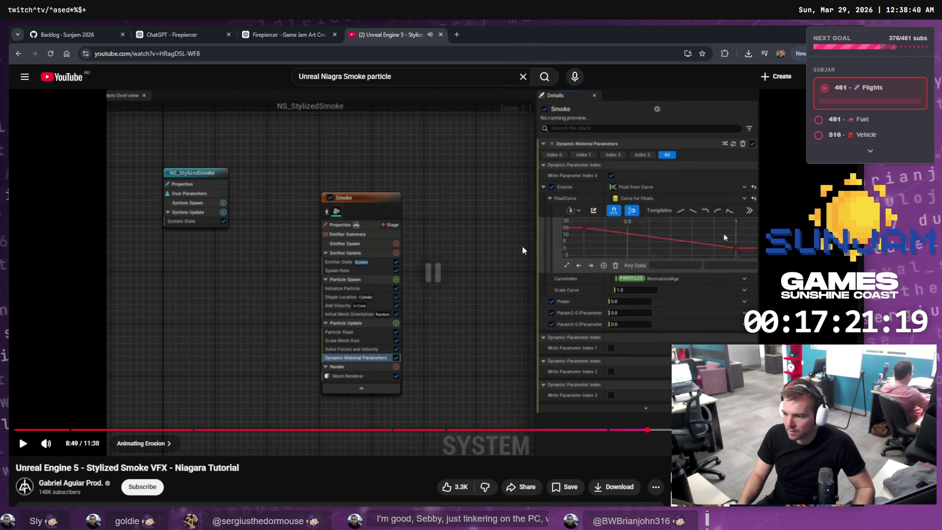
key("alt+Tab")
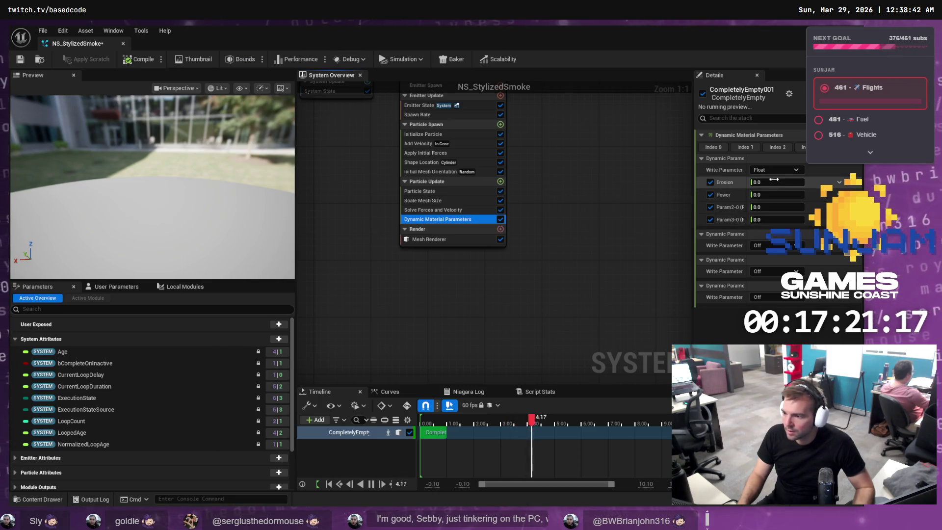
Drive Erosion with a Float from Curve input, select a curve key, then resume the tutorial
left_click(840, 183)
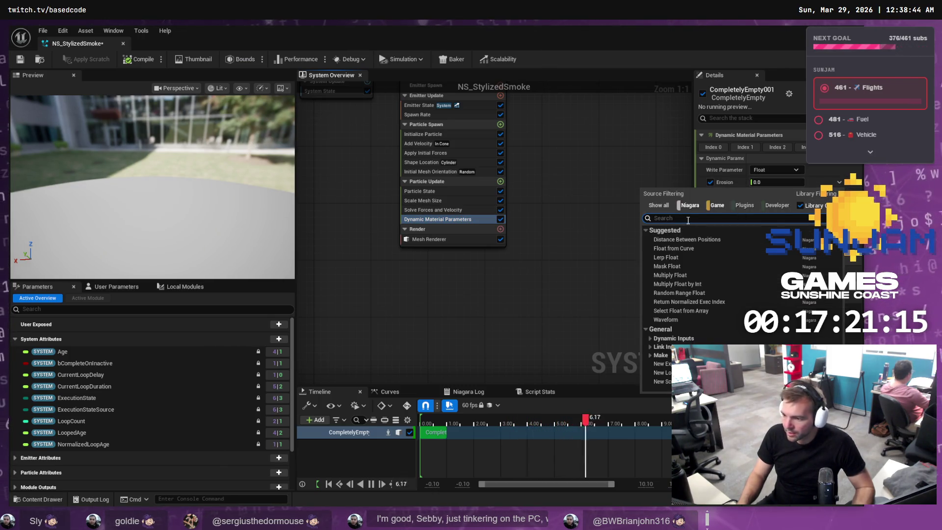
type("curve")
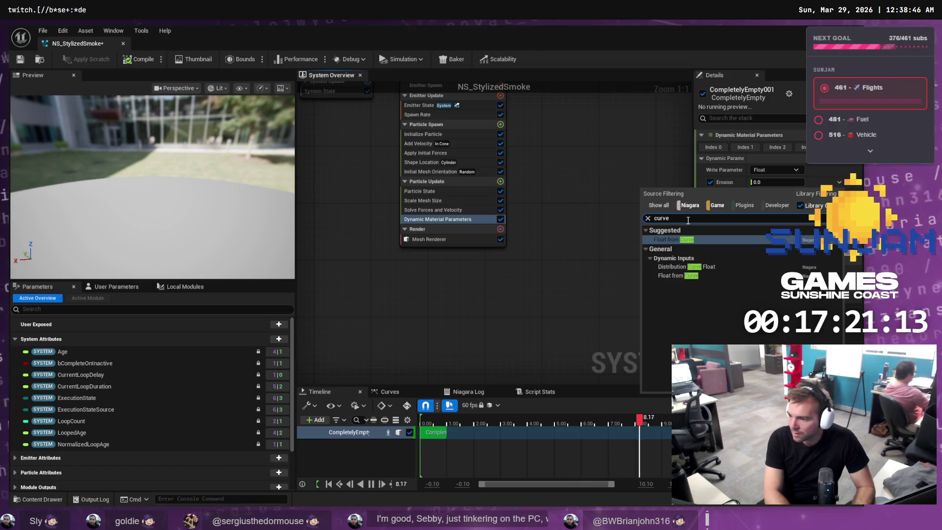
key("Return")
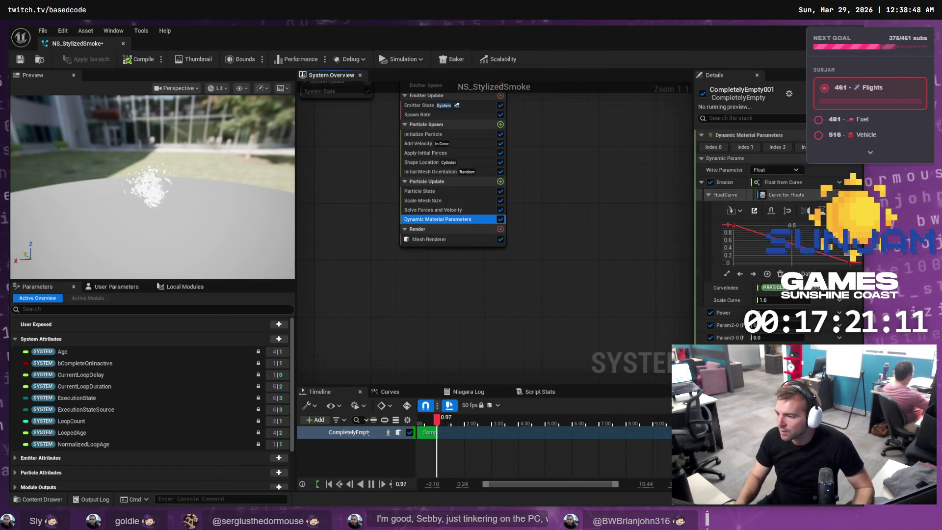
left_click(733, 224)
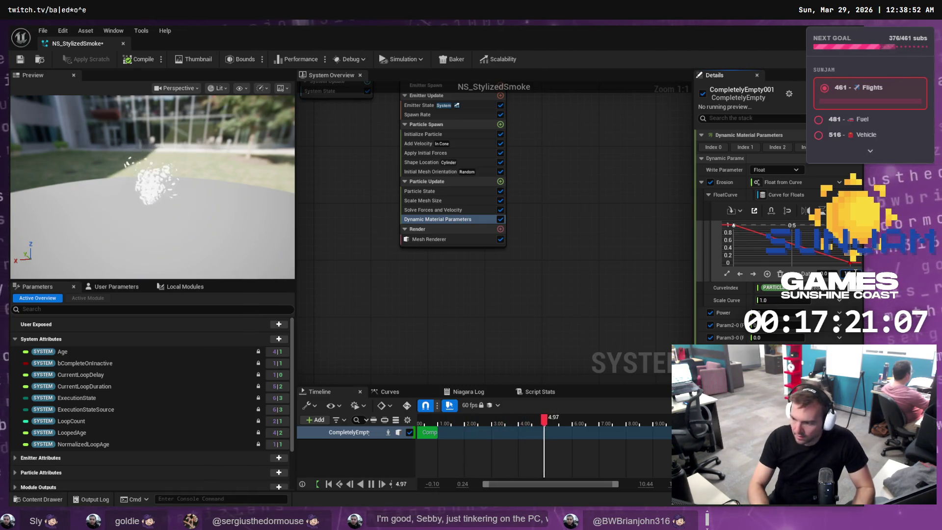
key("alt+Tab")
left_click(470, 243)
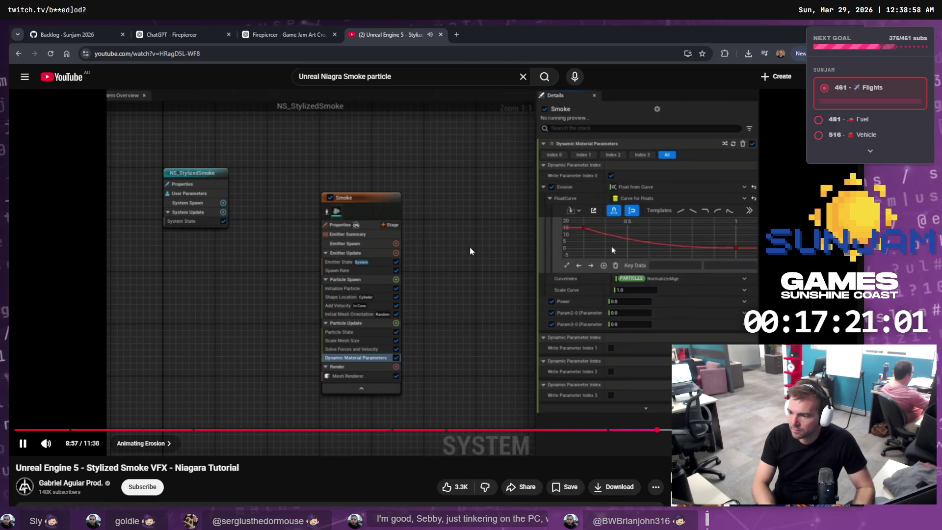
Rewind the tutorial a few seconds and pause it while comparing with the Niagara editor
key("Left")
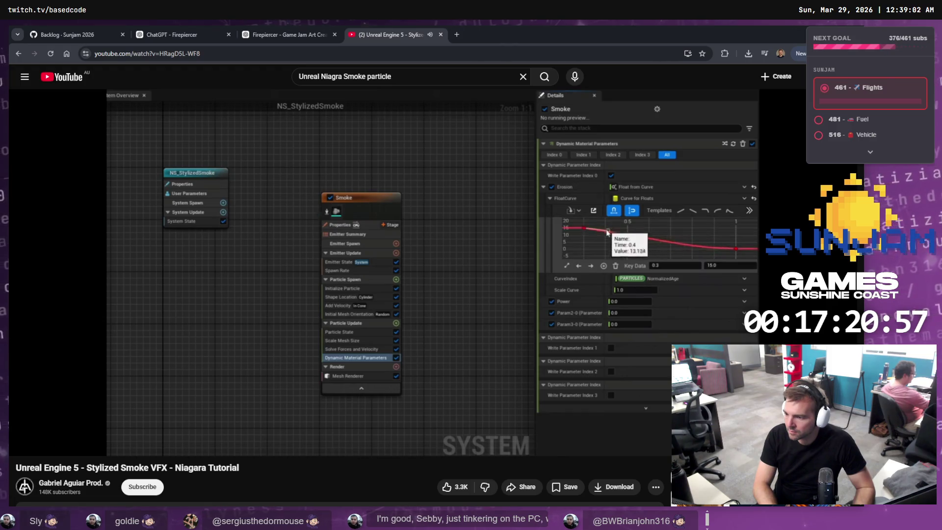
left_click(469, 246)
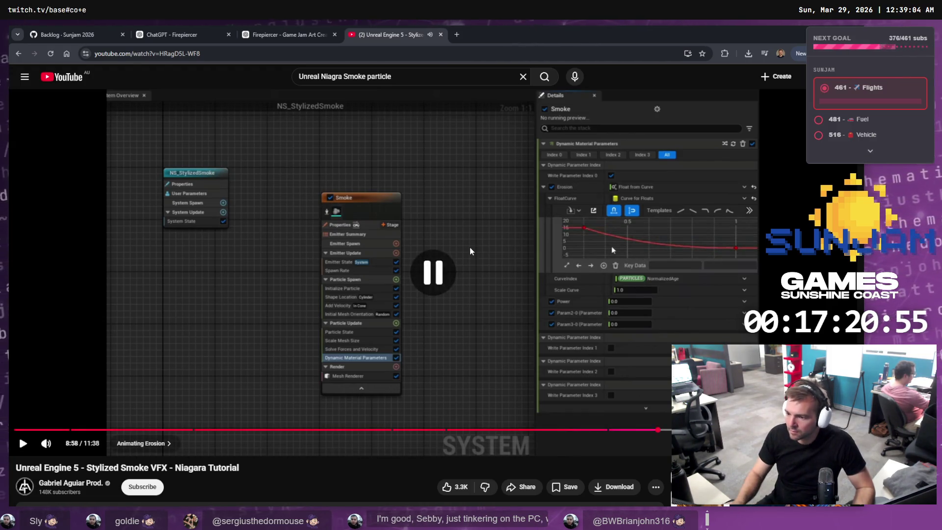
key("alt+Tab")
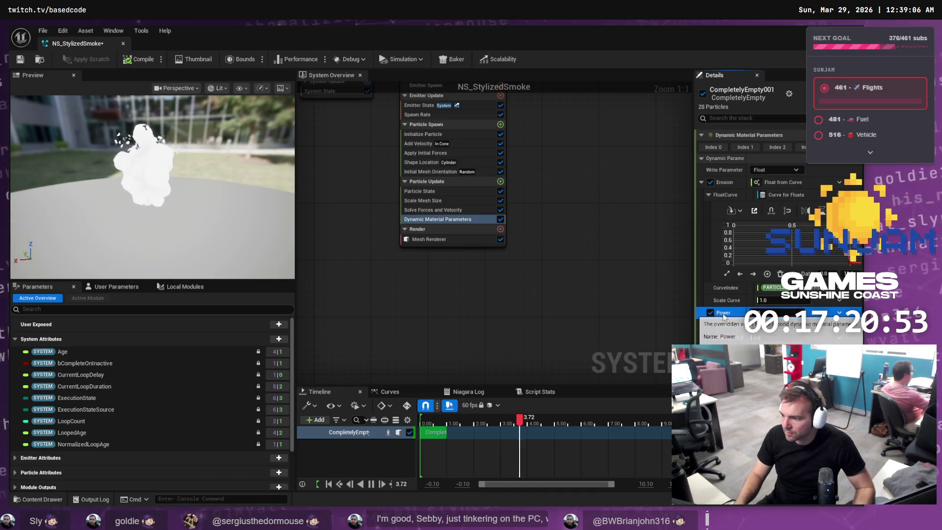
key("alt+Tab")
left_click(603, 266)
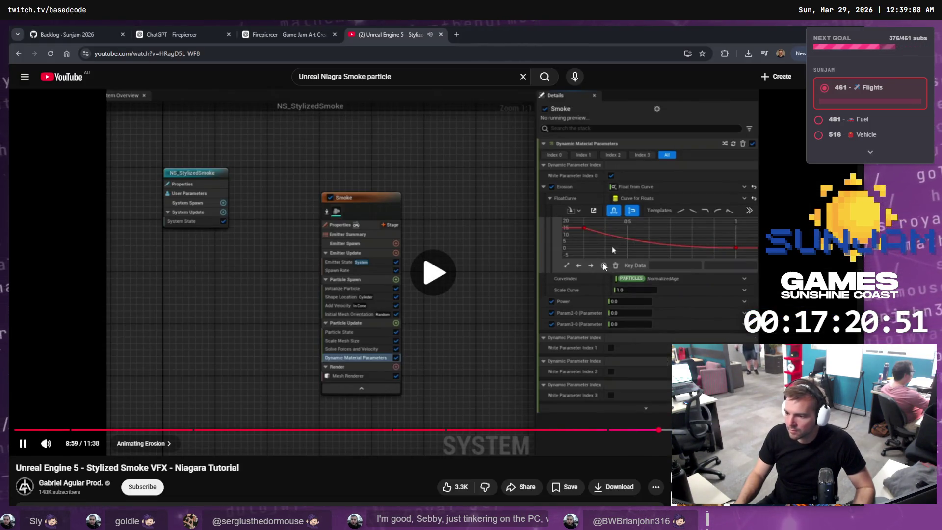
left_click(607, 266)
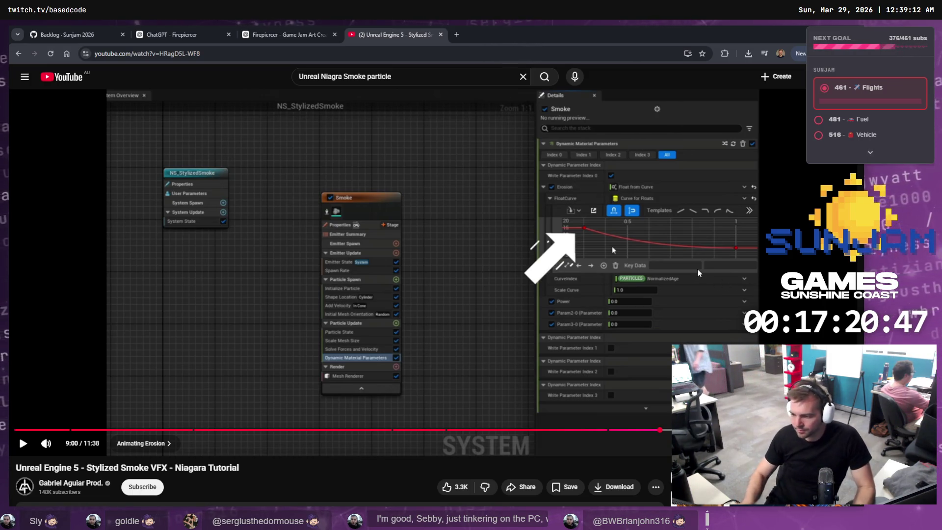
Slow the tutorial playback, rewind to replay the erosion-curve edits, and pause at 8:48
key("Left")
key("Left")
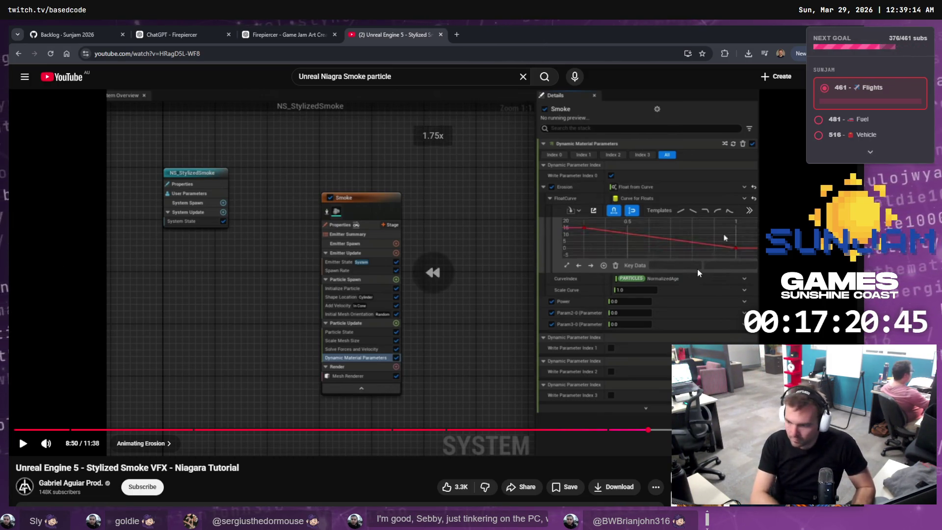
key("shift+comma")
key("Left")
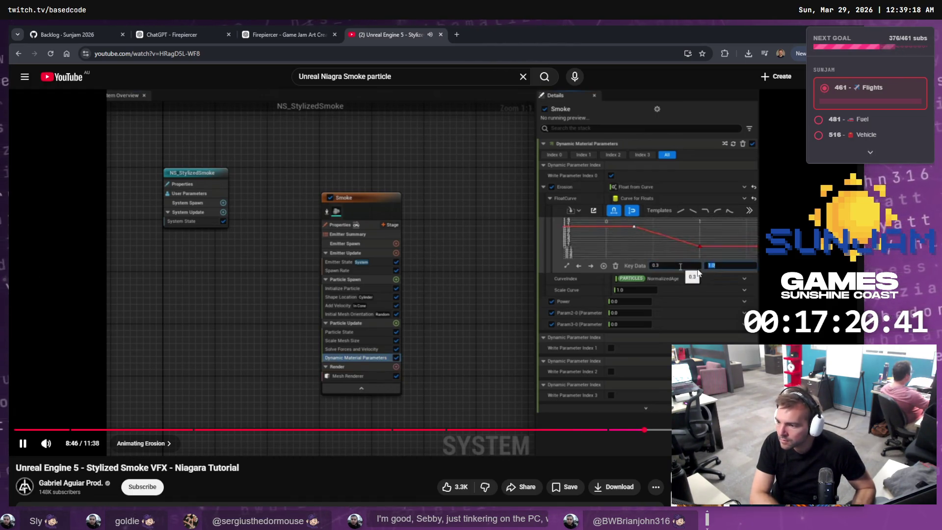
key("Left")
key("Left")
key("Left")
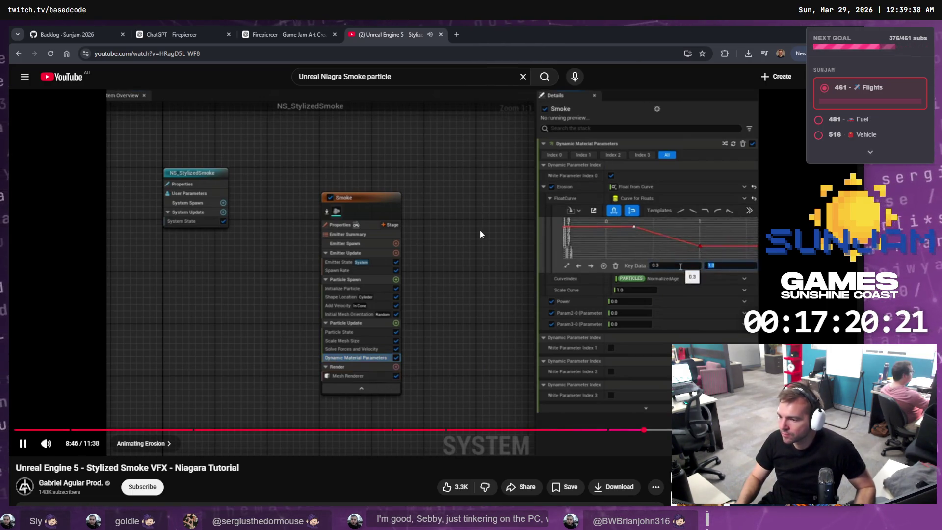
left_click(458, 233)
key("alt+Tab")
Zoom the Erosion FloatCurve graph and compare it against the tutorial
left_click(514, 250)
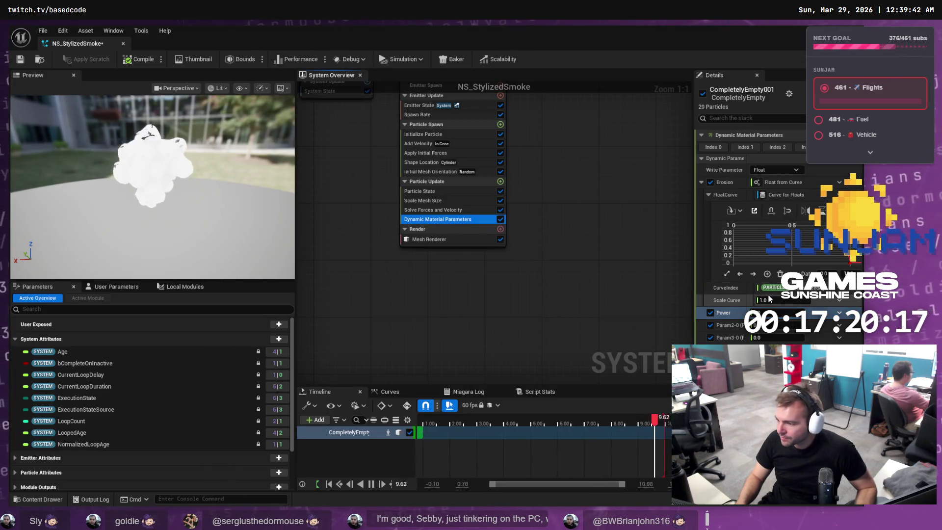
scroll(790, 240, "down", 3)
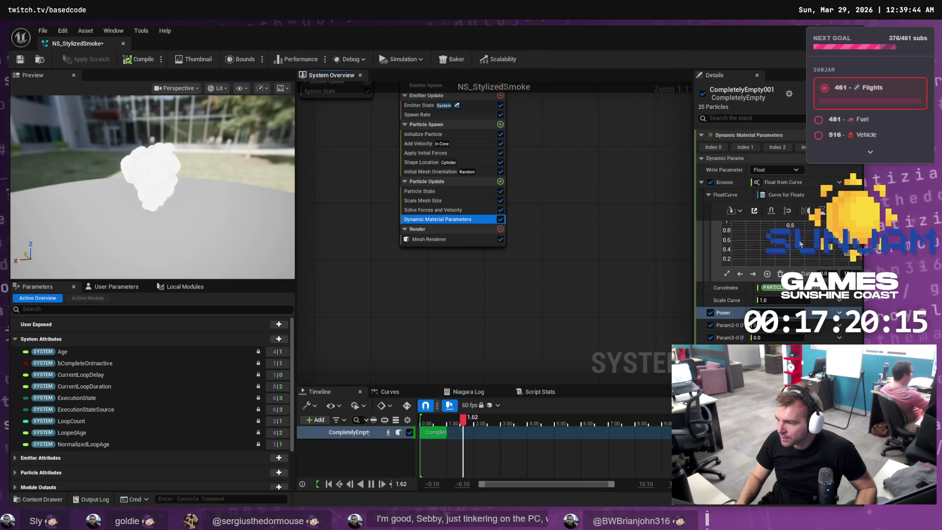
scroll(789, 240, "down", 3)
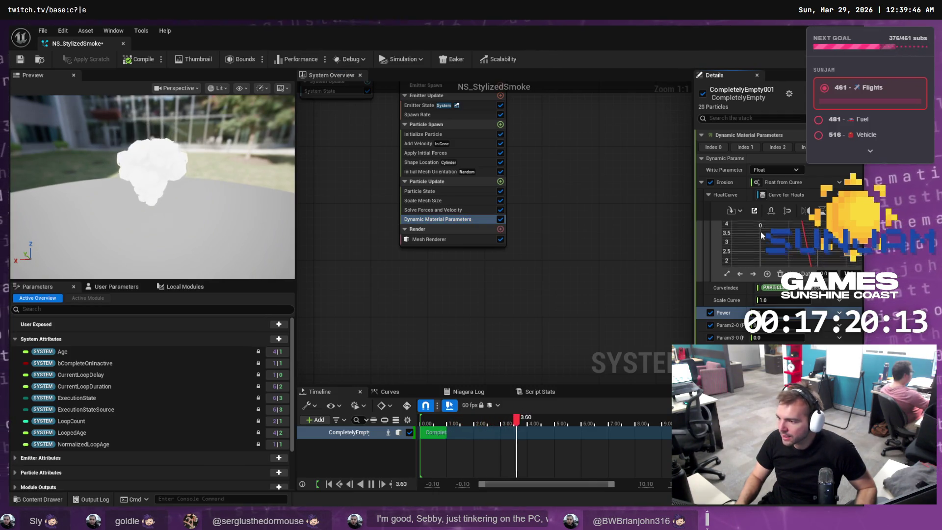
scroll(762, 240, "down", 3)
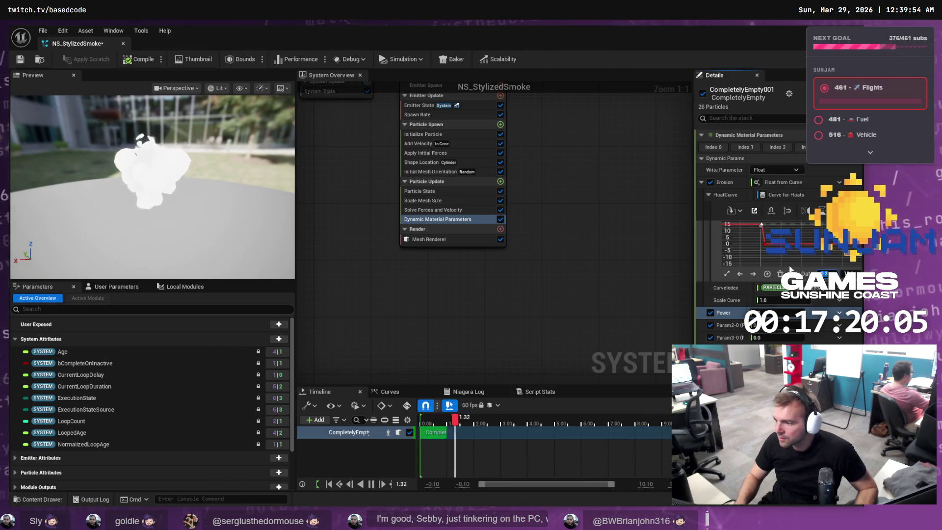
key("alt+Tab")
left_click(651, 252)
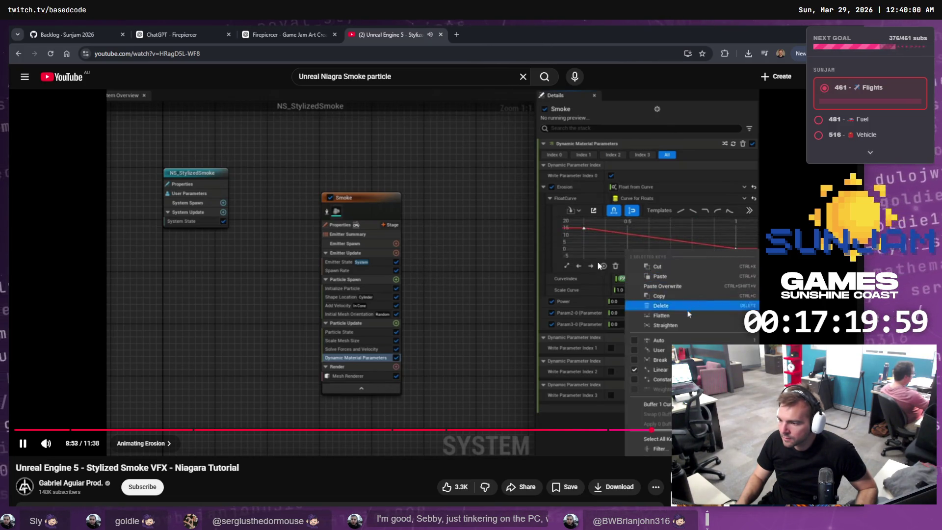
key("alt+Tab")
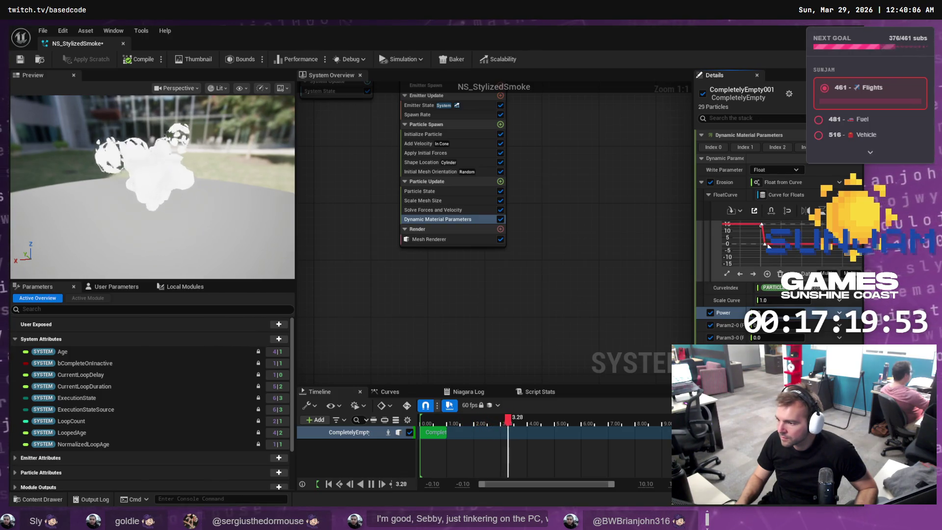
Set the selected Erosion keys to auto interpolation and drag one so the curve falls from 15
right_click(766, 241)
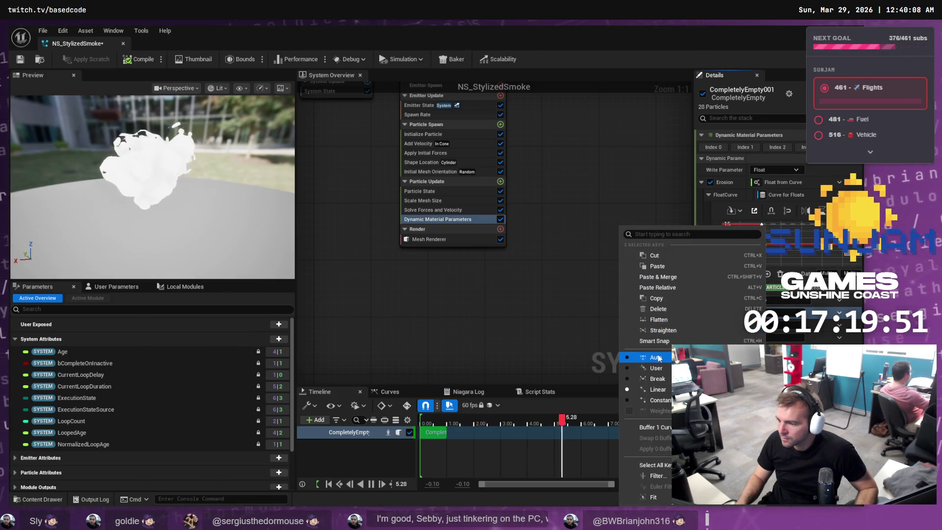
left_click(749, 256)
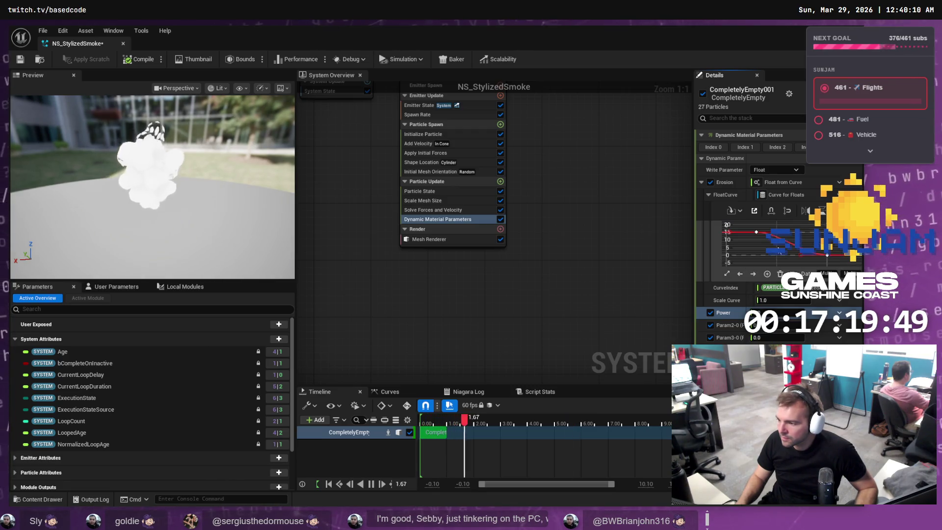
key("alt+Tab")
left_click(670, 269)
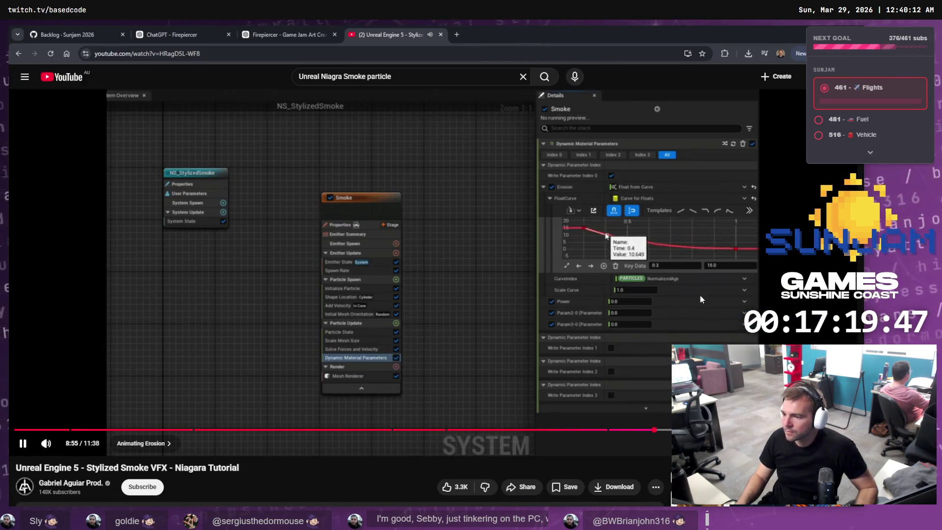
key("alt+Tab")
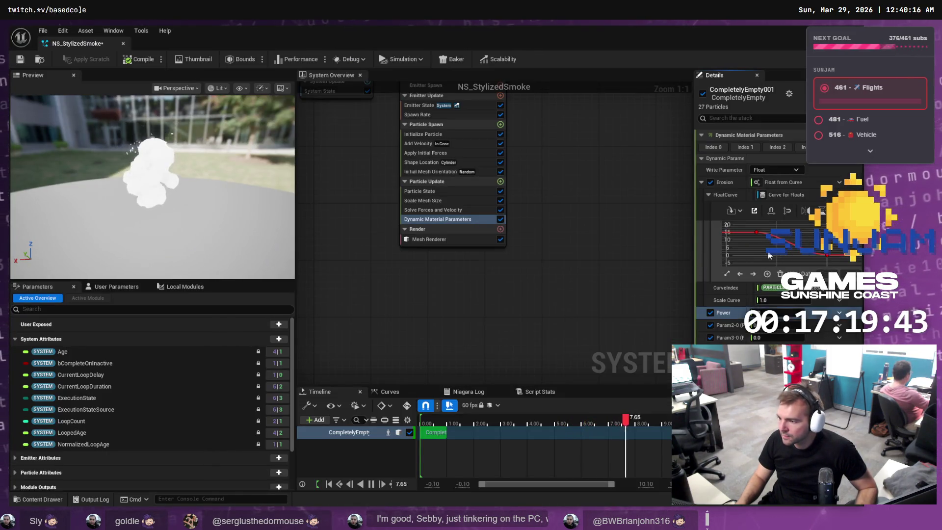
left_click_drag(773, 234, 783, 246)
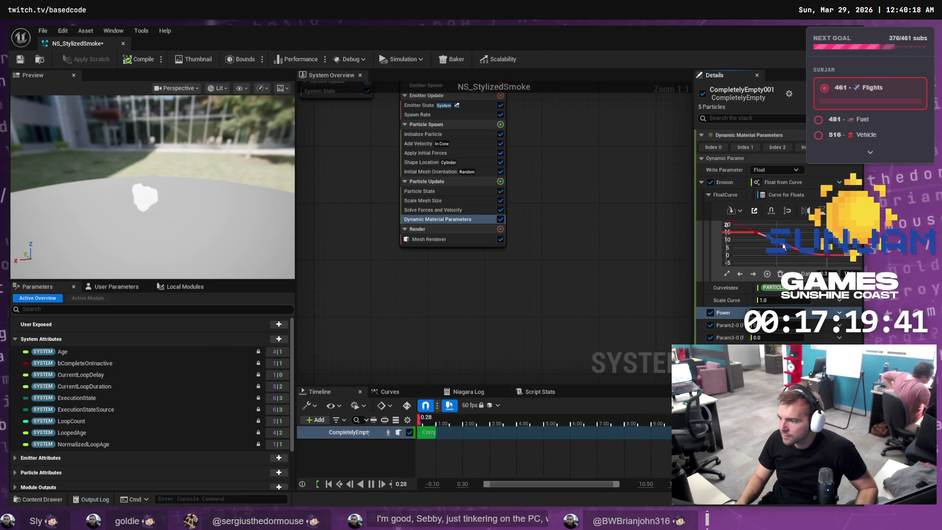
key("alt+Tab")
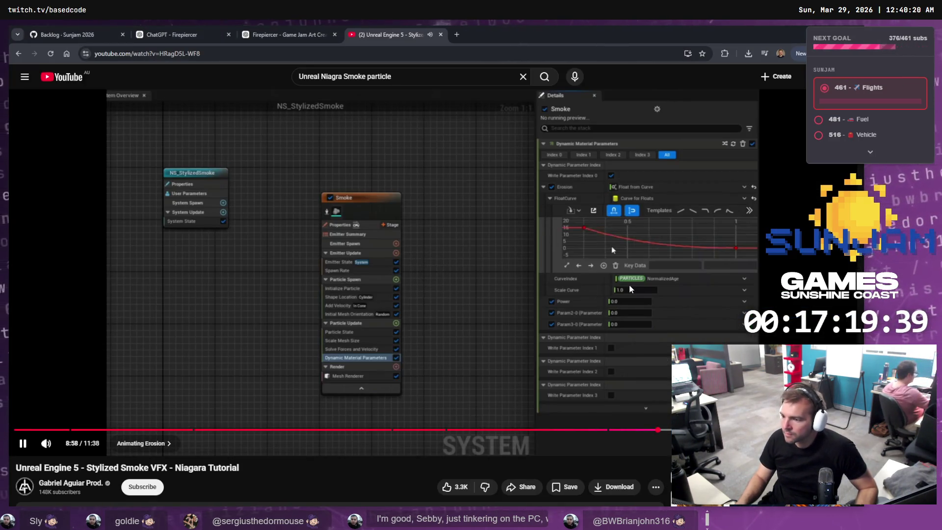
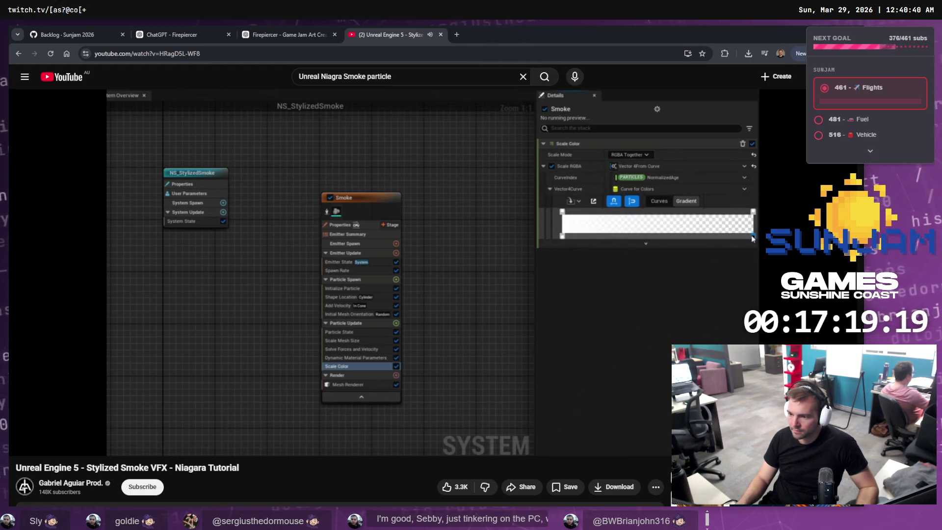
Rewind the smoke tutorial to review its Scale Color gradient setup
mouse_move(634, 298)
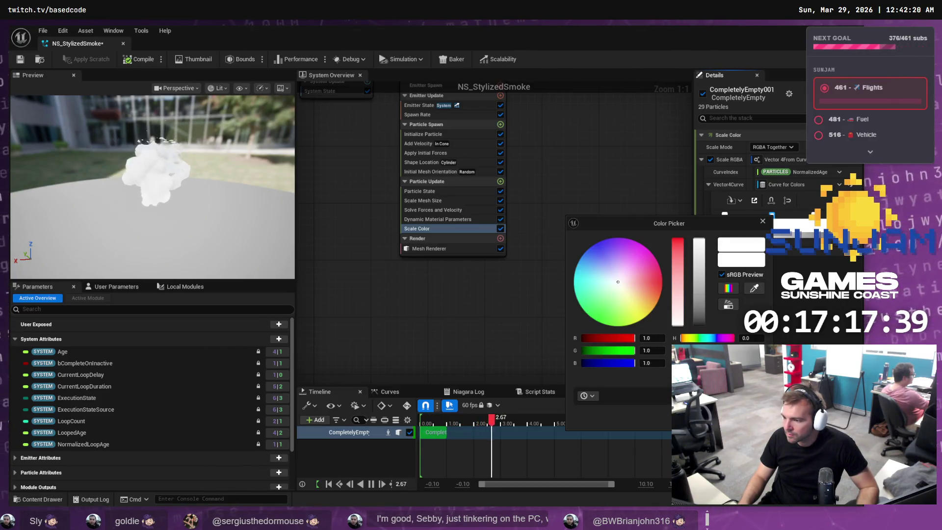
key("alt+Tab")
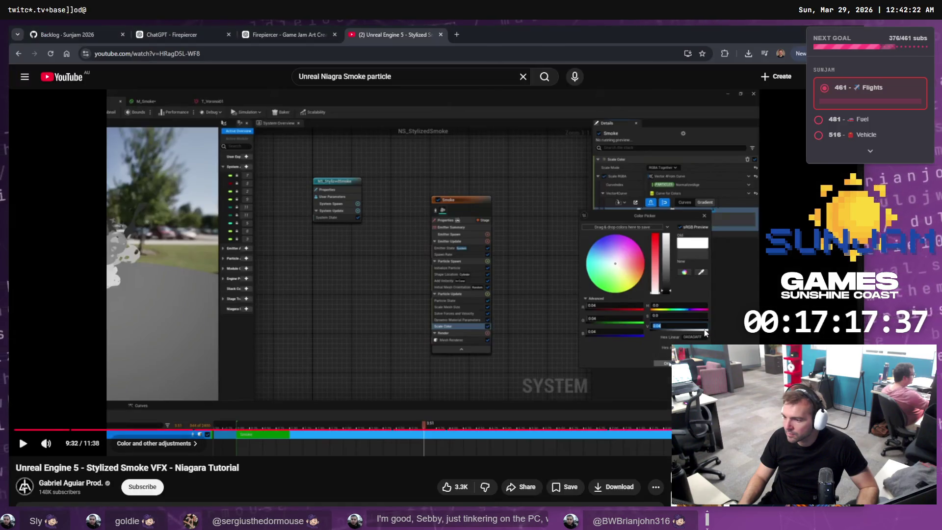
left_click(727, 302)
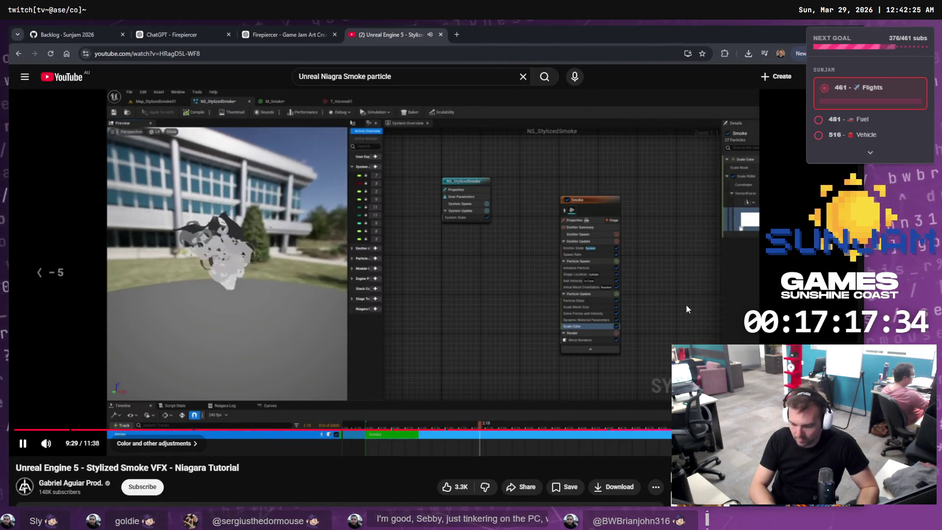
key("j")
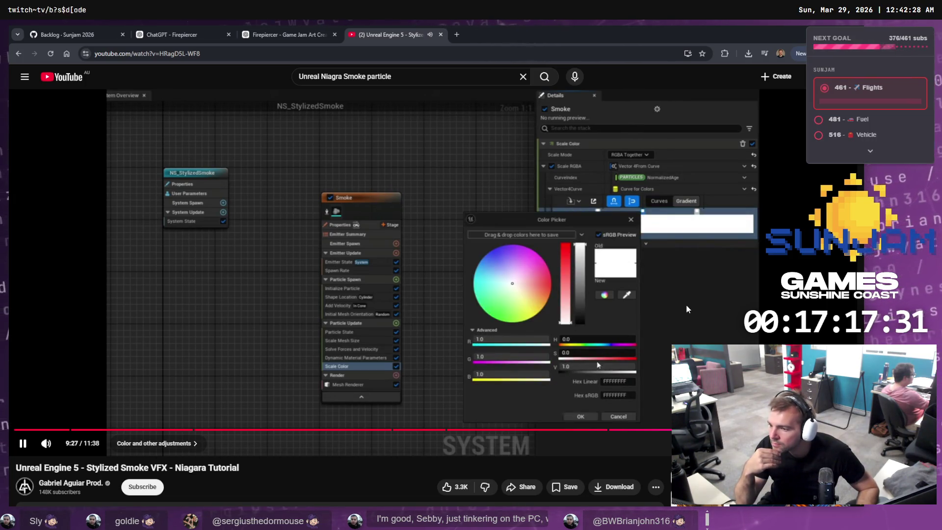
key("k")
key("alt+Tab")
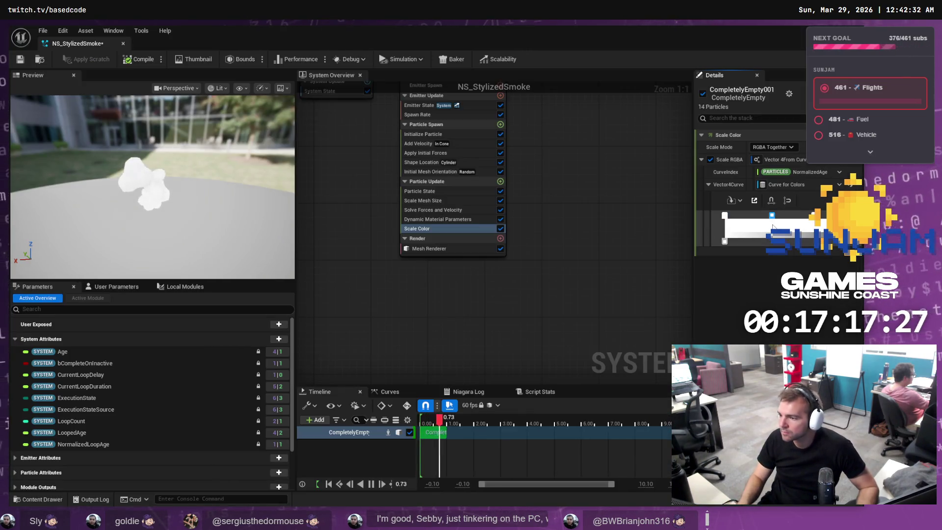
Set the dark Scale Color gradient stop to a near-black 0.04 grey, checking the tutorial
double_click(772, 216)
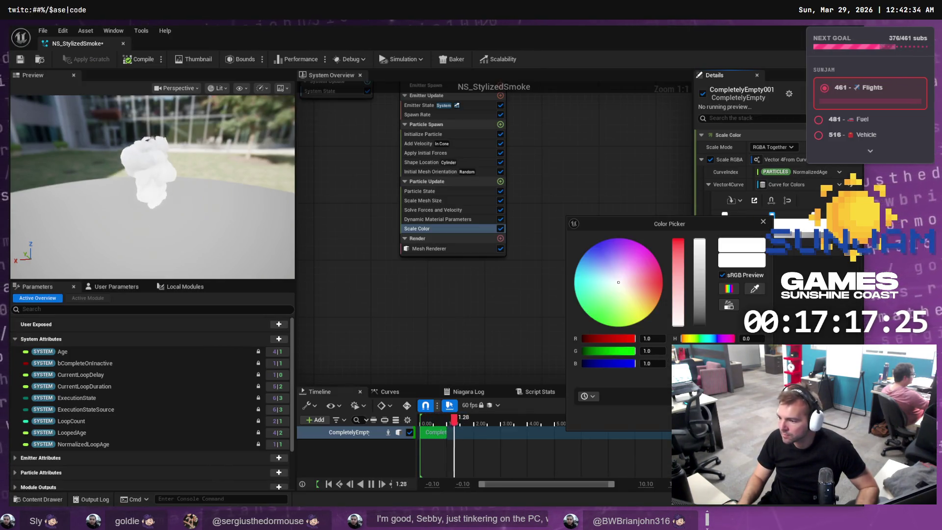
left_click(699, 282)
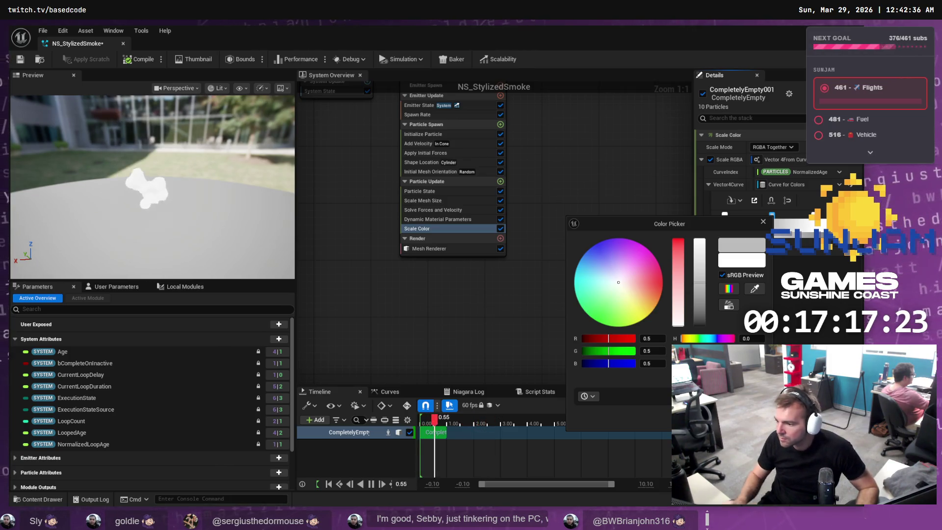
key("alt+Tab")
key("k")
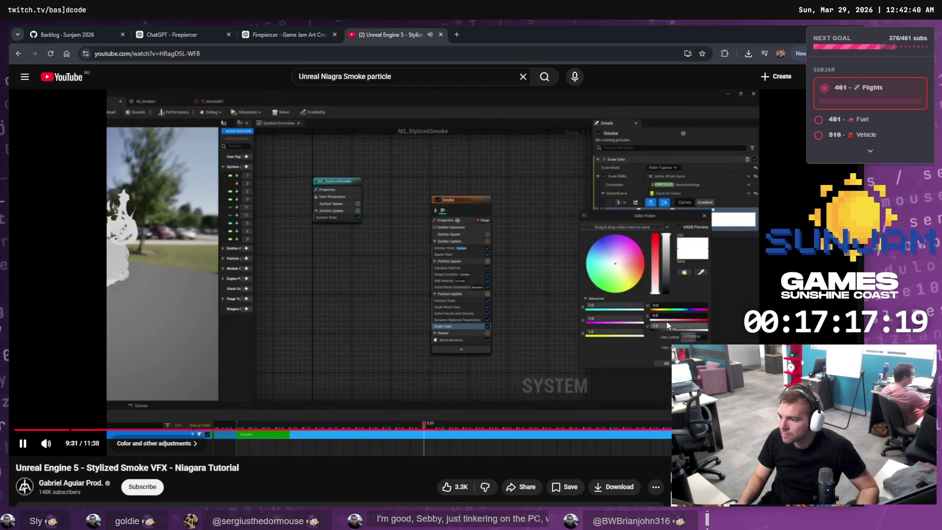
key("k")
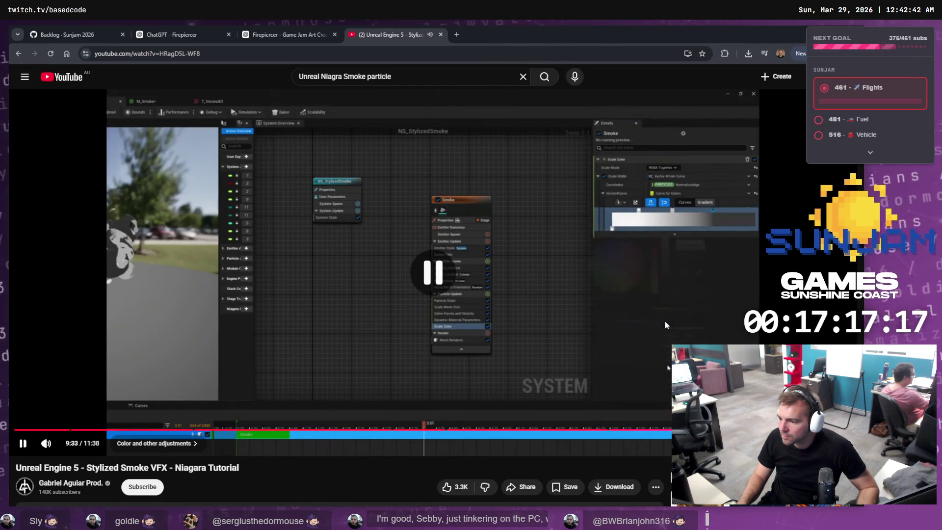
key("alt+Tab")
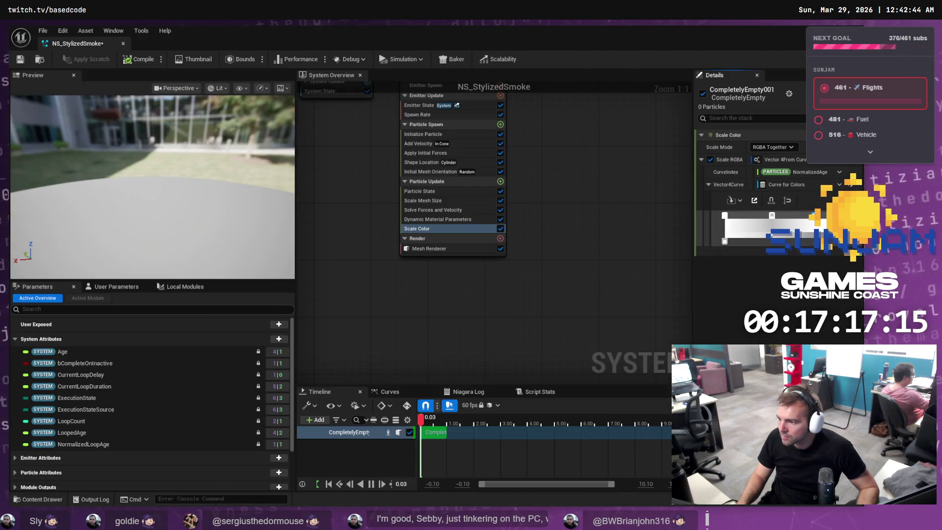
double_click(724, 241)
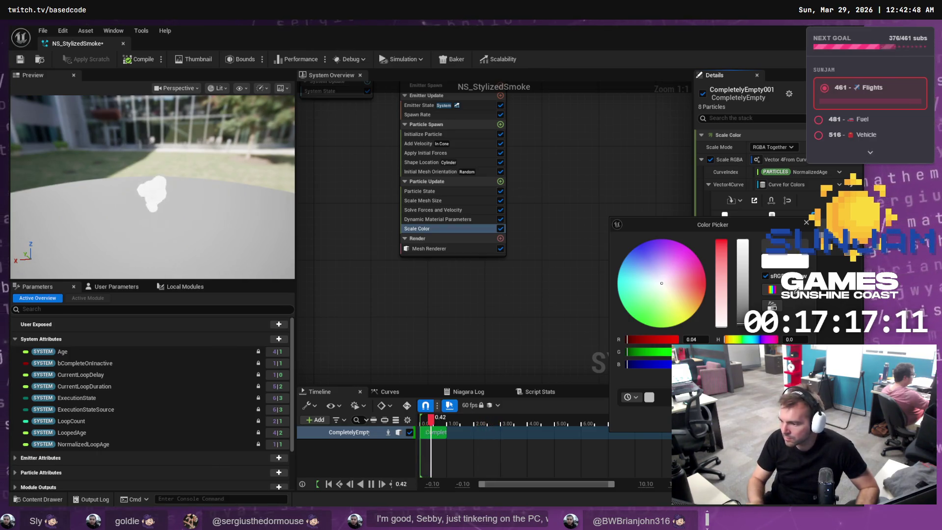
key("Escape")
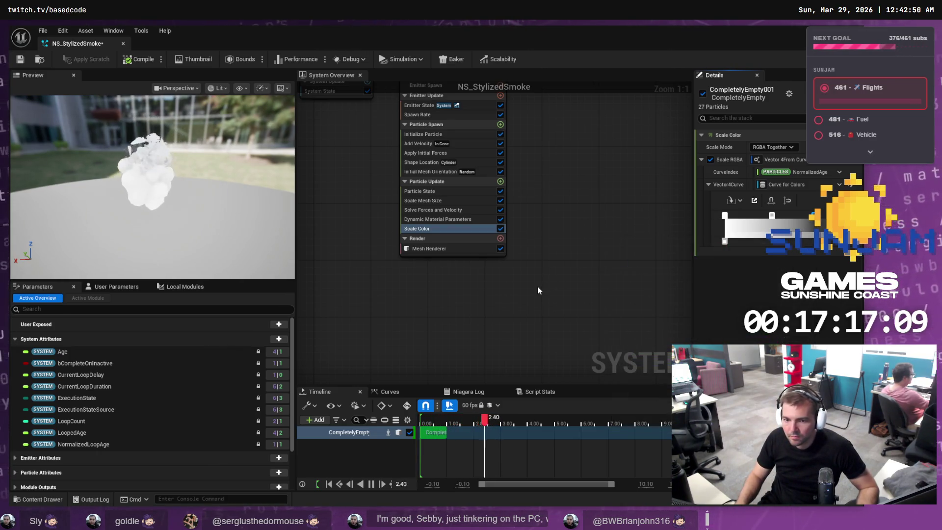
Replay the tutorial's gradient section again to compare against the editor
key("alt+Tab")
left_click(597, 277)
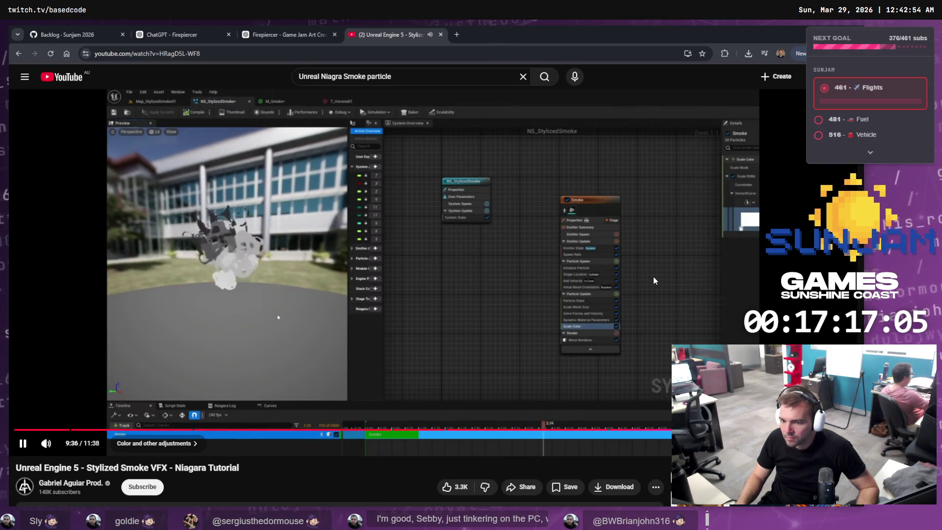
left_click(653, 277)
key("alt+Tab")
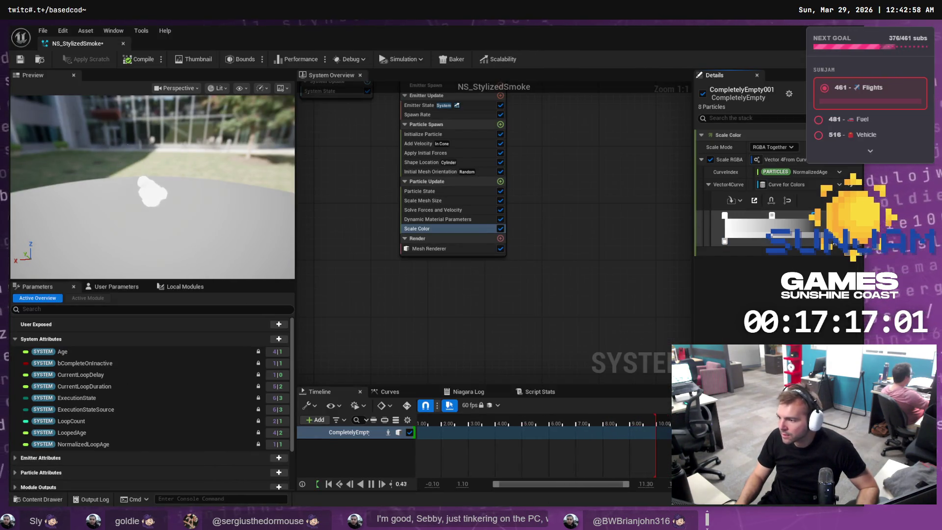
key("alt+Tab")
key("space")
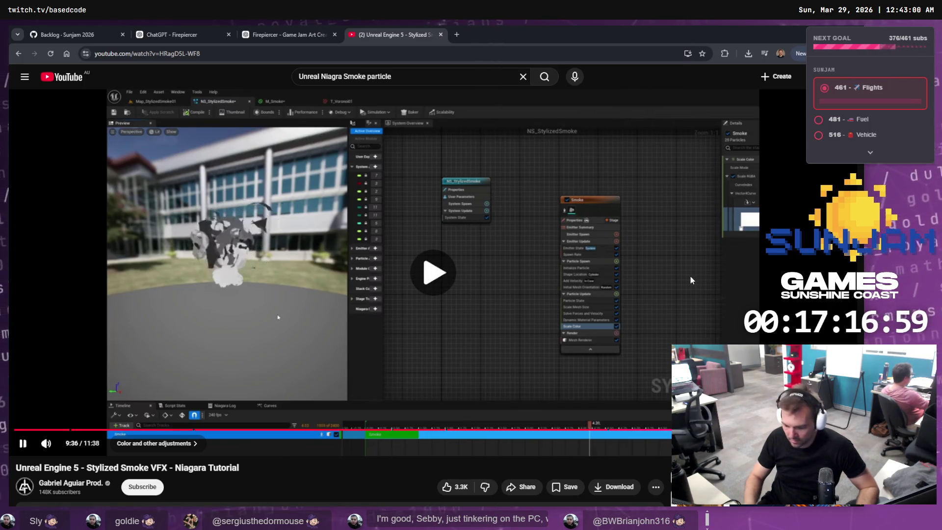
key("Left")
key("Left")
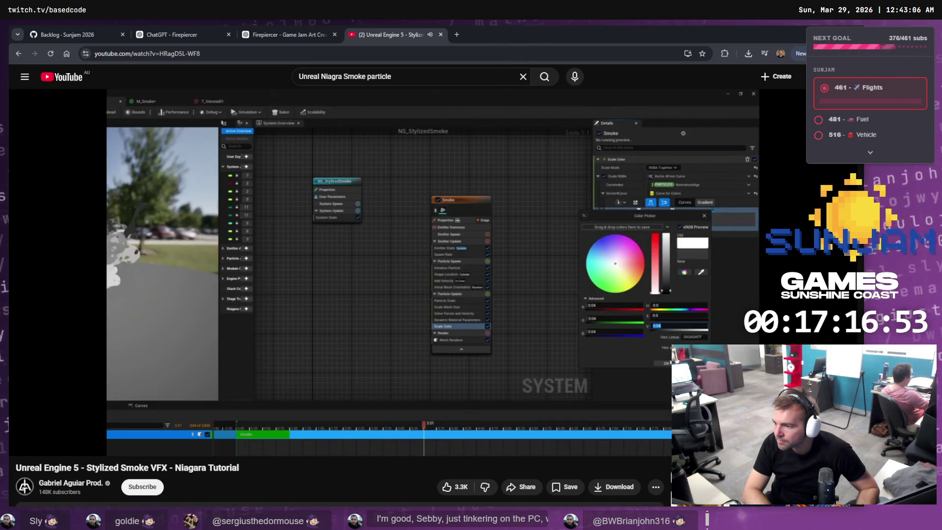
key("space")
key("alt+Tab")
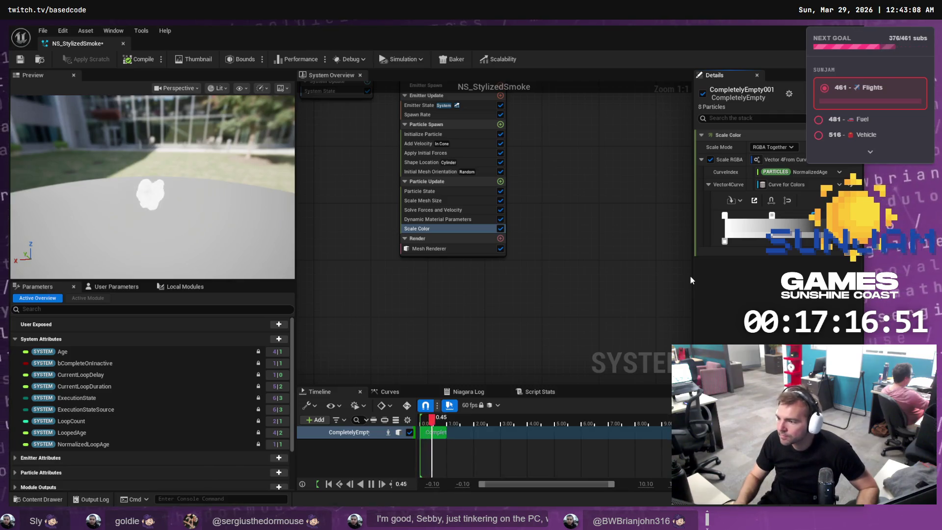
Move the dark gradient stop earlier in particle life and confirm its colour
left_click_drag(806, 216, 790, 215)
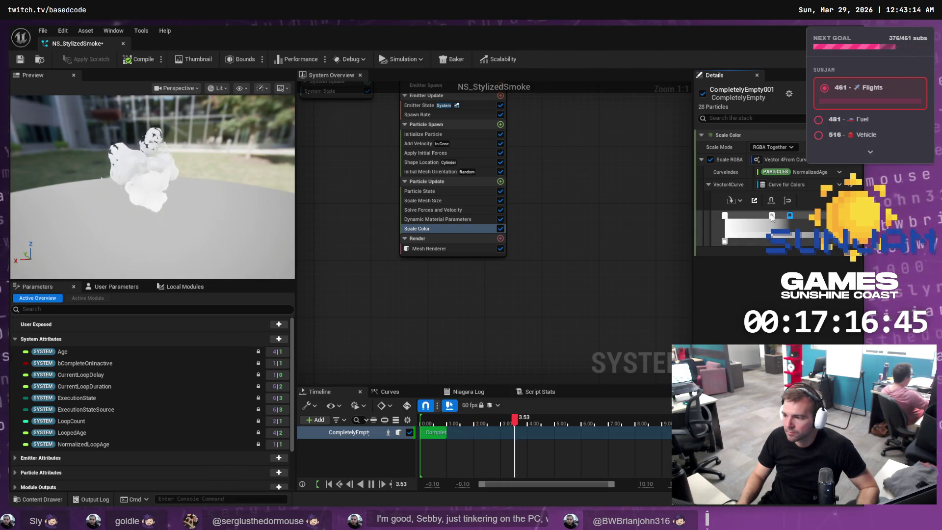
double_click(790, 216)
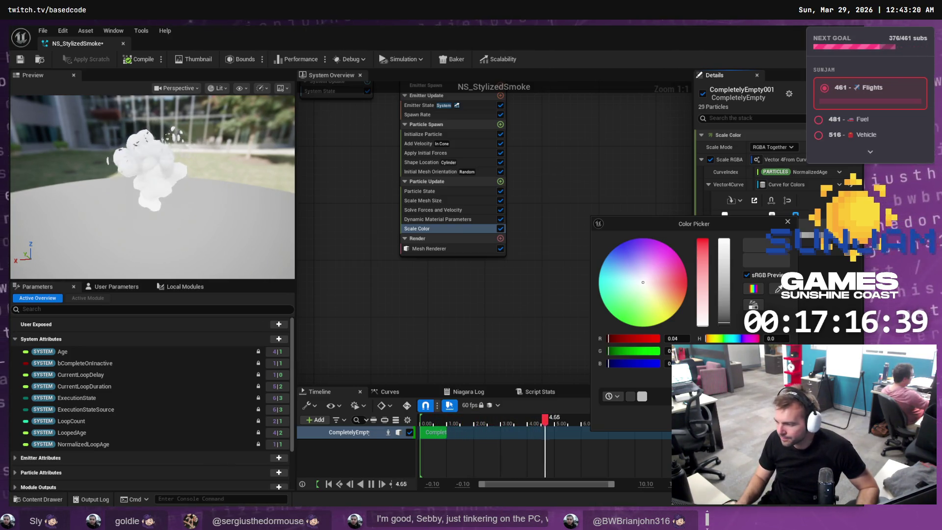
key("Escape")
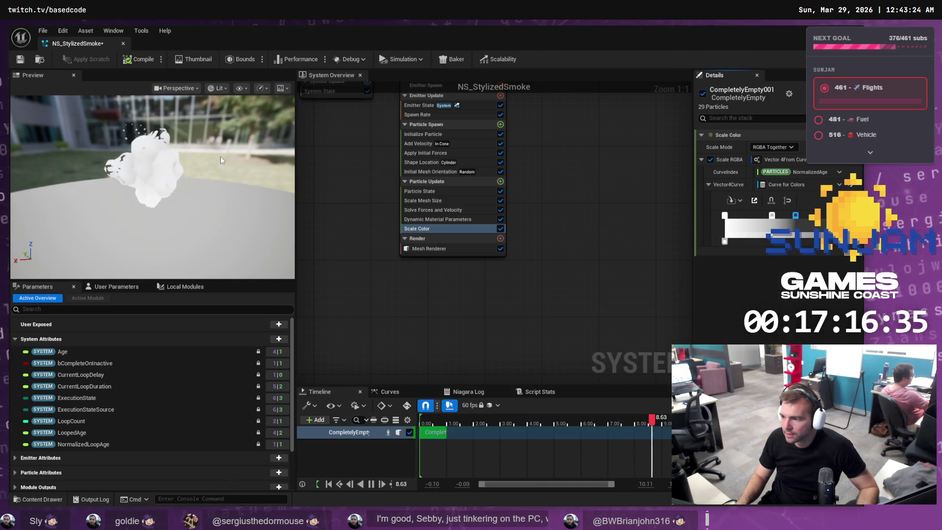
Watch the tutorial up to the wind step, then begin adding a Particle Update module
key("alt+Tab")
left_click(651, 326)
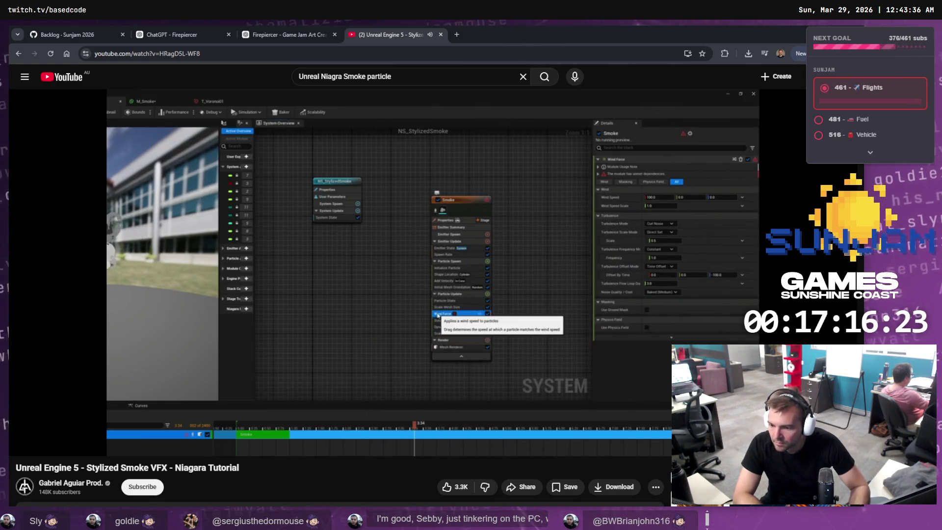
left_click(651, 328)
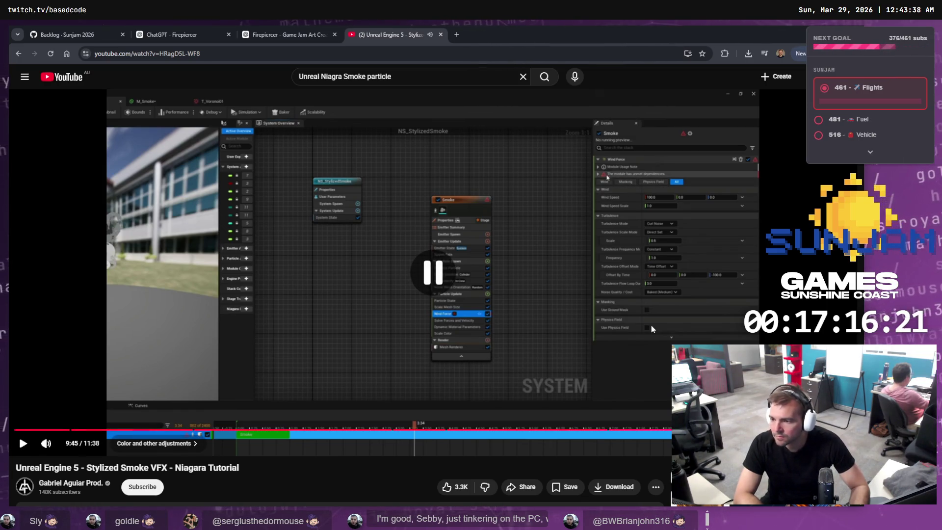
key("alt+Tab")
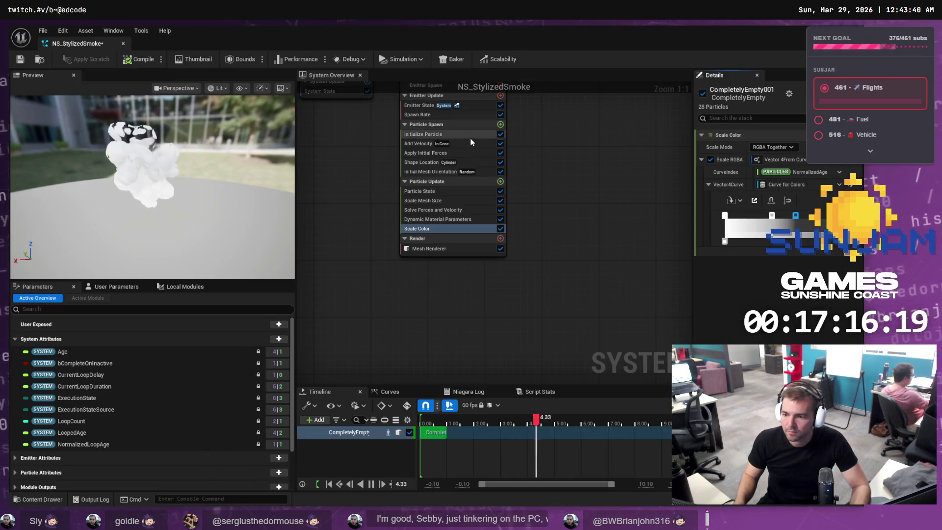
left_click(500, 181)
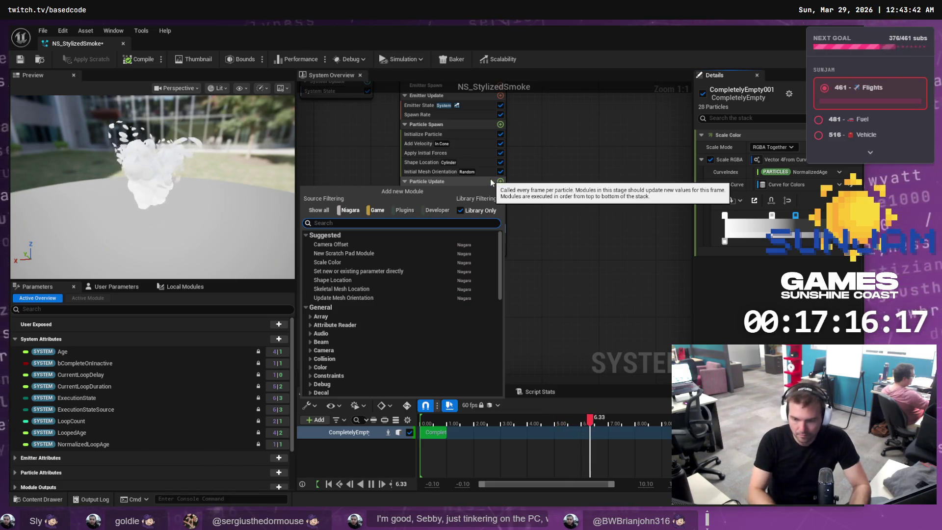
Add a Wind Force module to Particle Update plus its required Aerodynamic Drag dependency
type("scale color")
key("Return")
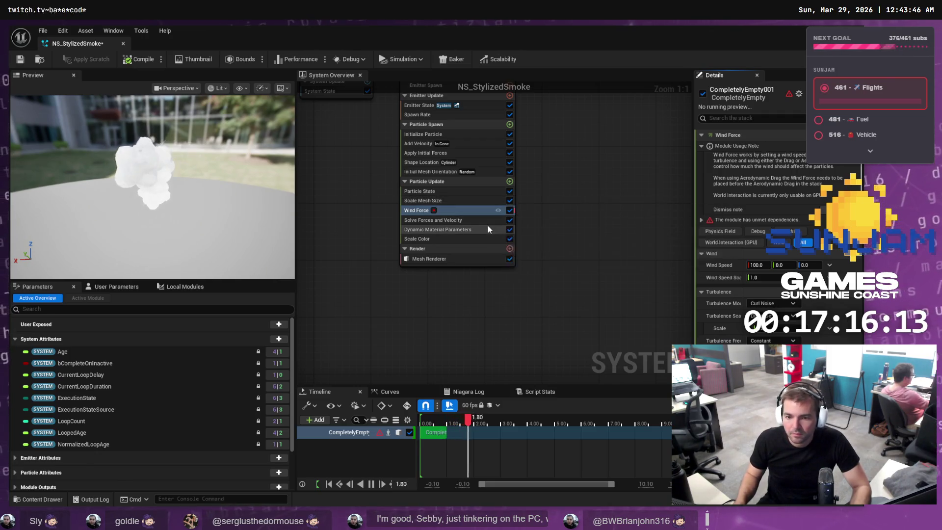
key("alt+Tab")
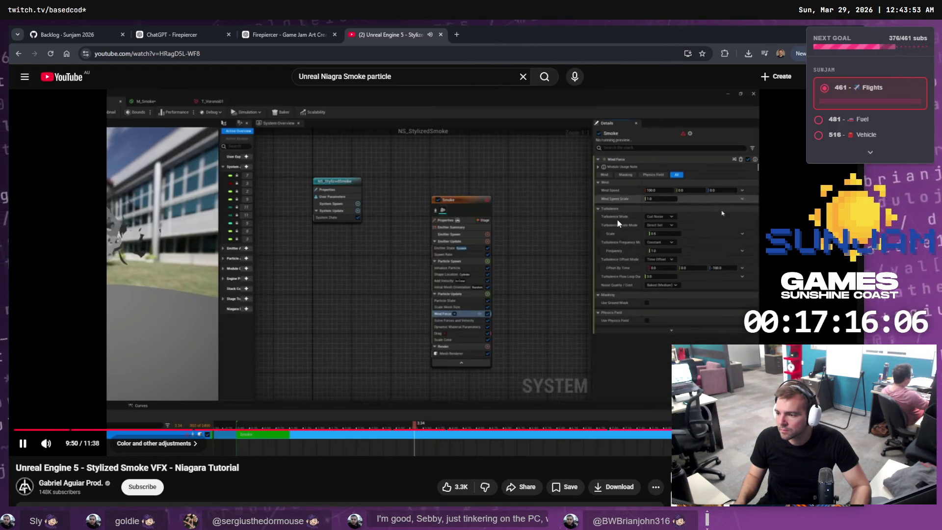
left_click(617, 220)
key("alt+Tab")
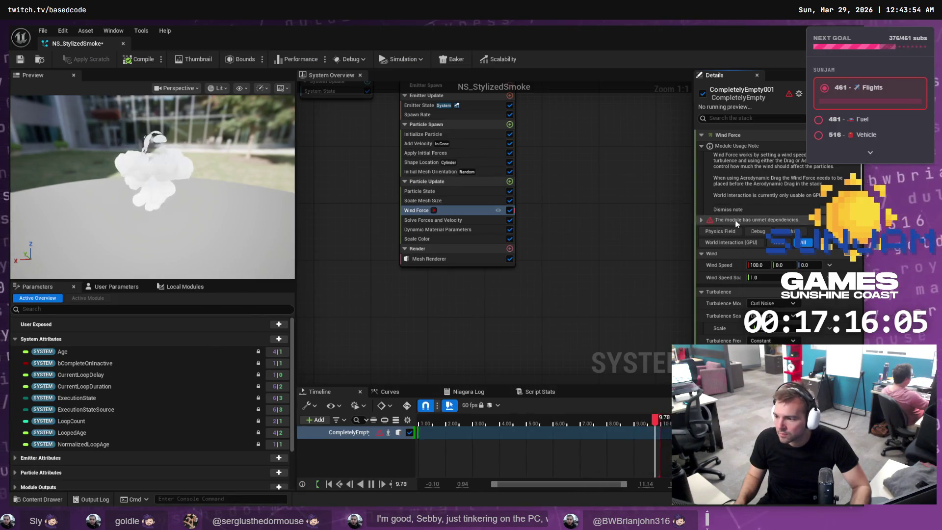
left_click(702, 220)
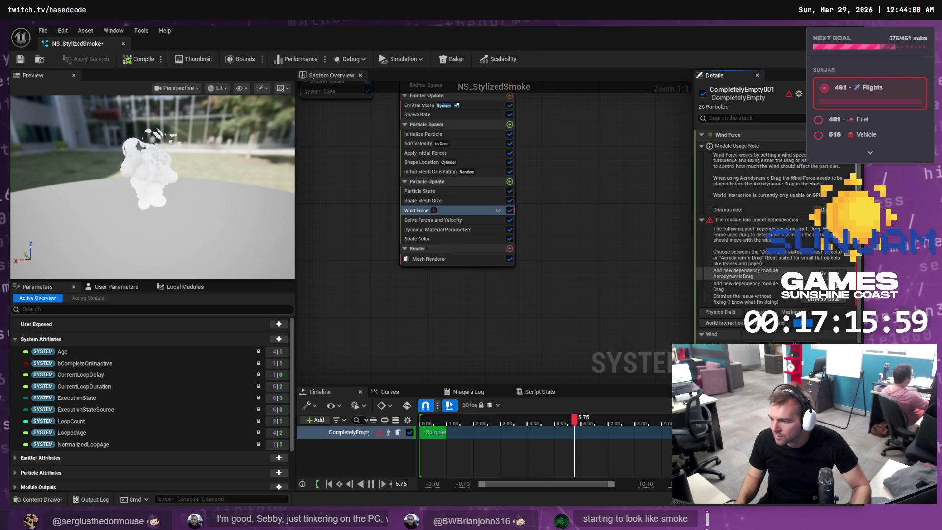
left_click(824, 273)
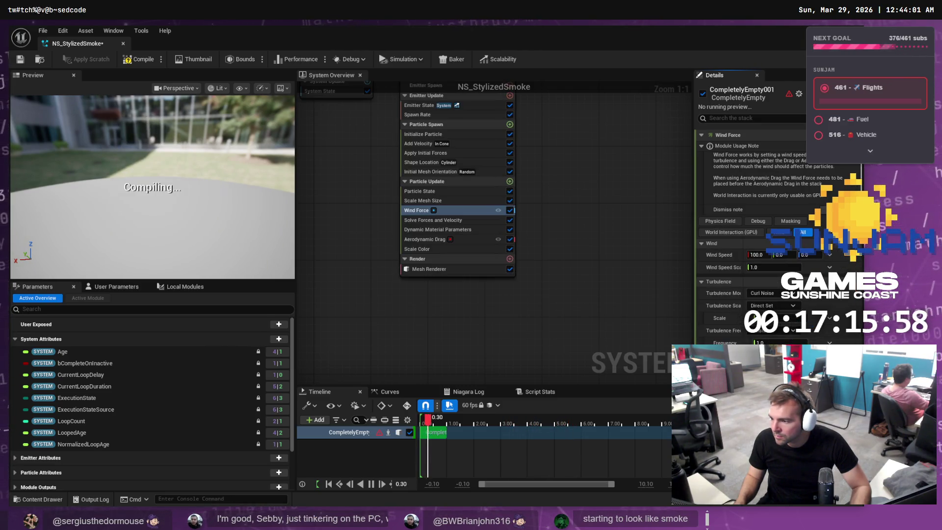
Expand Aerodynamic Drag's unmet-dependency warning to place it before Solve Forces and Velocity, comparing with the tutorial
key("alt+Tab")
left_click(576, 255)
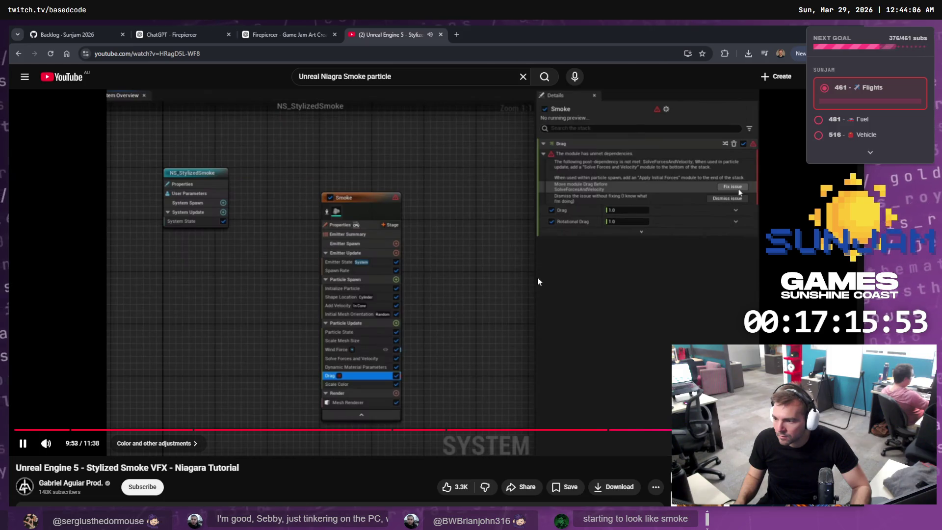
left_click(540, 277)
key("alt+Tab")
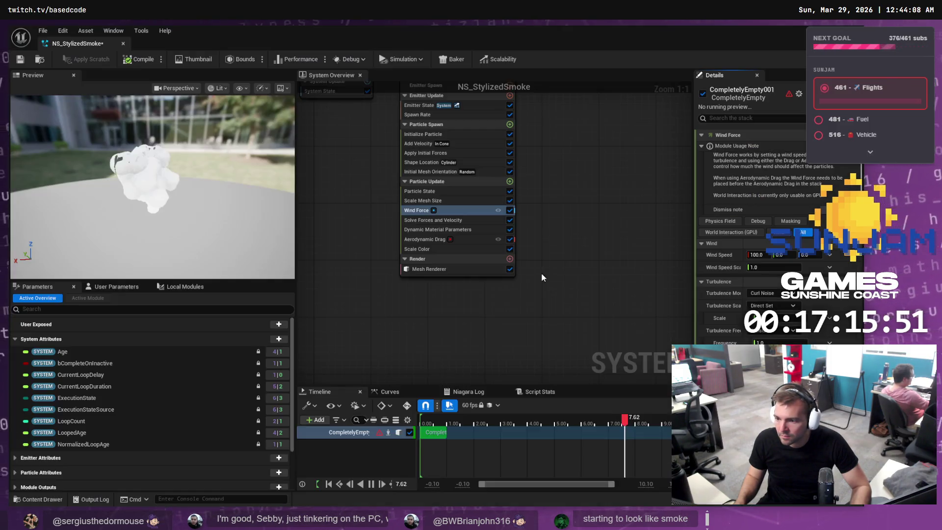
left_click(449, 239)
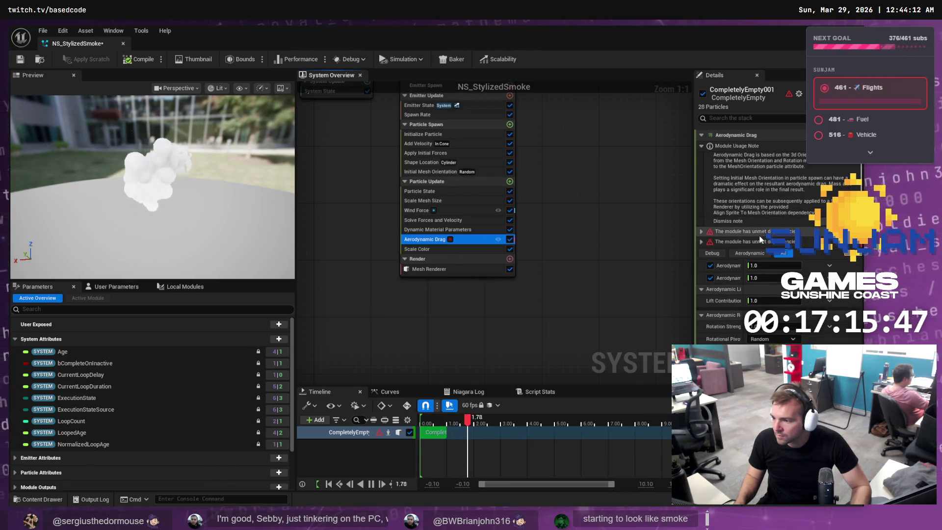
key("alt+Tab")
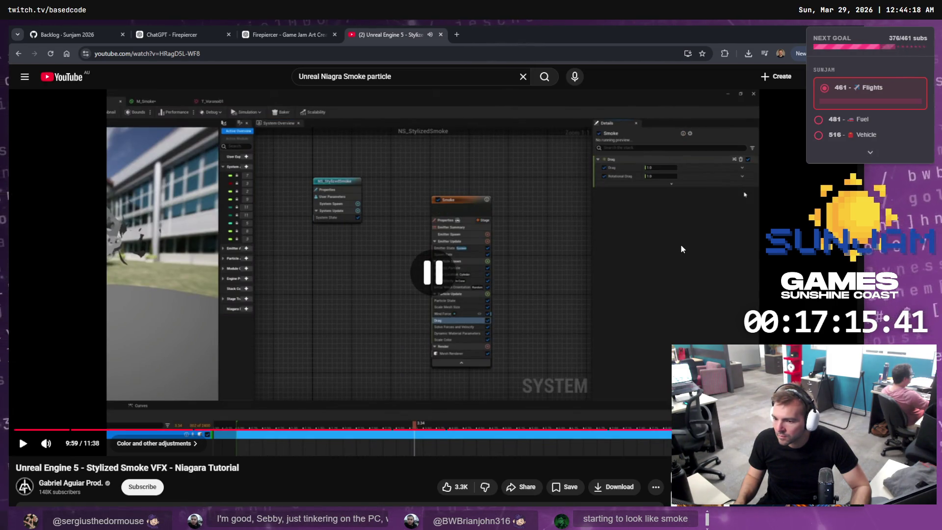
key("alt+Tab")
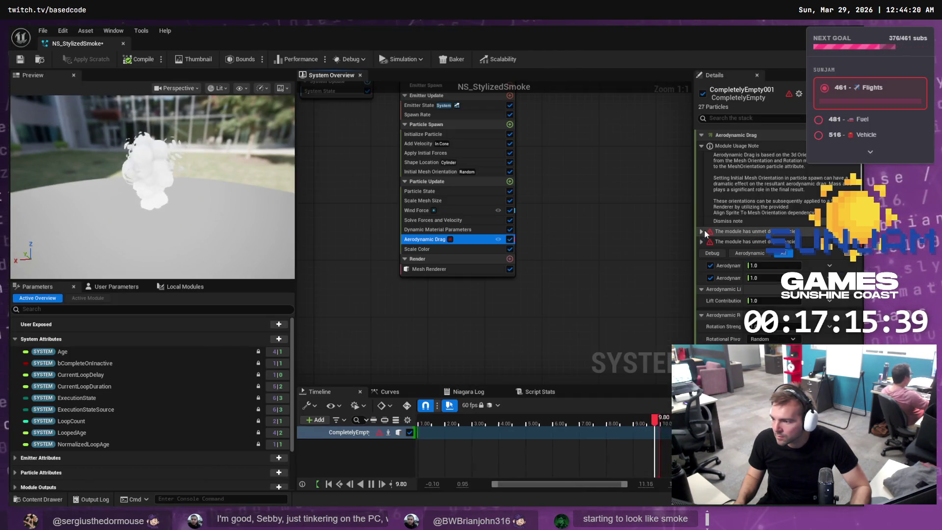
left_click(703, 232)
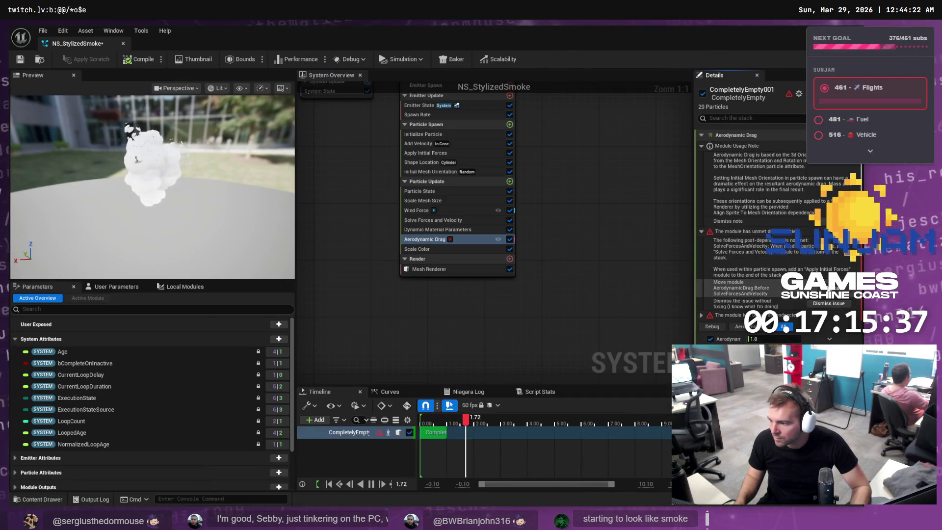
key("alt+Tab")
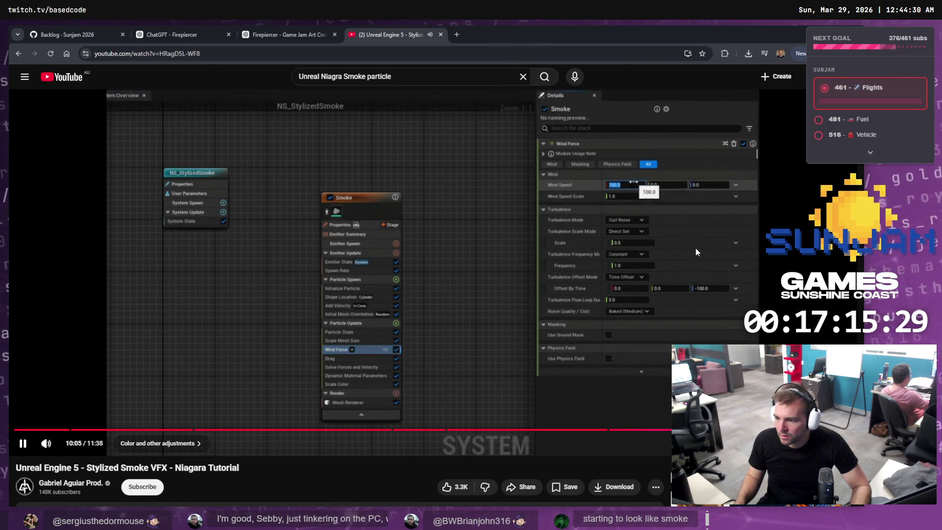
left_click(695, 247)
key("alt+Tab")
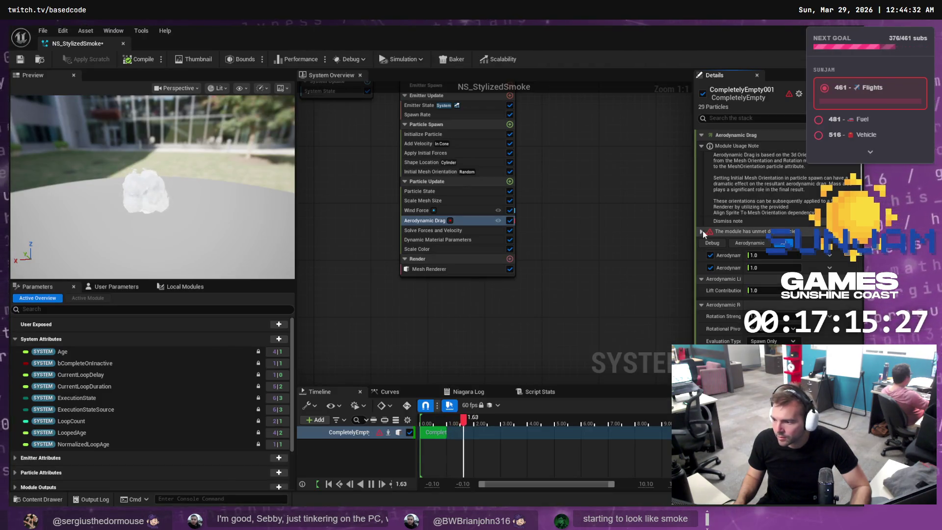
Fix the remaining dependency by adding the Align Sprite to Mesh Orientation module
left_click(698, 232)
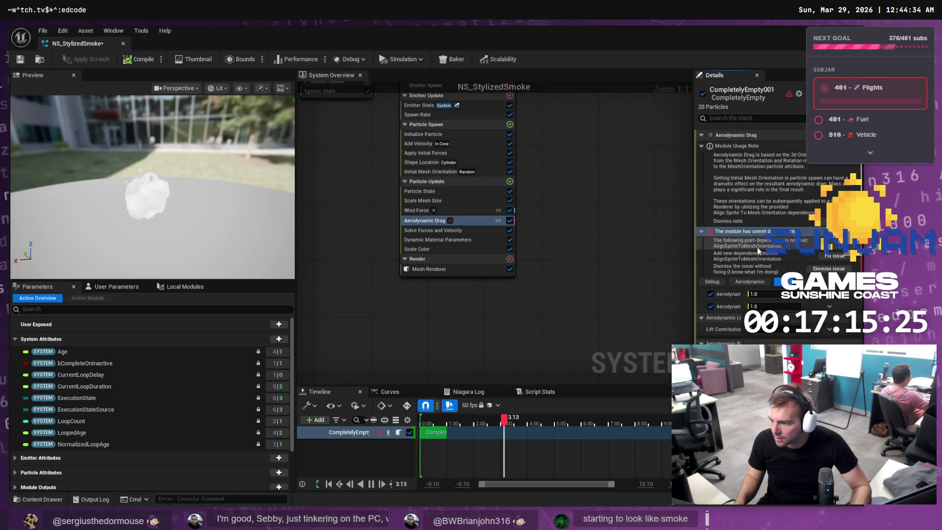
left_click(826, 255)
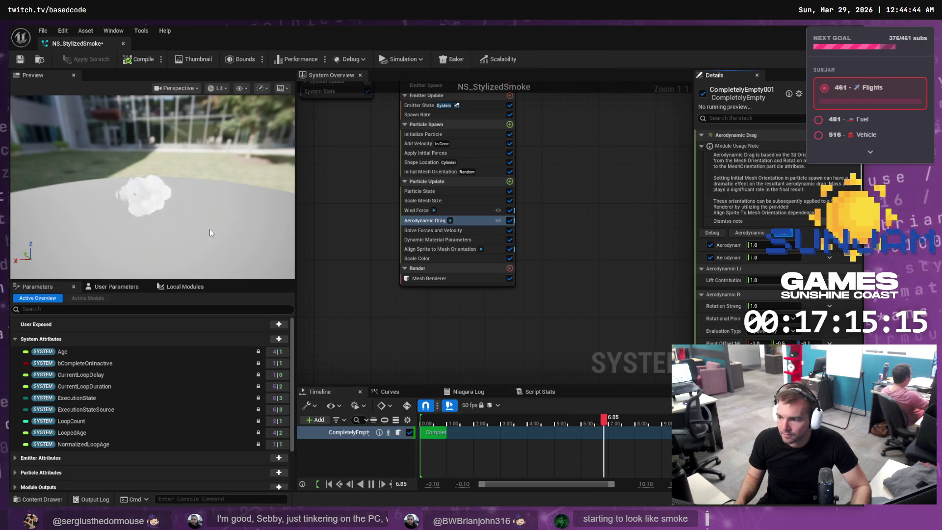
key("alt+Tab")
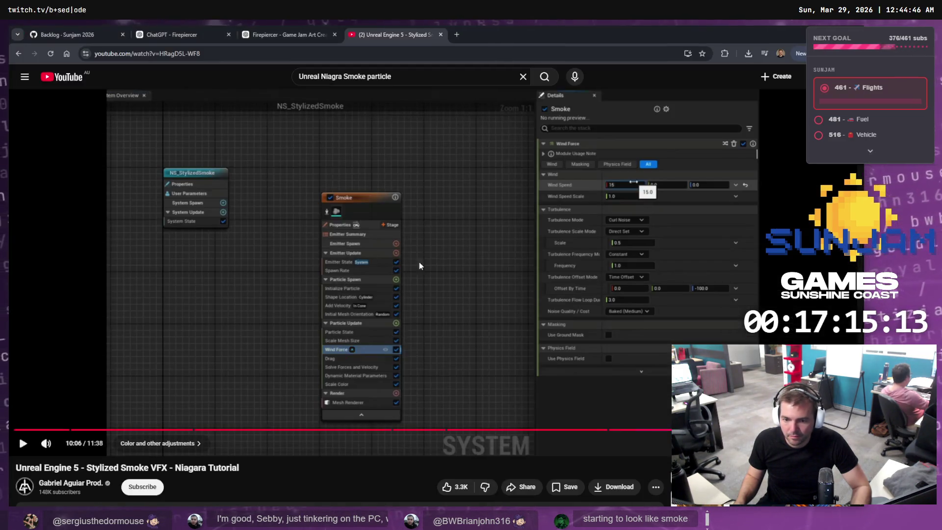
left_click(419, 262)
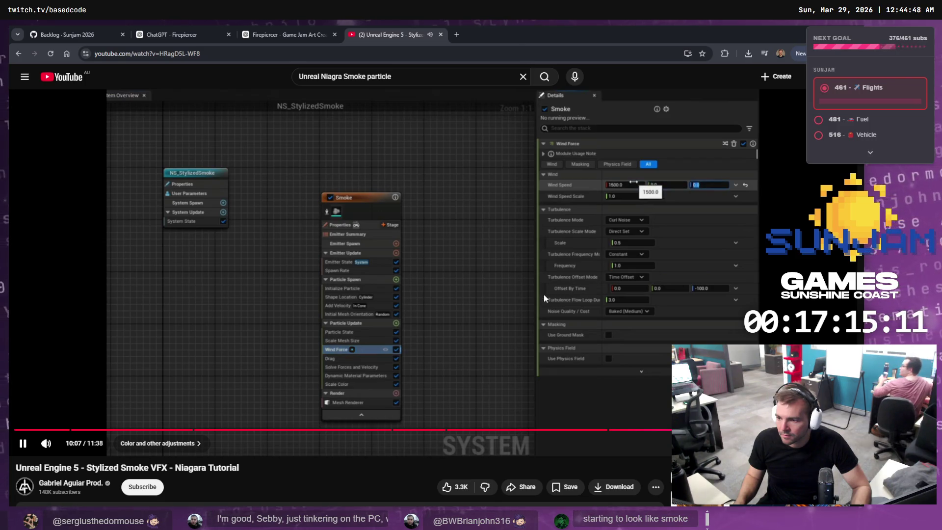
left_click(511, 298)
key("alt+Tab")
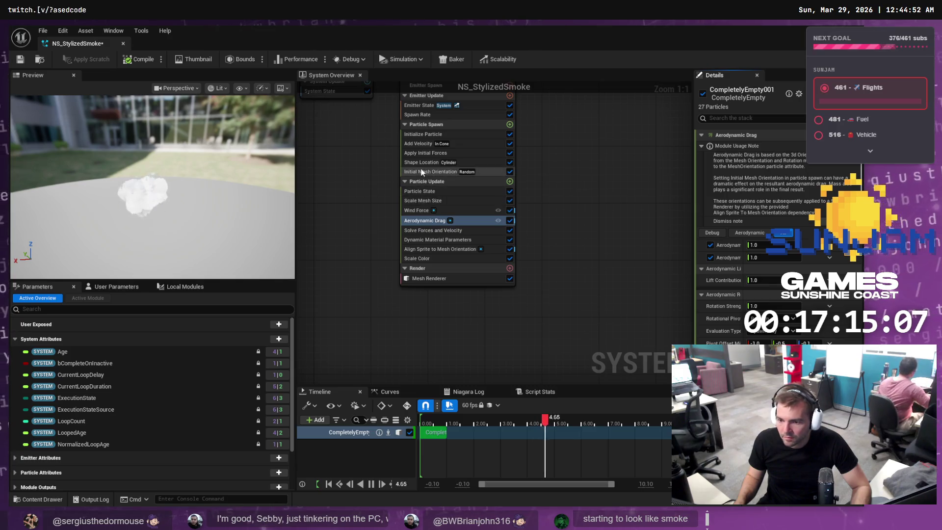
Set Wind Force speed X and Z to 1500 and save NS_StylizedSmoke
left_click(417, 210)
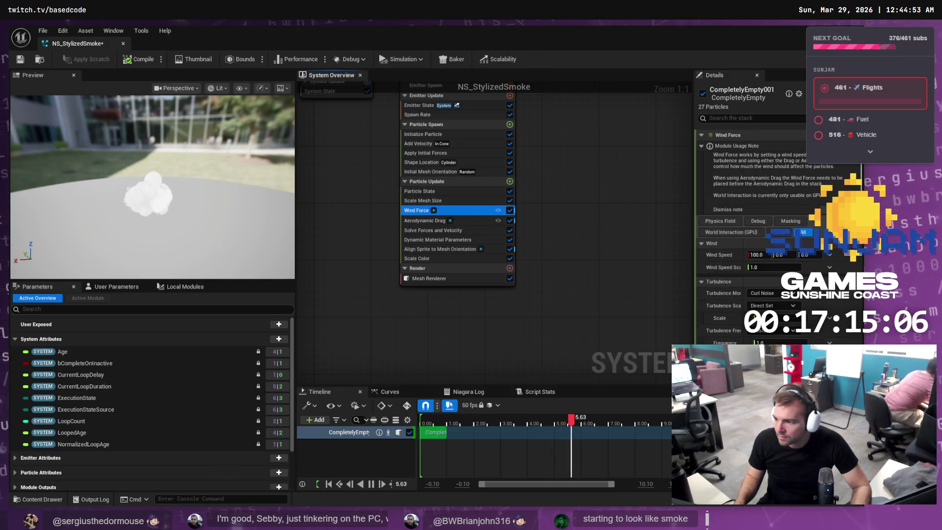
left_click(758, 254)
type("1500")
key("Return")
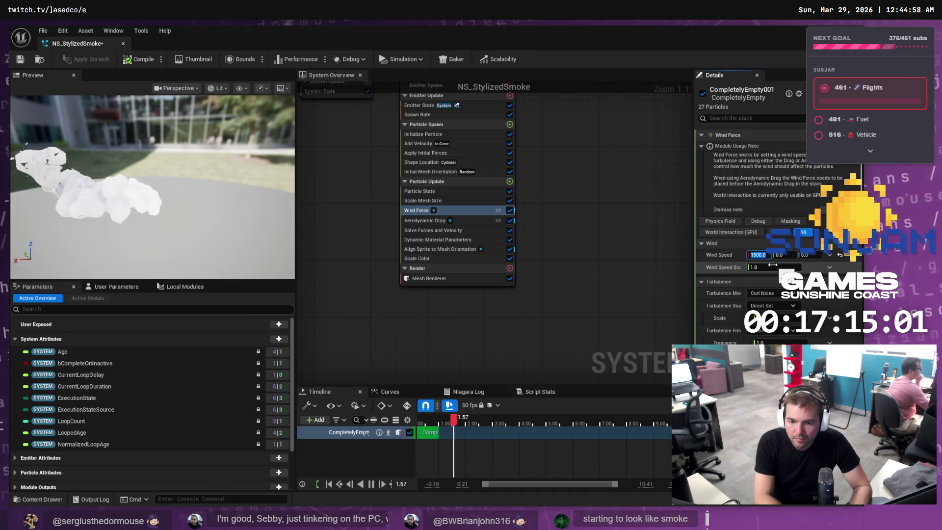
key("alt+Tab")
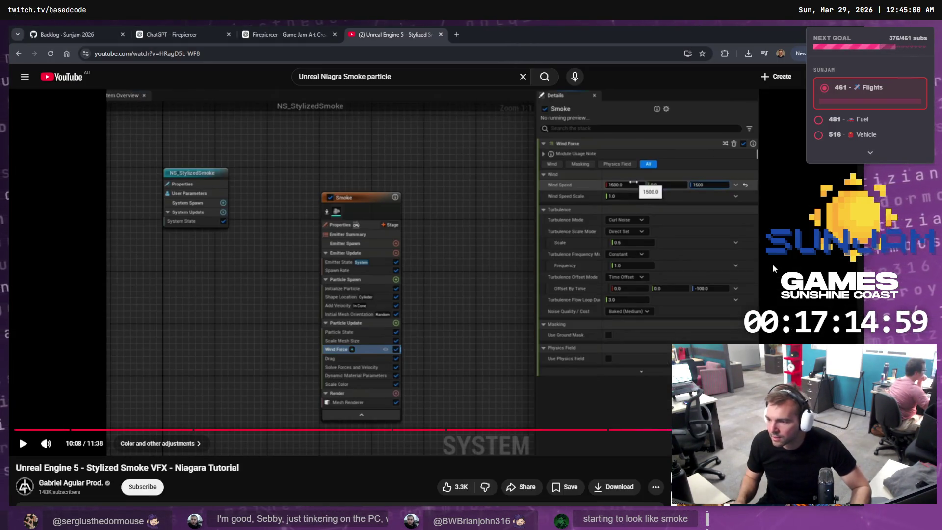
key("alt+Tab")
left_click(807, 255)
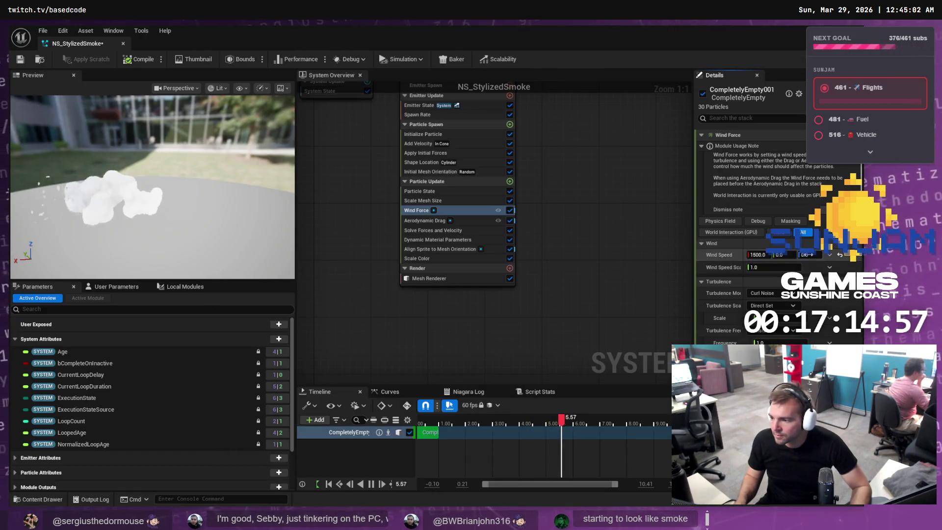
type("1500")
key("Return")
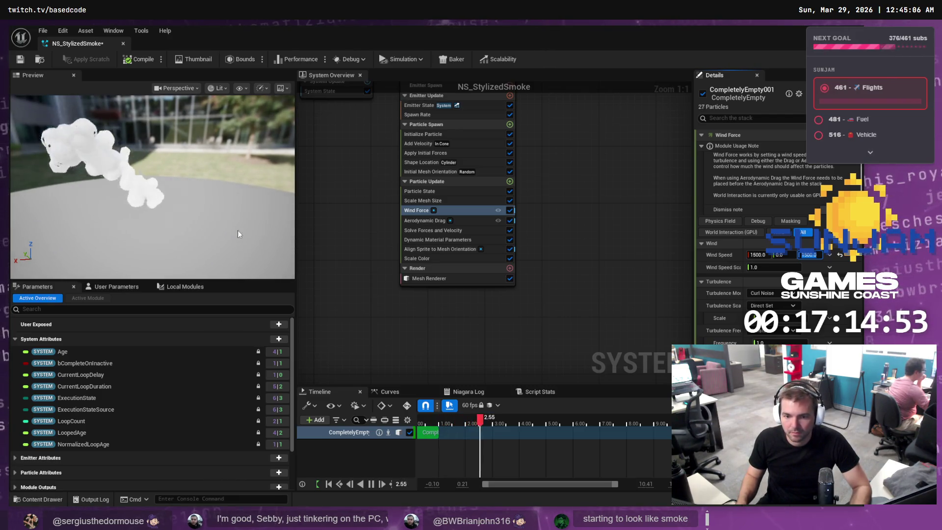
left_click_drag(232, 203, 181, 194)
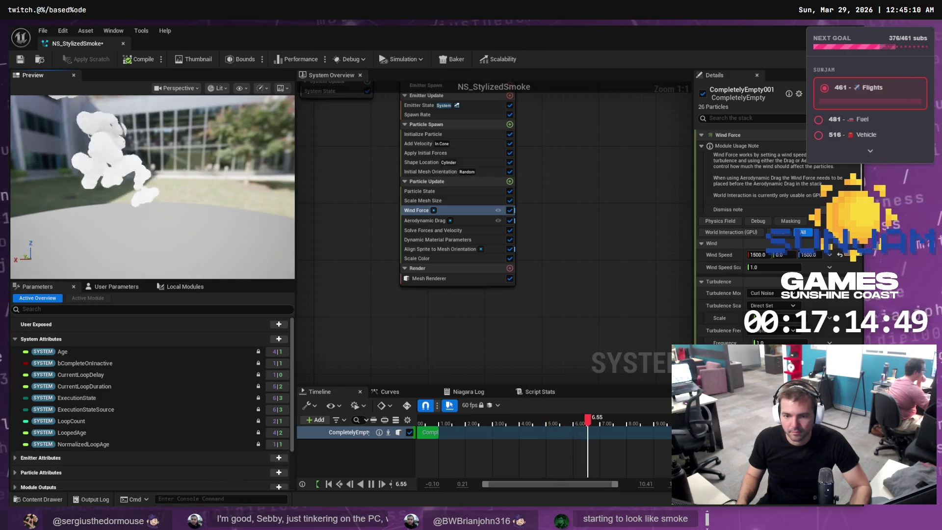
key("ctrl+s")
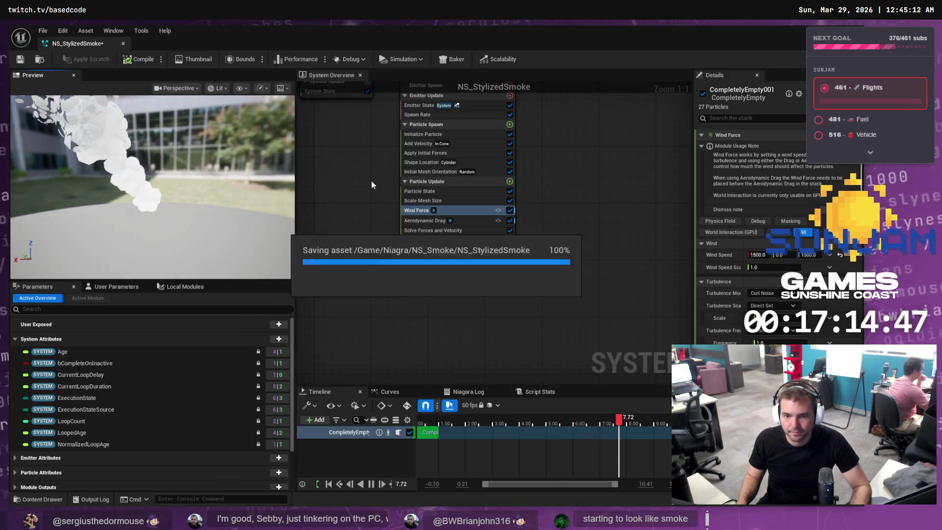
Try turning turbulence off, then revert it to Curl Noise and resume the tutorial
key("alt+Tab")
left_click(556, 300)
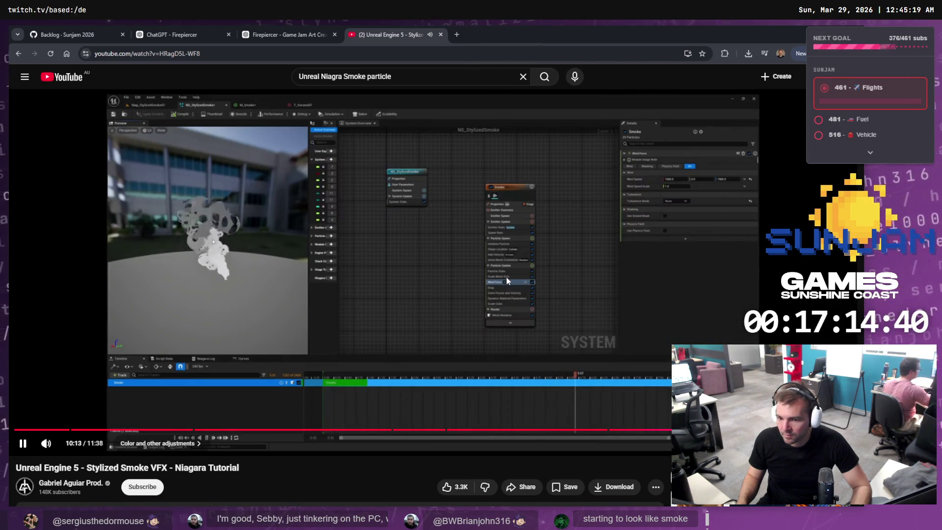
left_click(510, 277)
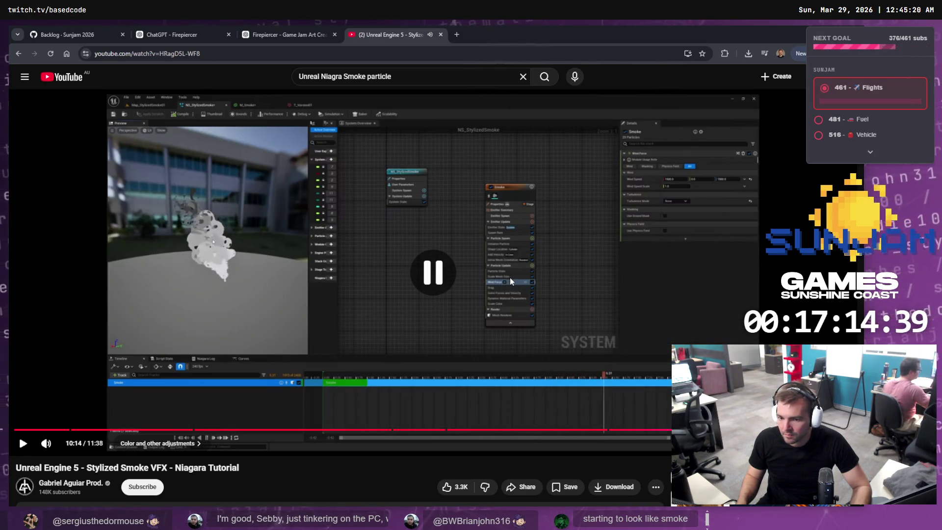
key("alt+Tab")
left_click(768, 293)
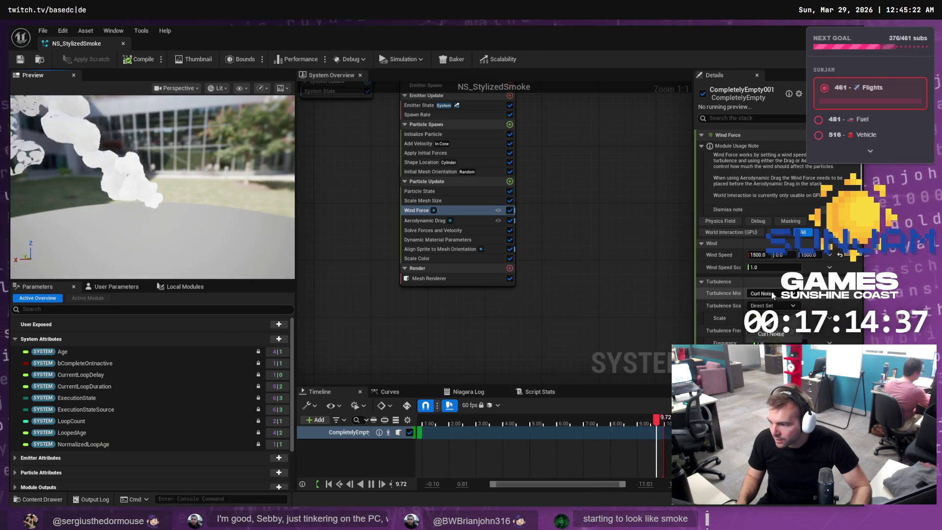
left_click(773, 304)
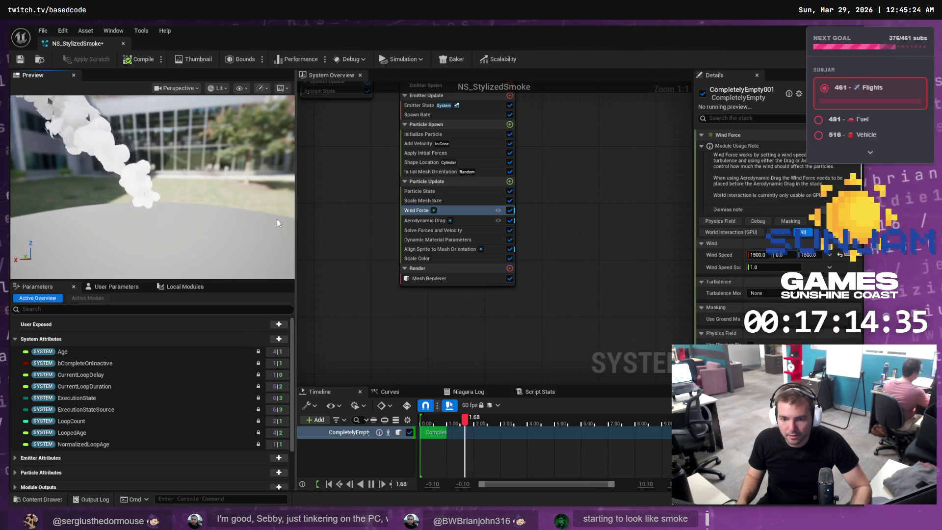
key("ctrl+z")
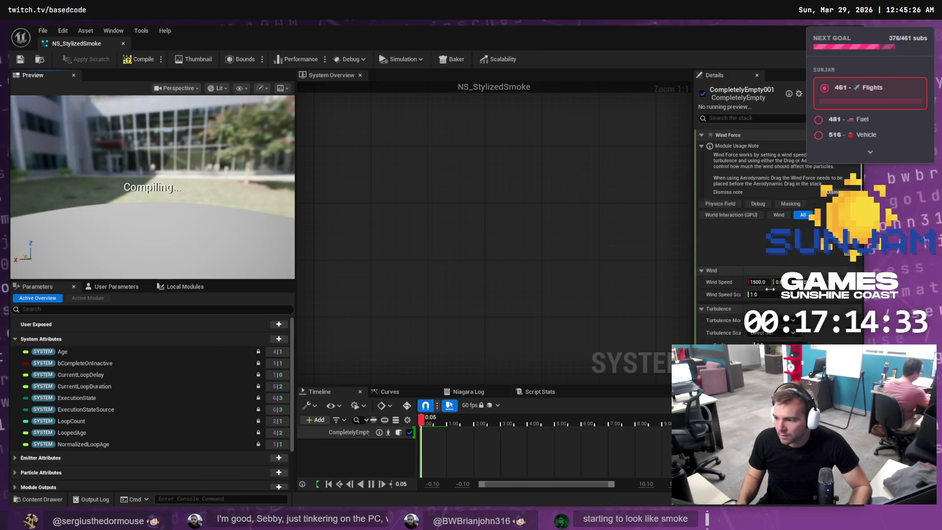
key("alt+Tab")
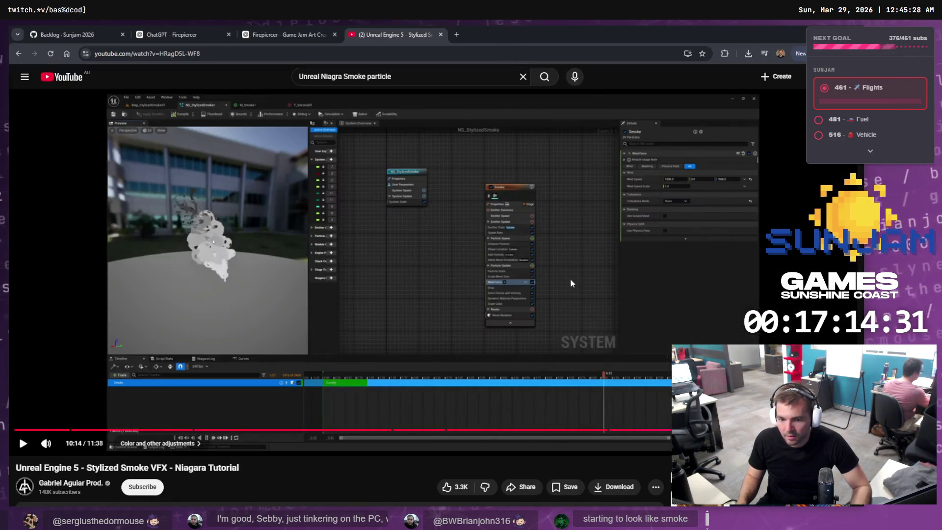
left_click(566, 287)
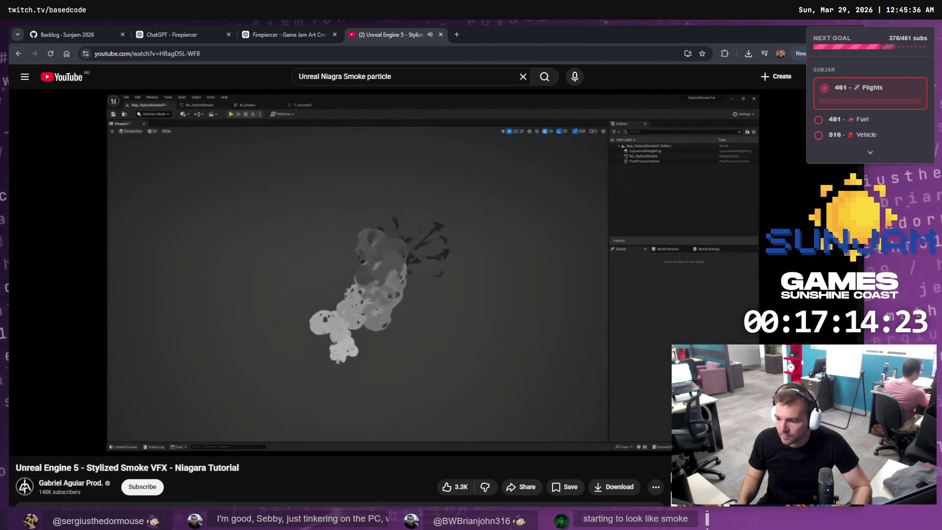
Pause the smoke tutorial and maximize the Twitch stream window in front of it
left_click(501, 267)
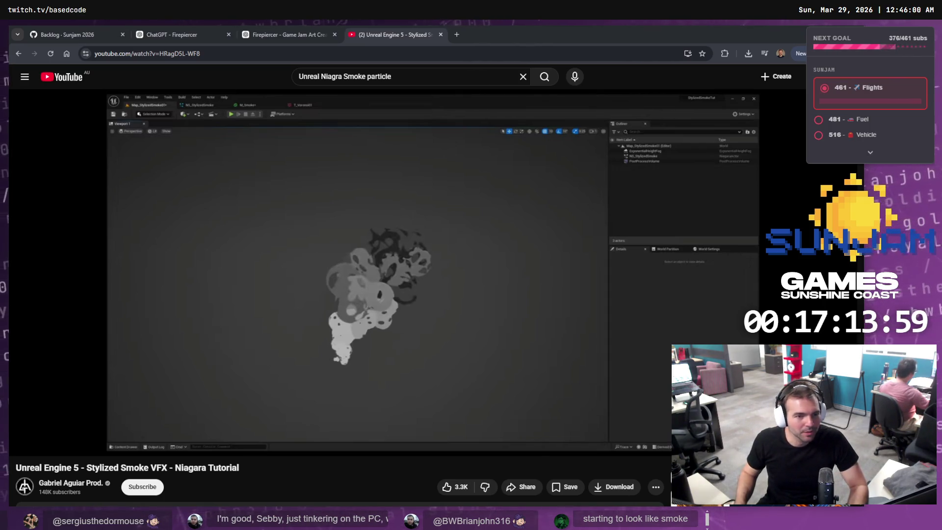
key("alt+Tab")
double_click(209, 163)
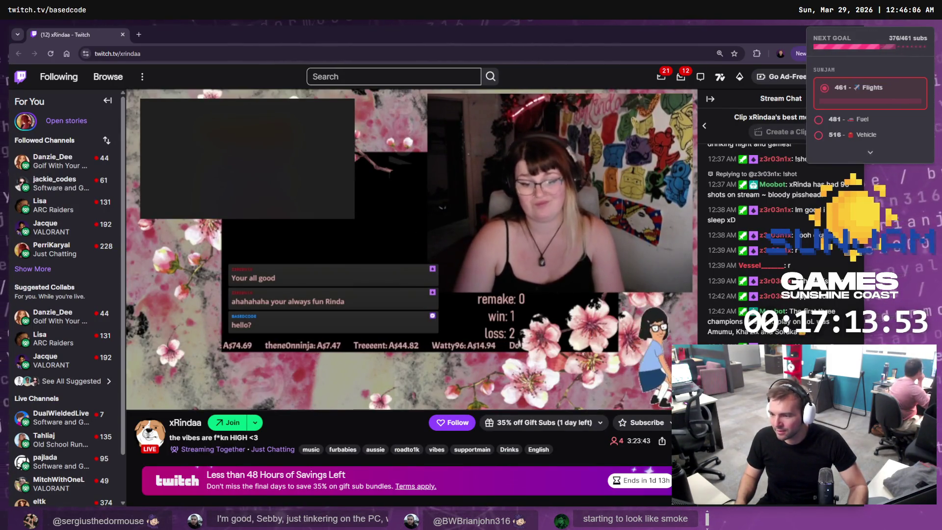
Unmute the Twitch stream and restore its window to the left, revealing the tutorial
left_click(155, 397)
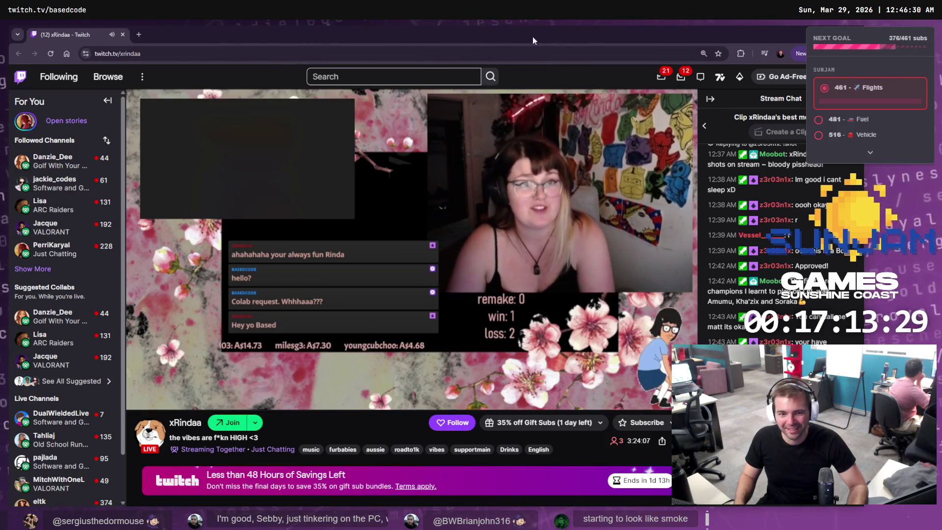
mouse_move(398, 30)
left_mouse_down()
mouse_move(378, 39)
mouse_move(248, 39)
mouse_move(0, 113)
left_mouse_up()
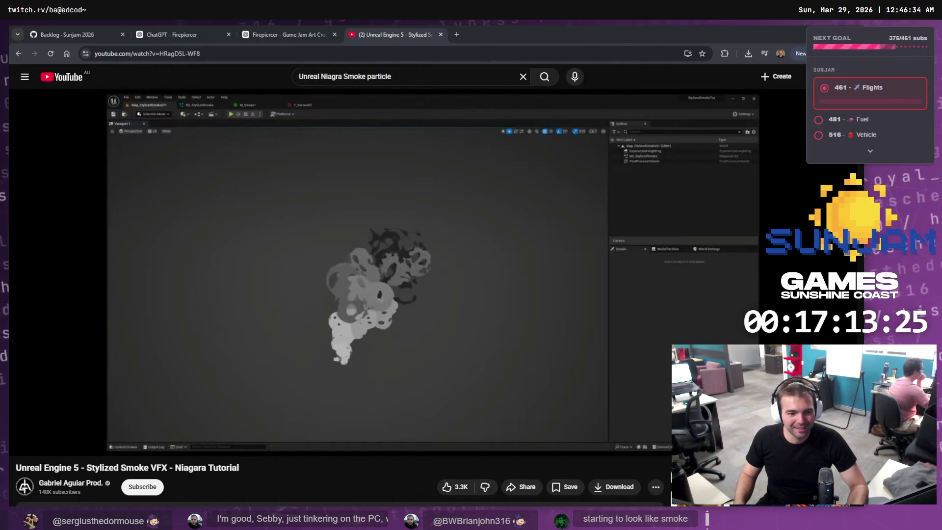
Watch a few more seconds of the tutorial, close its tab, and switch to Fork
left_click(448, 257)
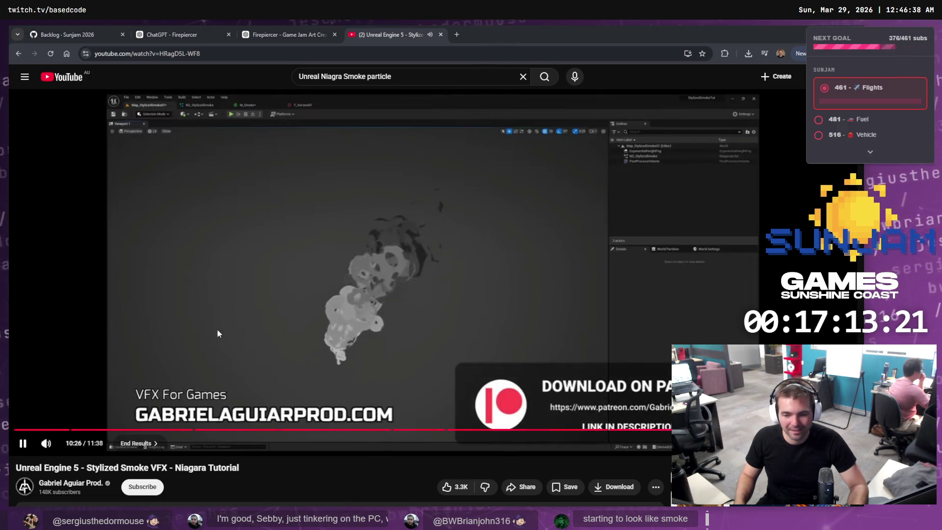
left_click(532, 291)
key("ctrl+w")
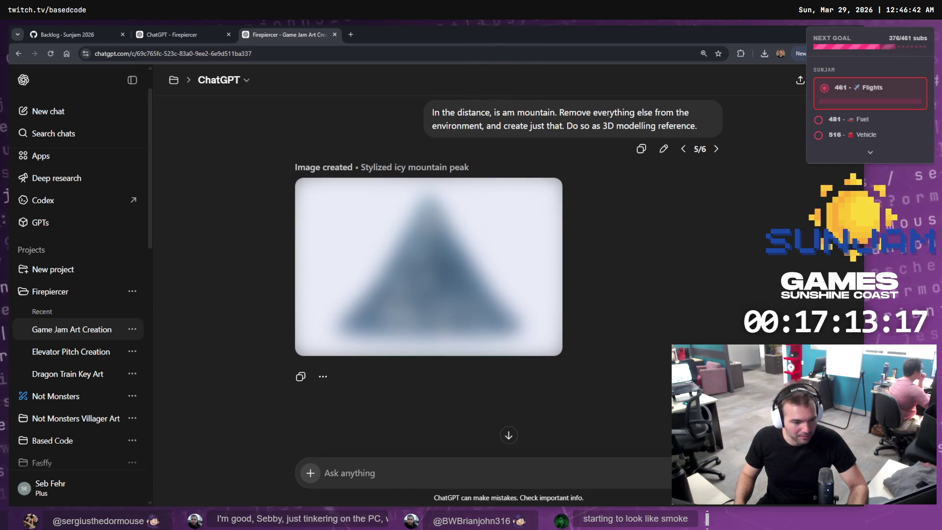
key("alt+Tab")
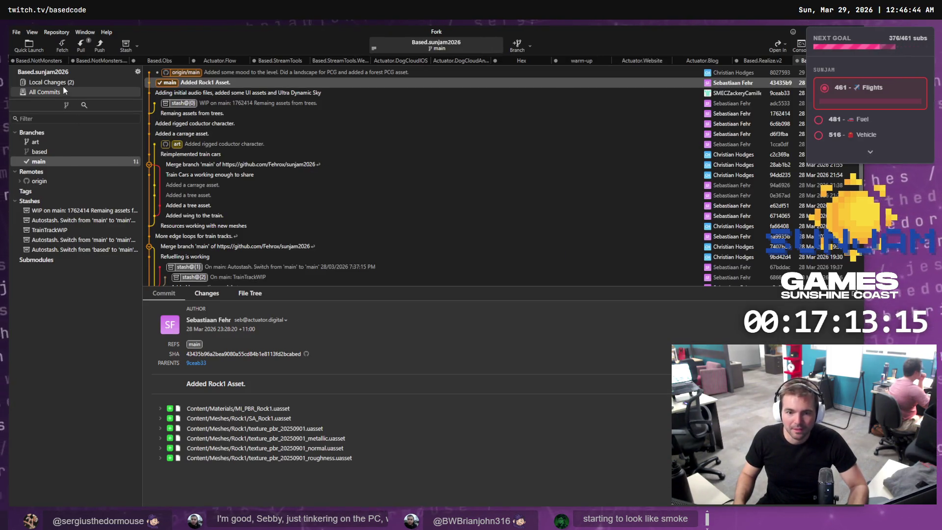
Stage M_Smoke.uasset and NS_StylizedSmoke.uasset in Local Changes, then bring Twitch full-screen over Fork
left_click(59, 83)
left_click(201, 131)
left_click(204, 140)
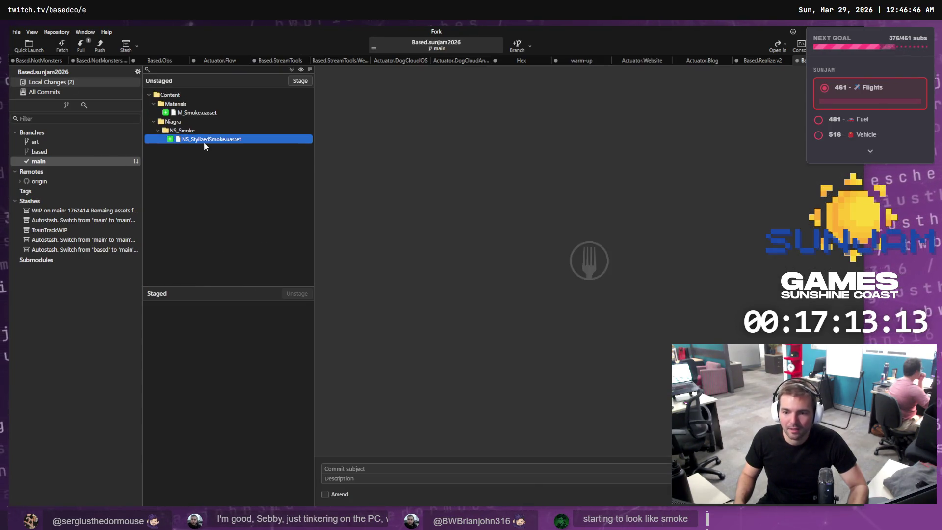
left_click(211, 112, "ctrl")
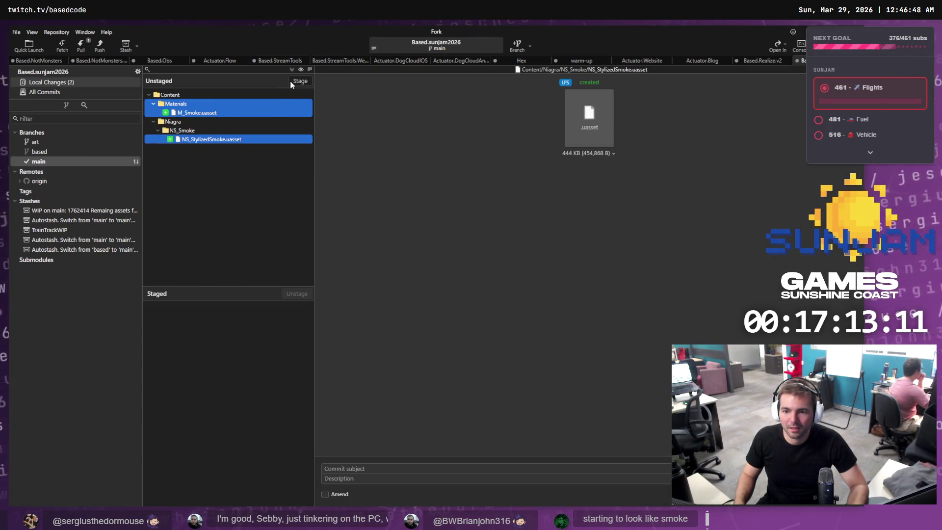
key("space")
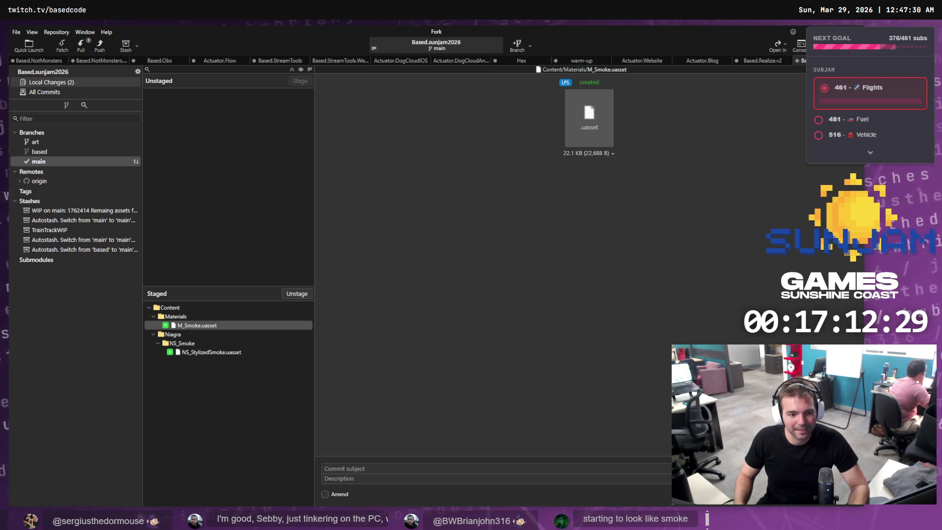
mouse_move(4, 211)
left_mouse_down()
mouse_move(211, 206)
mouse_move(256, 192)
left_mouse_up()
key("super+Up")
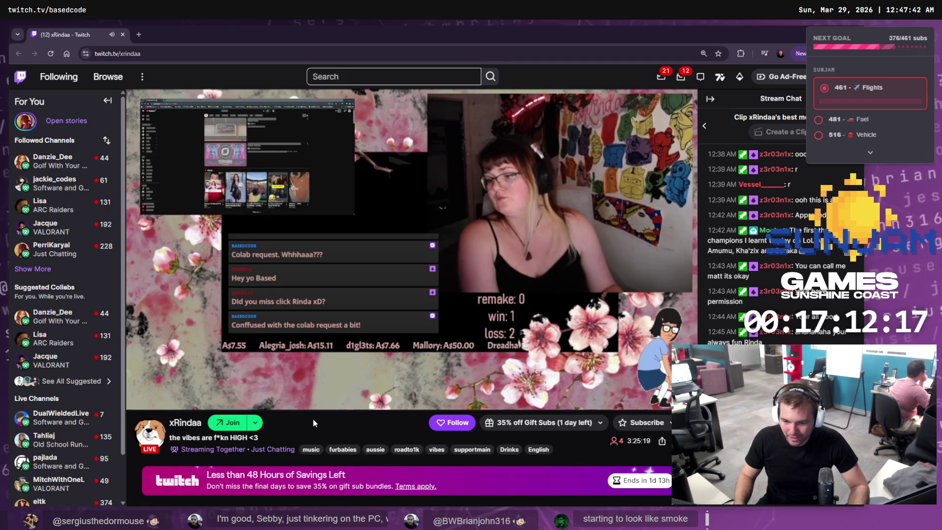
Scroll through the Twitch channel's about panels, then return to the ChatGPT chat
scroll(313, 419, "down", 7)
scroll(319, 410, "up", 5)
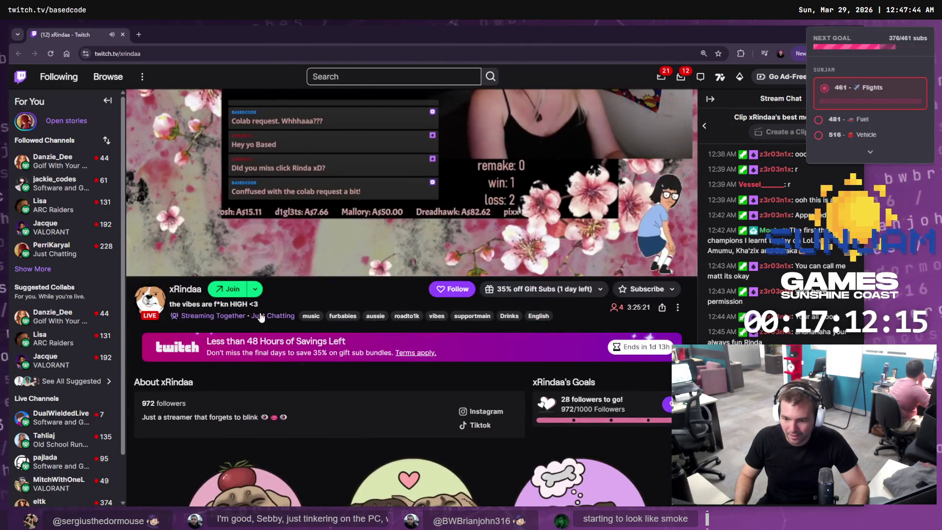
scroll(341, 390, "down", 5)
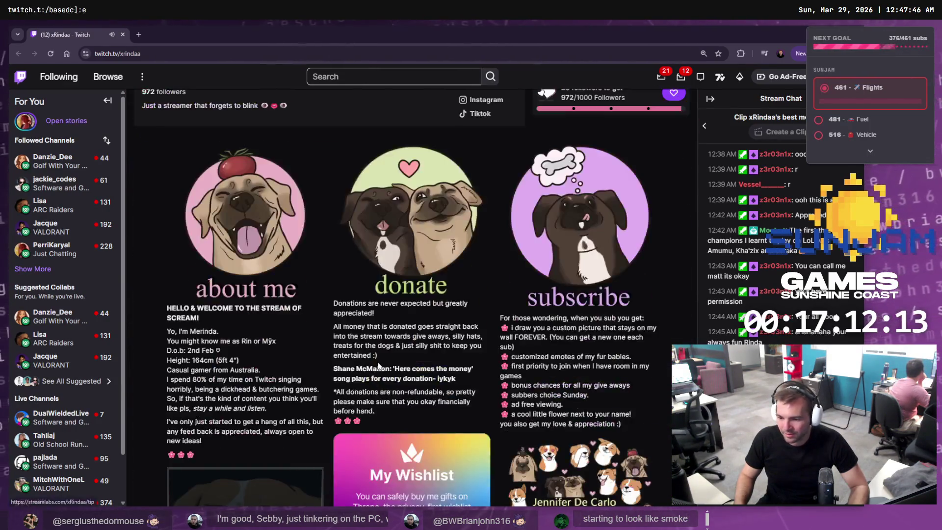
scroll(379, 365, "down", 3)
scroll(365, 462, "up", 6)
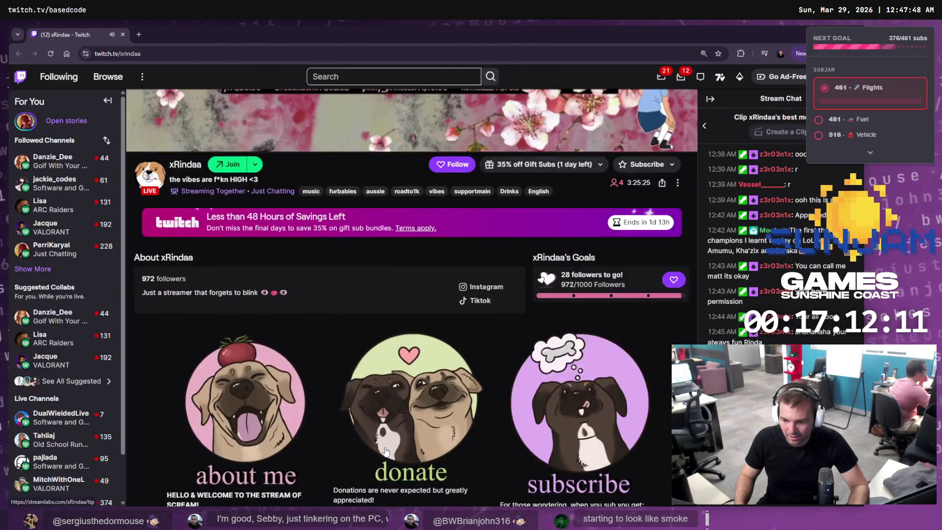
key("alt+Tab")
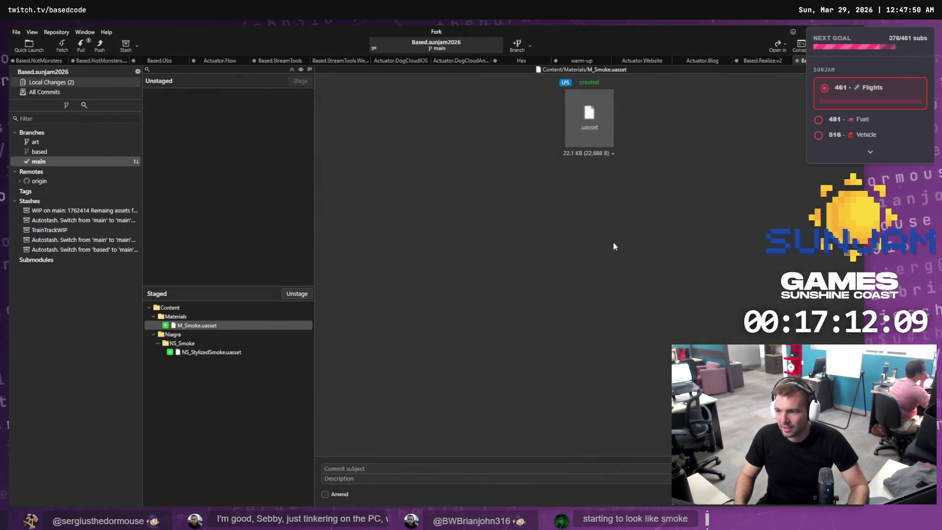
key("alt+Tab")
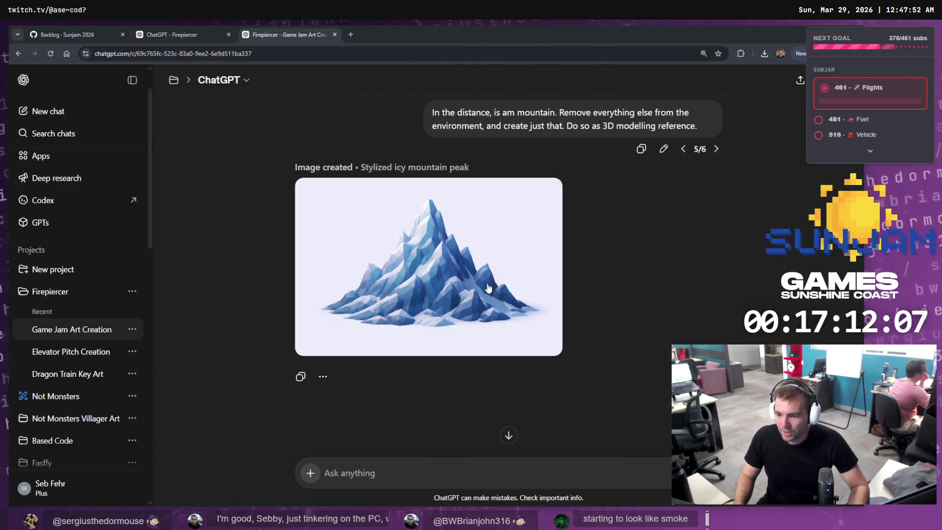
Copy the generated icy mountain peak image from ChatGPT and return to the NS_StylizedSmoke editor
mouse_move(456, 271)
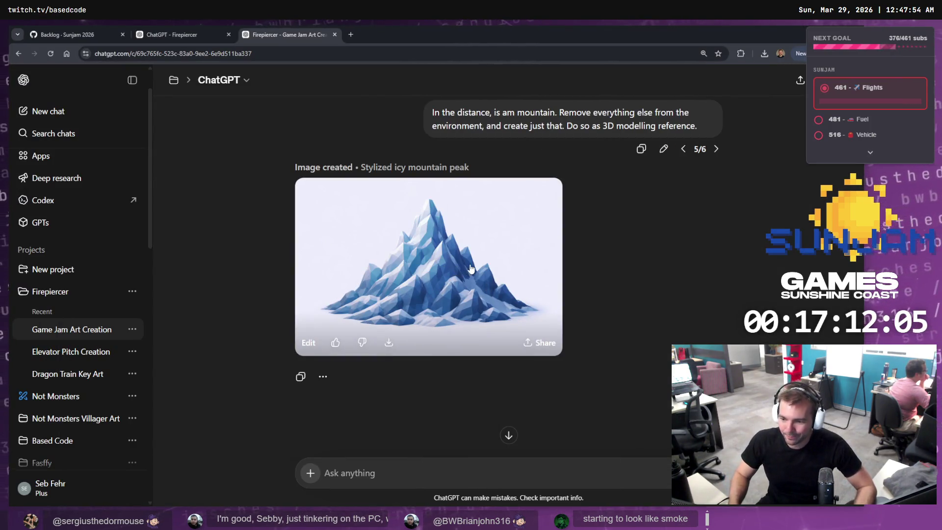
left_click(414, 271)
right_click(449, 304)
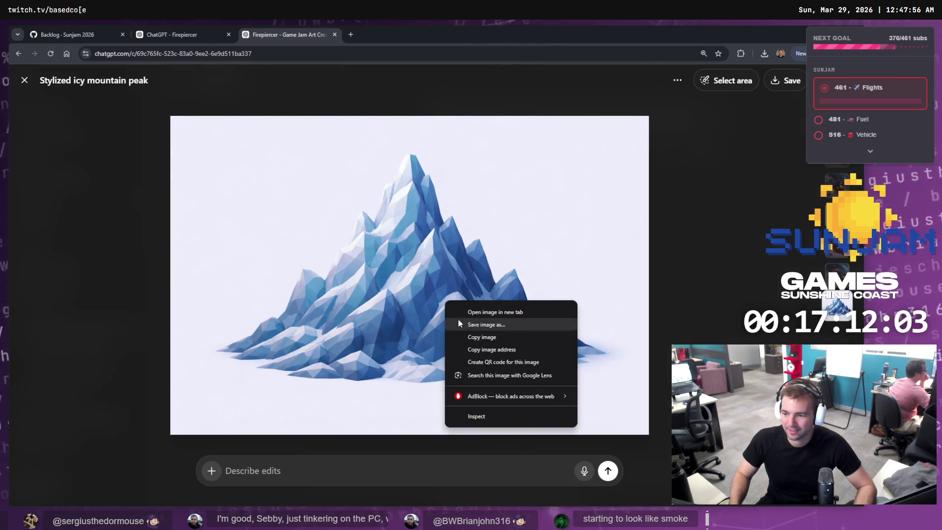
left_click(481, 338)
key("Escape")
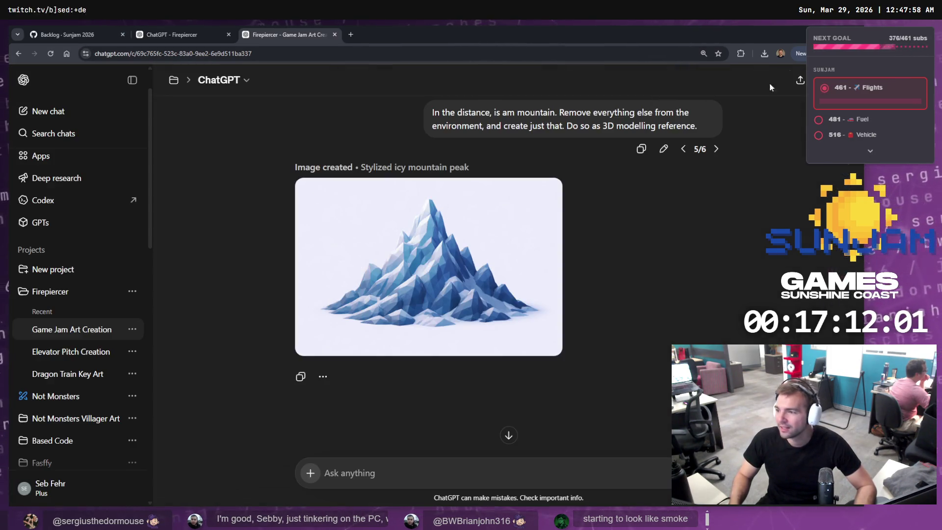
key("alt+Tab")
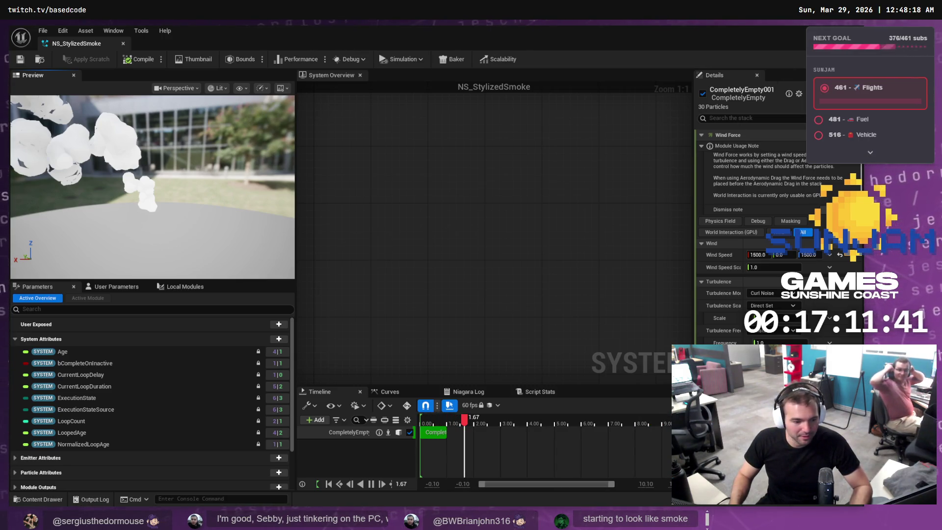
Glance at the git client, then make the smoke preview panel wider and taller
key("alt+Tab")
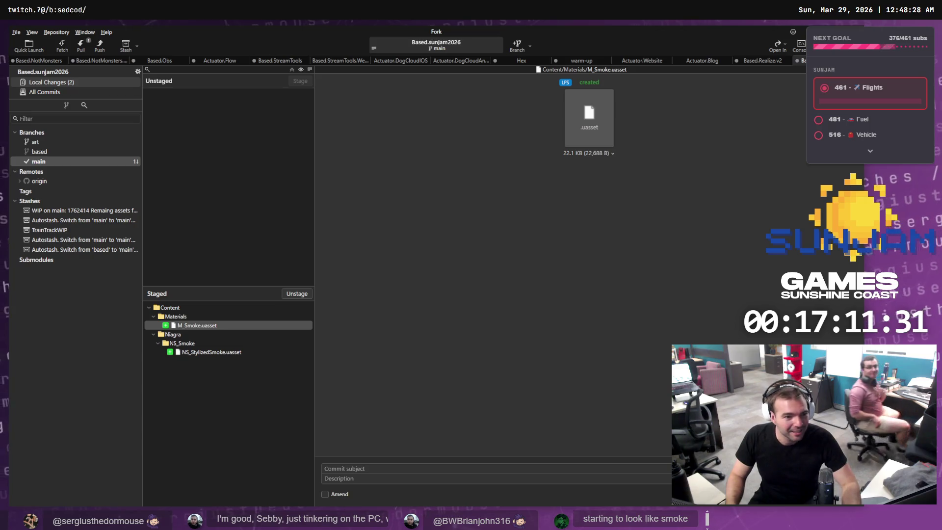
key("alt+Tab")
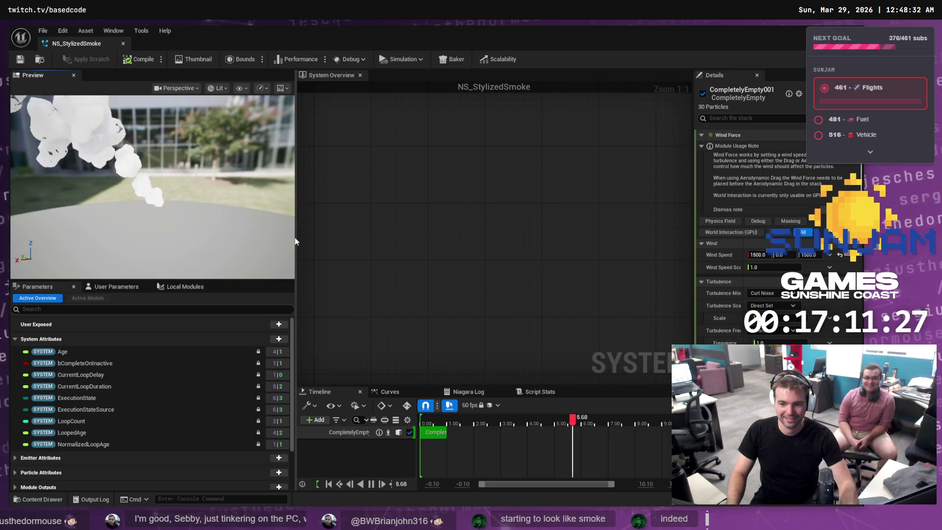
left_click_drag(296, 238, 631, 238)
left_click_drag(389, 281, 373, 399)
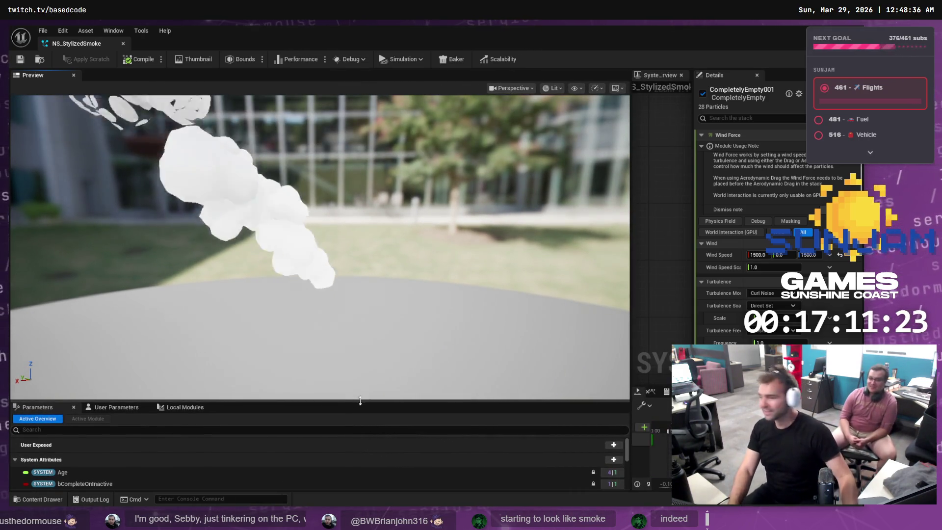
Orbit the preview camera to view the smoke puffs against the building
mouse_move(375, 243)
left_mouse_down()
mouse_move(314, 246)
mouse_move(383, 236)
left_mouse_up()
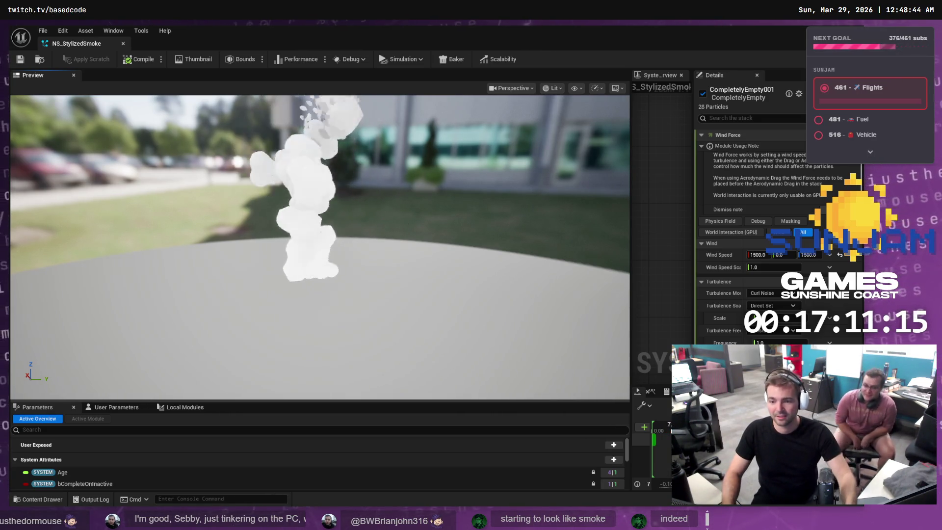
mouse_move(367, 208)
left_mouse_down()
mouse_move(284, 208)
mouse_move(367, 208)
left_mouse_up()
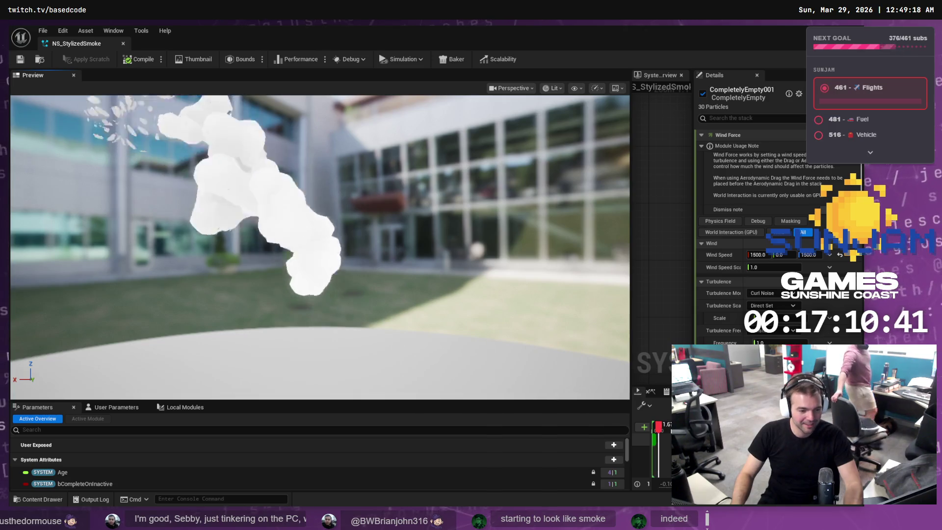
key("alt+Tab")
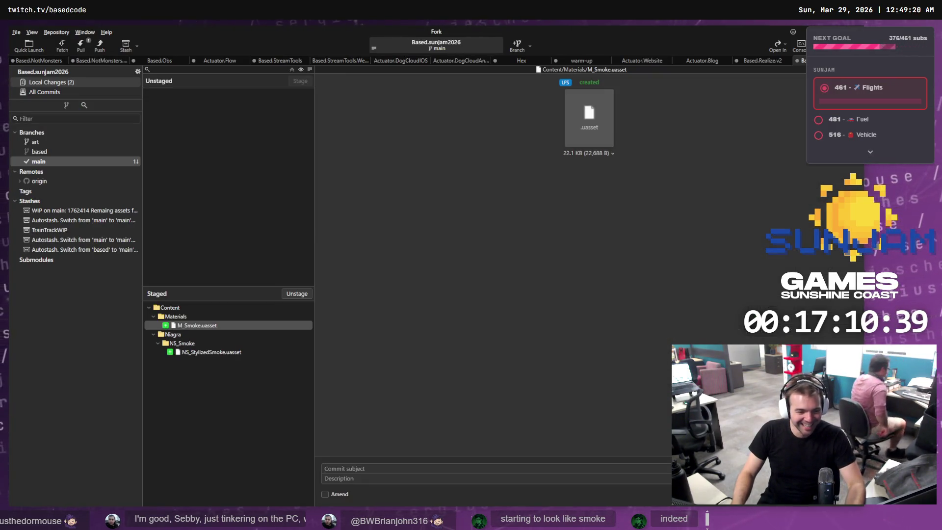
Save the five modified smoke assets in Unreal with Save Selected
key("alt+Tab")
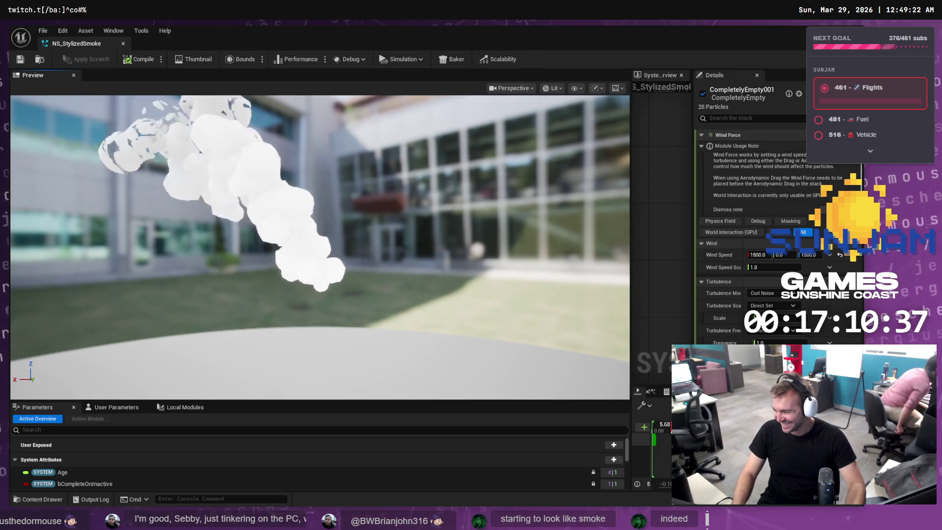
key("ctrl+shift+s")
left_click(507, 372)
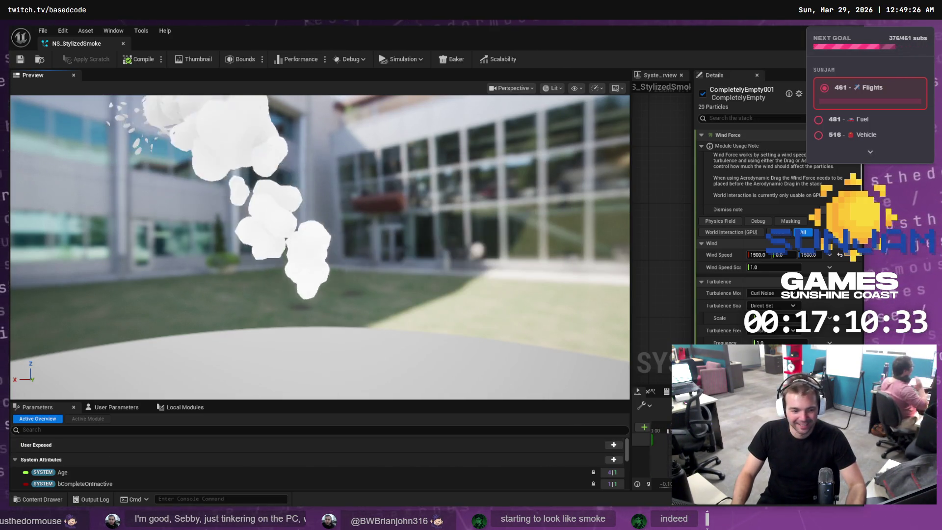
key("alt+Tab")
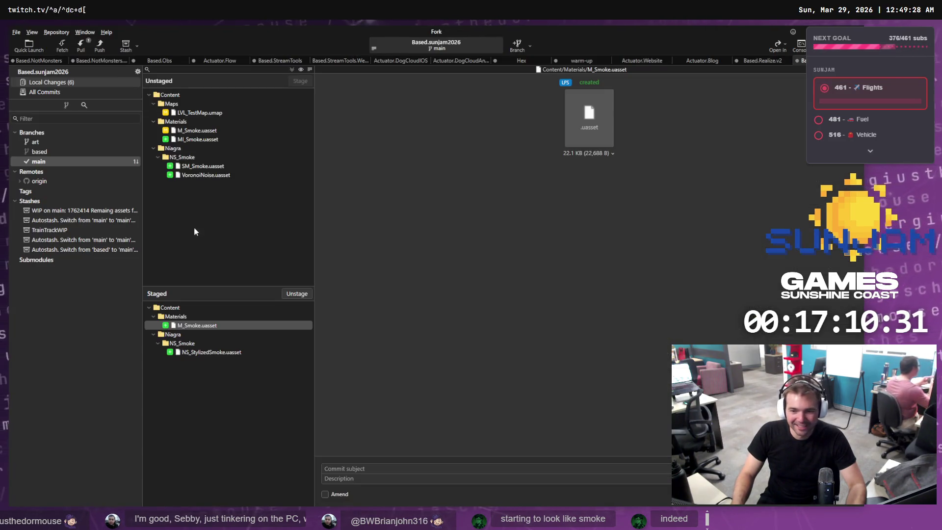
Stage M_Smoke, MI_Smoke, SM_Smoke and VoronoiNoise in Fork
left_click(195, 130)
key("shift+Down")
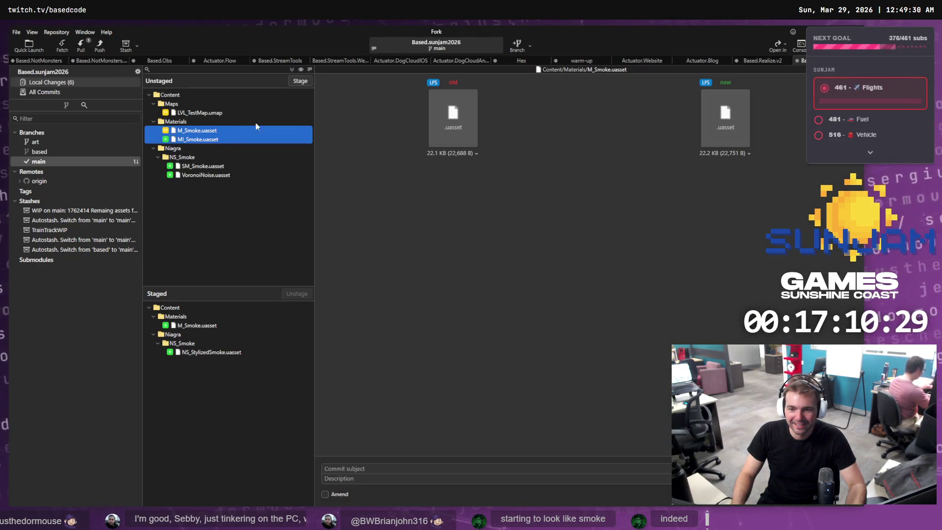
left_click(300, 81)
left_click(229, 139)
left_click(209, 148, "shift")
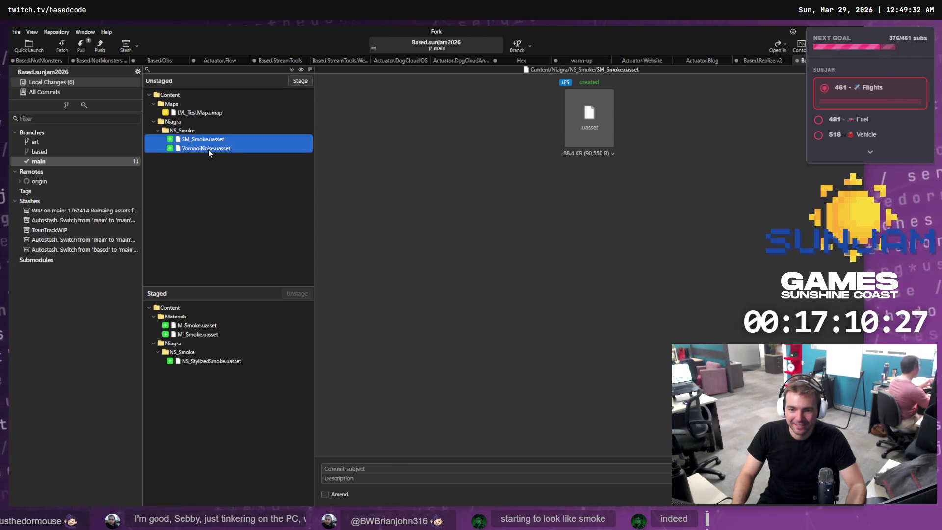
left_click(298, 81)
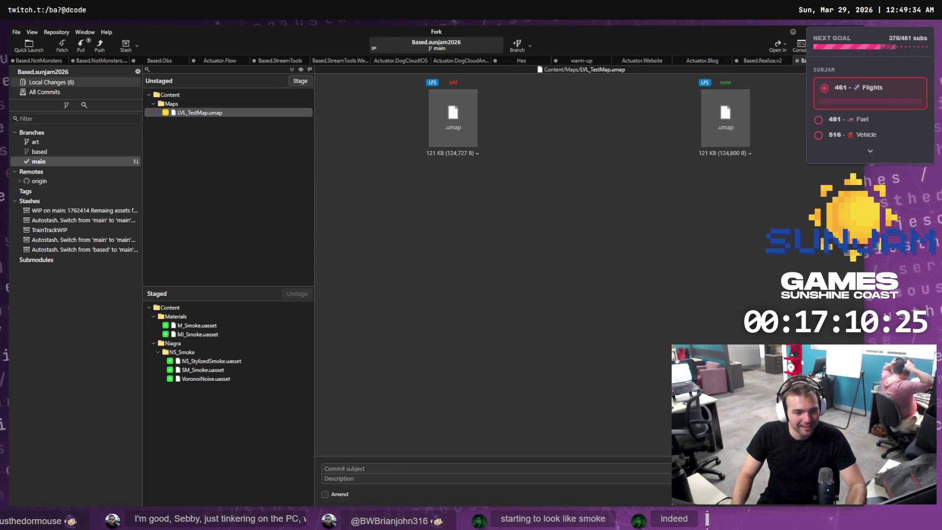
left_click(389, 465)
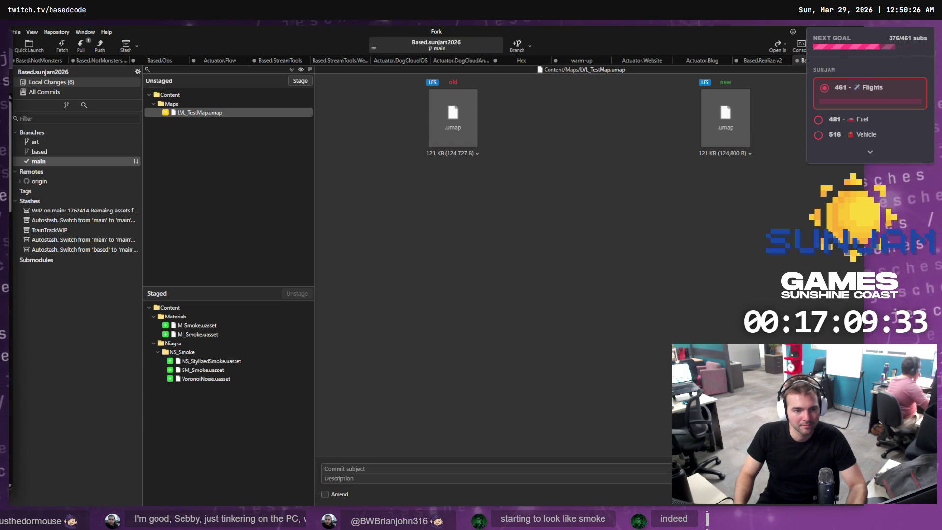
key("alt+Tab")
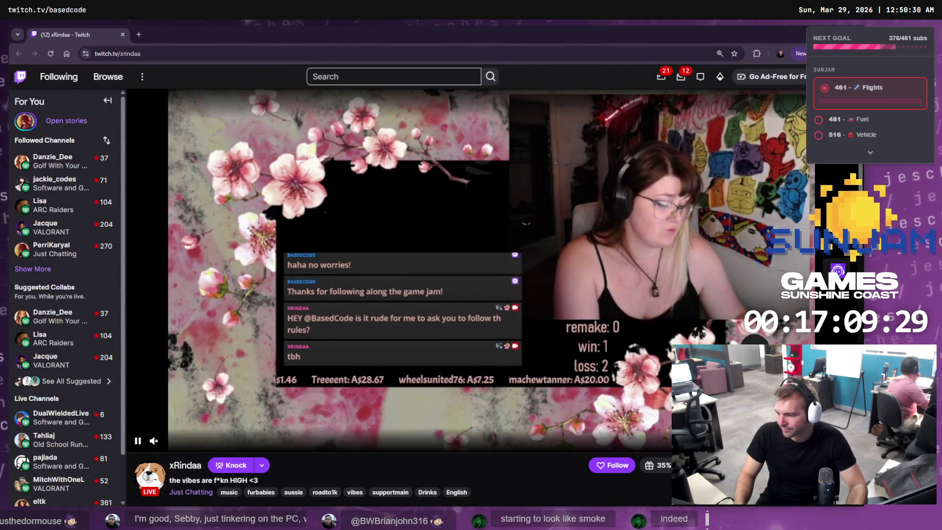
Briefly watch the Twitch stream fullscreen, then exit fullscreen and bring Fork back
key("f")
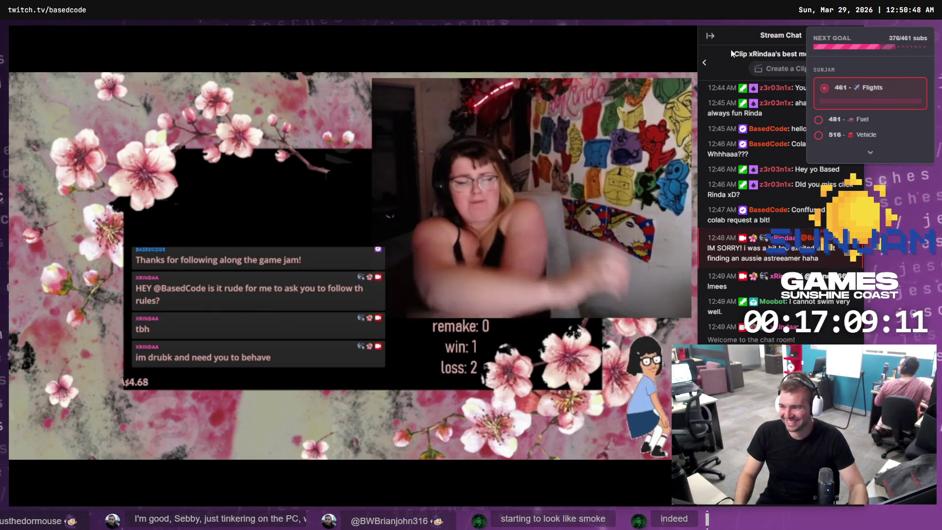
left_click(710, 35)
key("Escape")
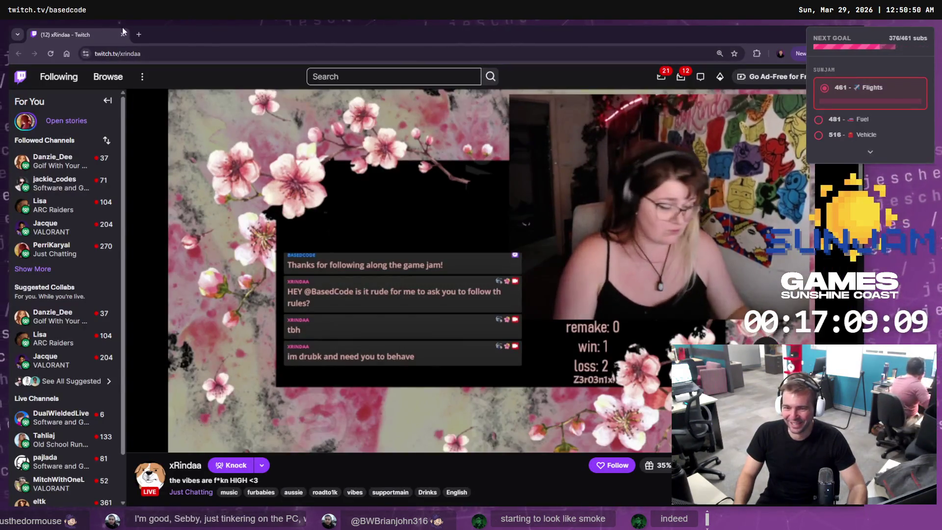
left_click(123, 34)
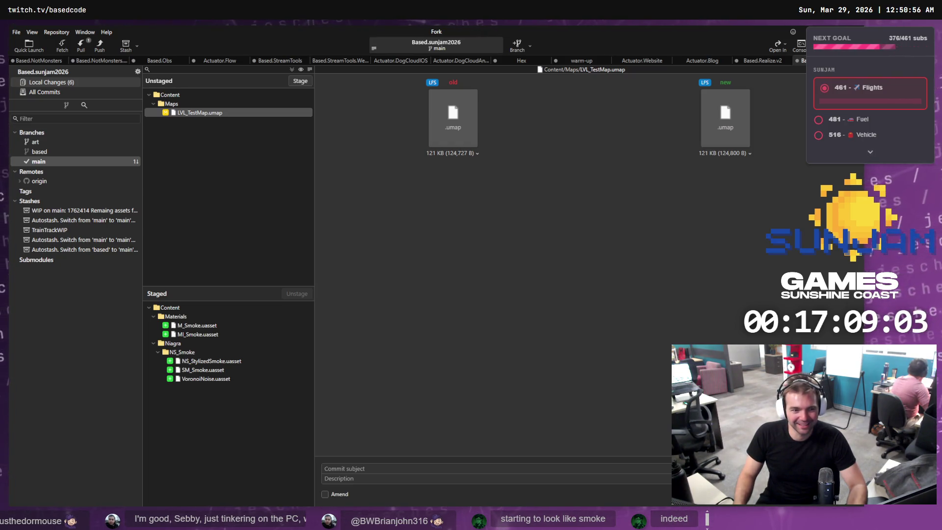
Commit the staged smoke assets as 'Added smoke particle effect.' and view main's history
key("alt+Tab")
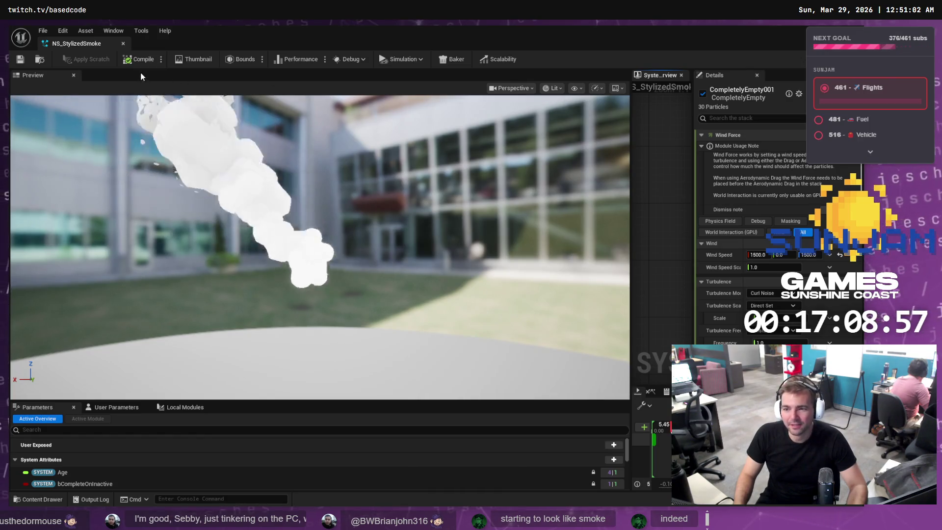
key("alt+Tab")
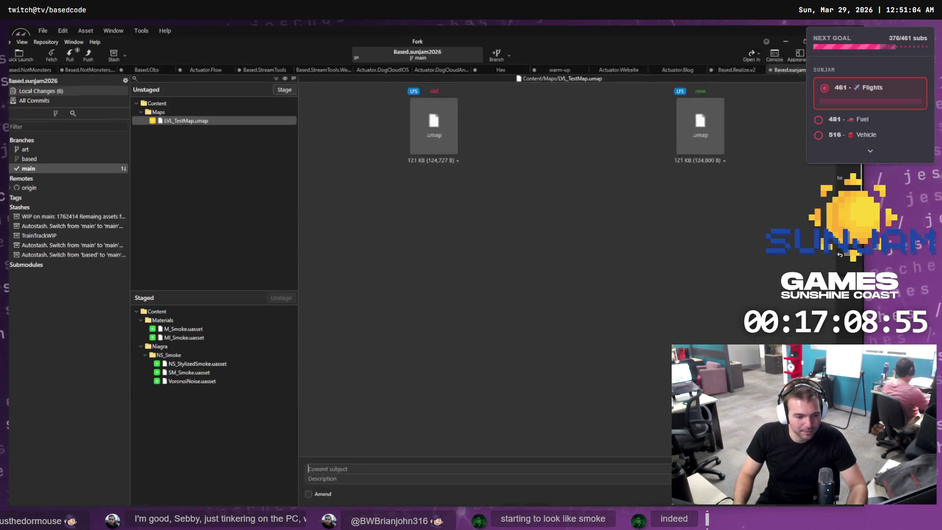
left_click(378, 464)
type("Add")
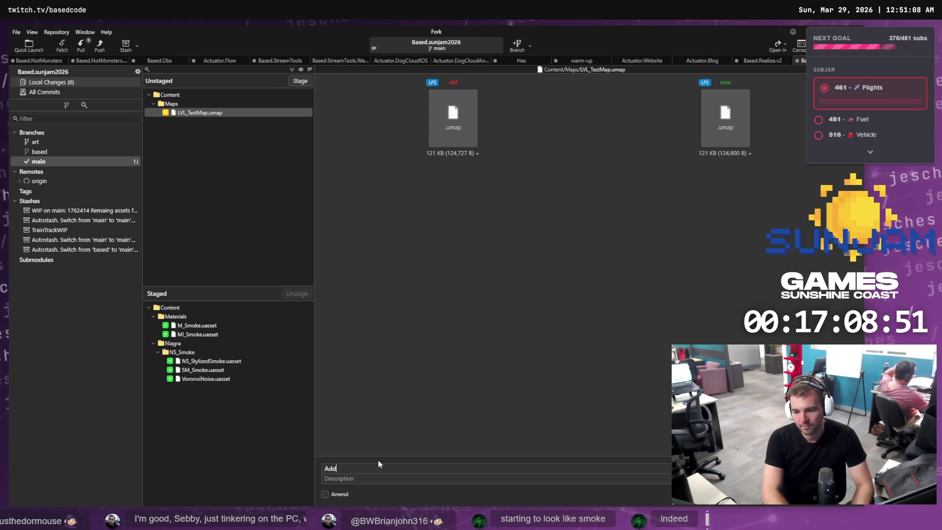
type("ed smoke particle effect.")
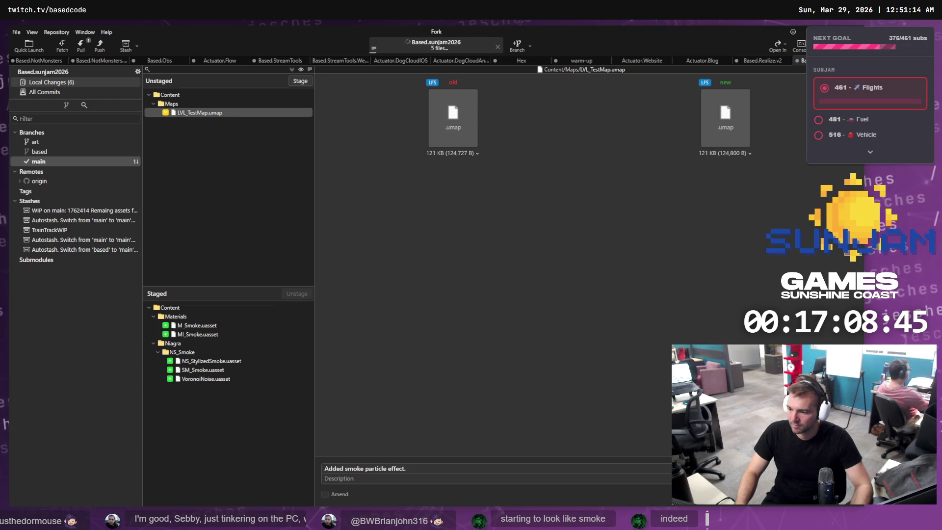
key("ctrl+Return")
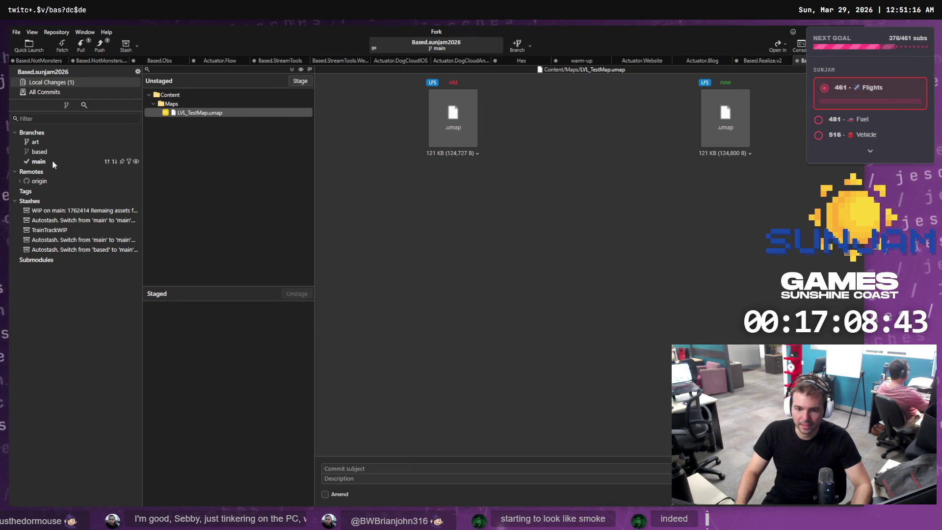
left_click(52, 161)
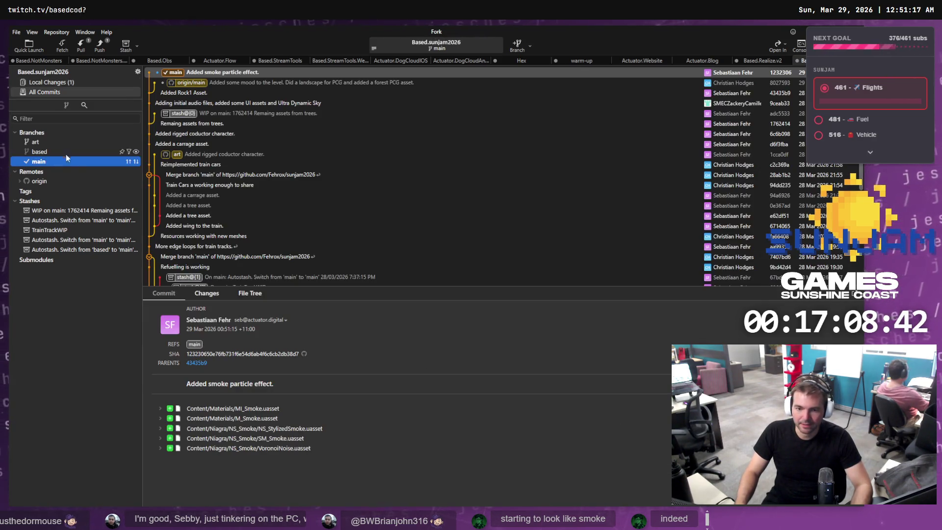
Create a branch named base at the newest smoke commit
right_click(201, 73)
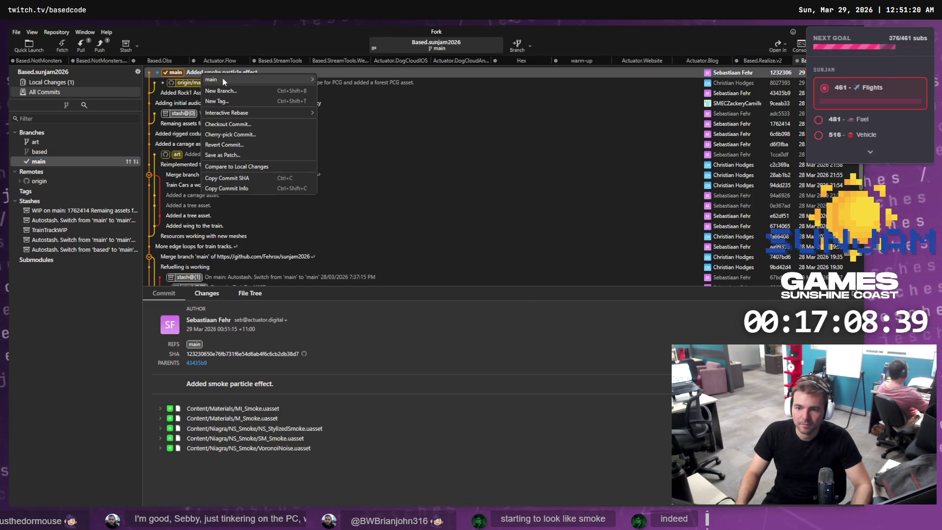
left_click(234, 91)
type("base")
left_click(517, 287)
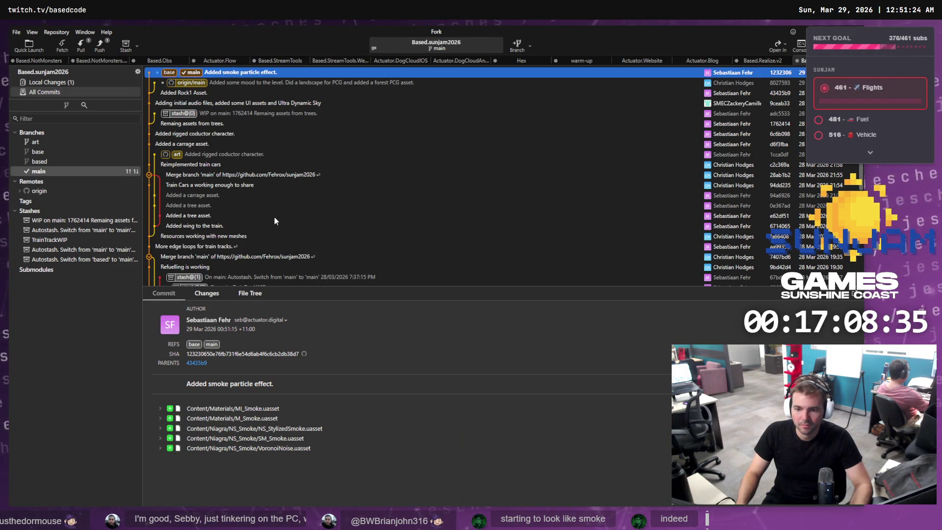
Delete the art branch, then bring up actions for the based branch
left_click(175, 154)
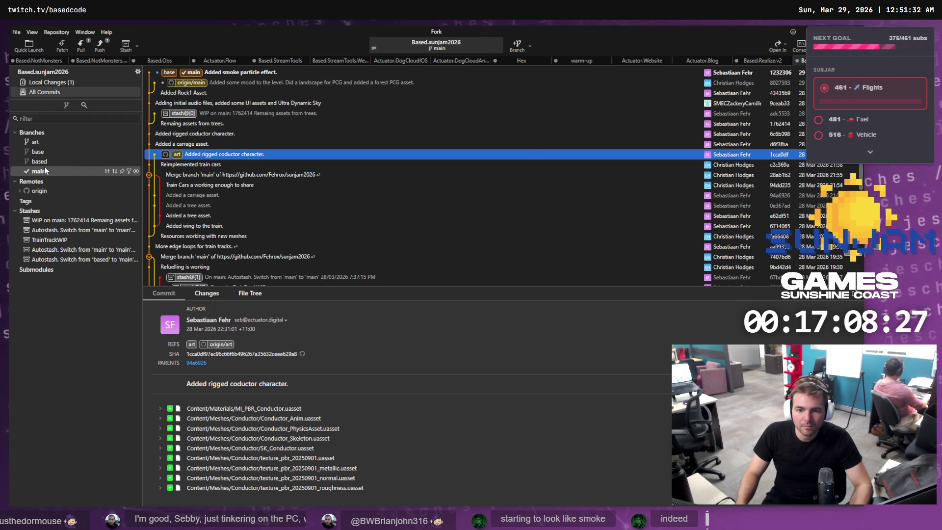
left_click(37, 140)
right_click(30, 140)
left_click(76, 263)
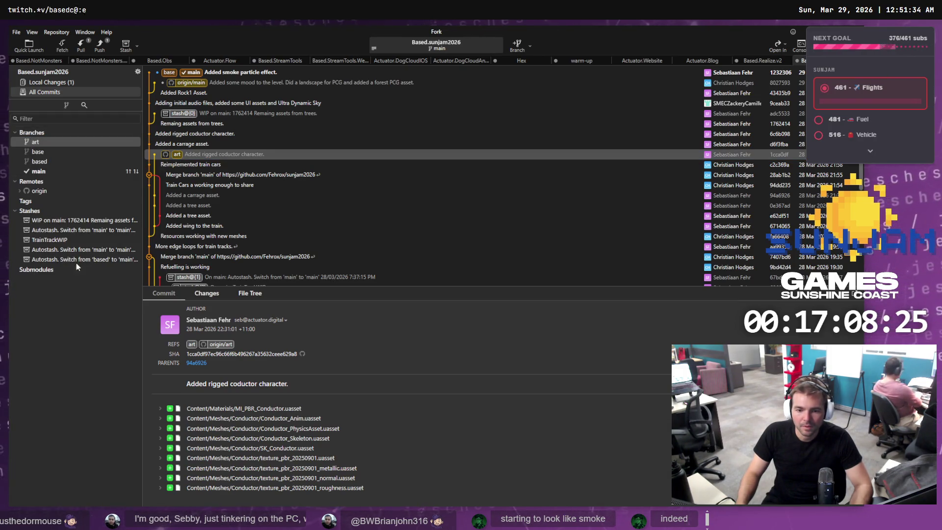
left_click(510, 282)
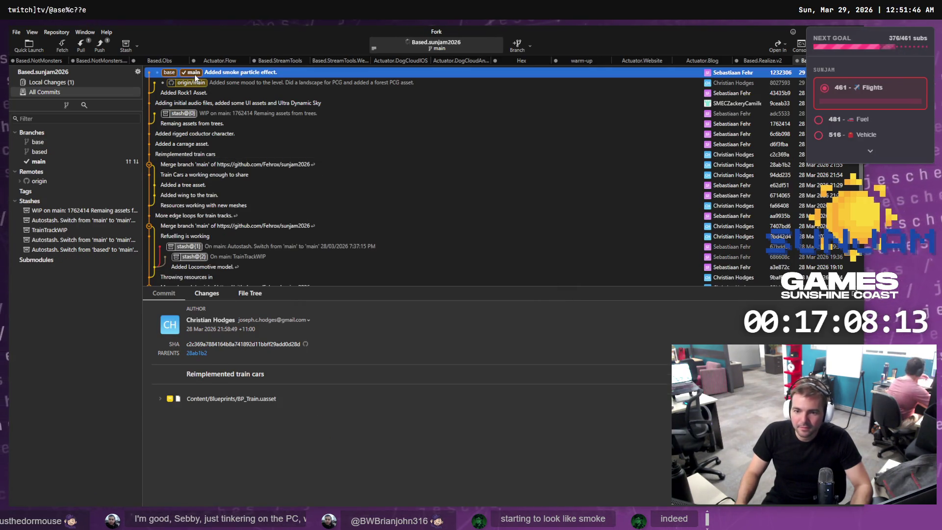
key("Home")
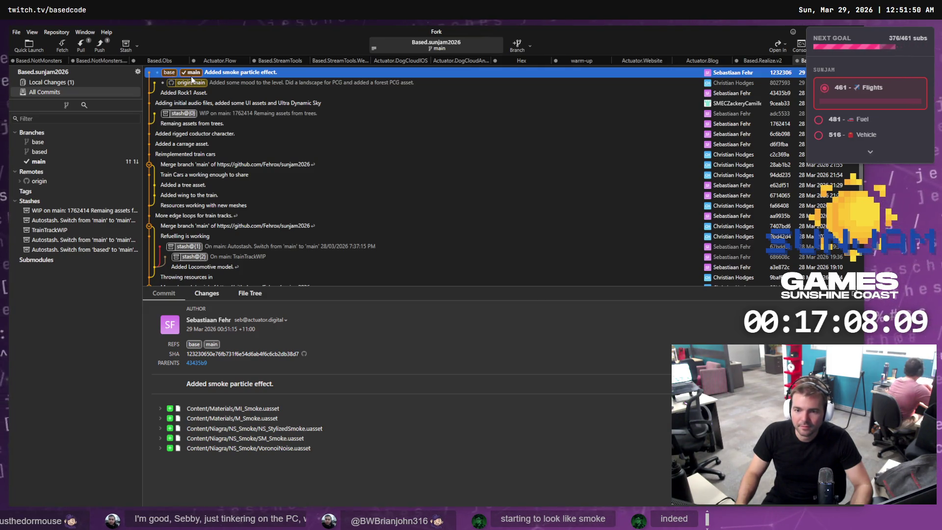
left_click(48, 152)
right_click(48, 153)
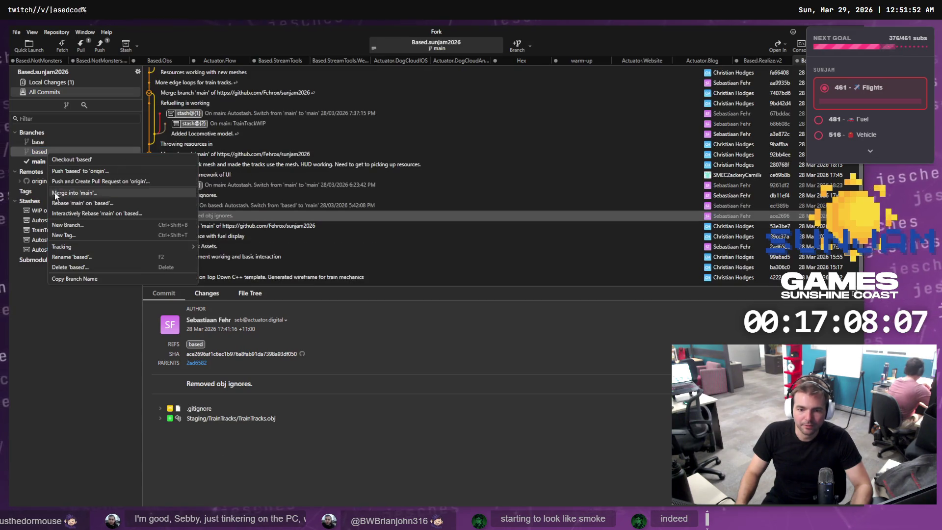
Delete the based branch and check out the base branch
left_click(76, 266)
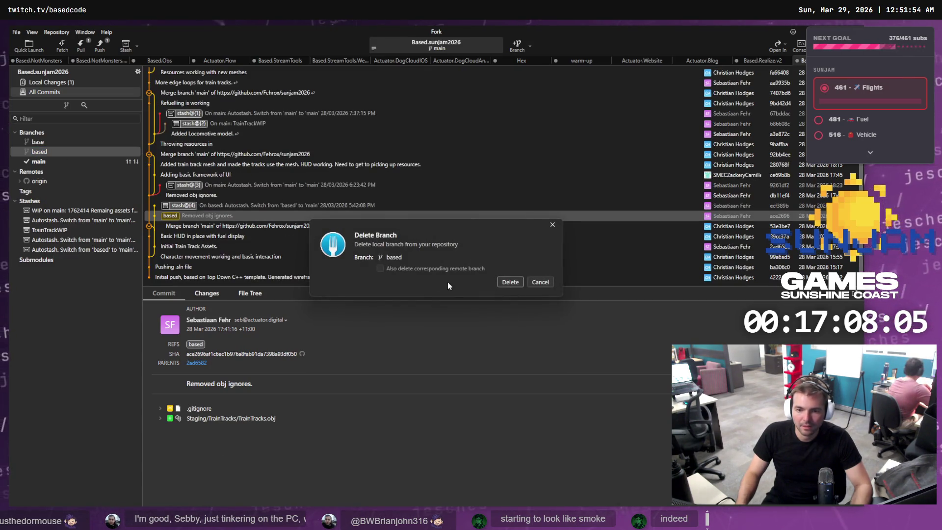
left_click(510, 282)
scroll(216, 122, "up", 5)
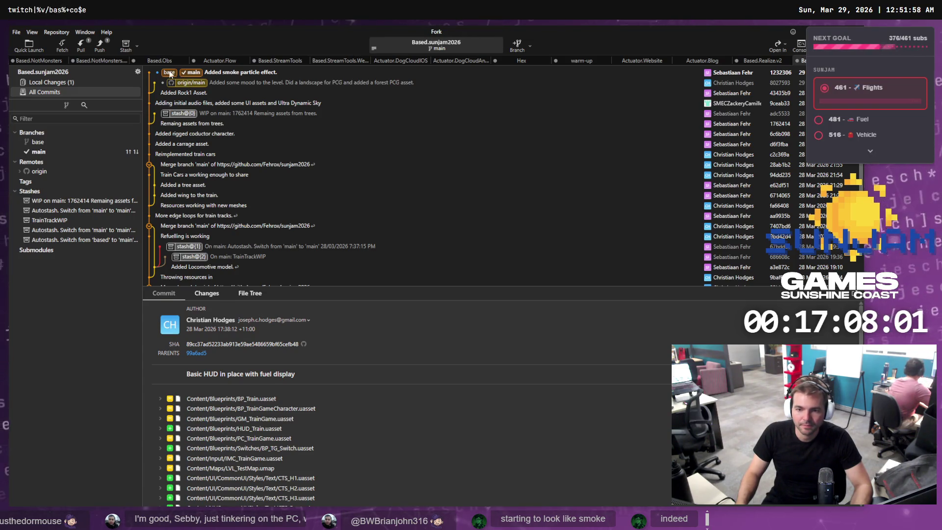
double_click(169, 72)
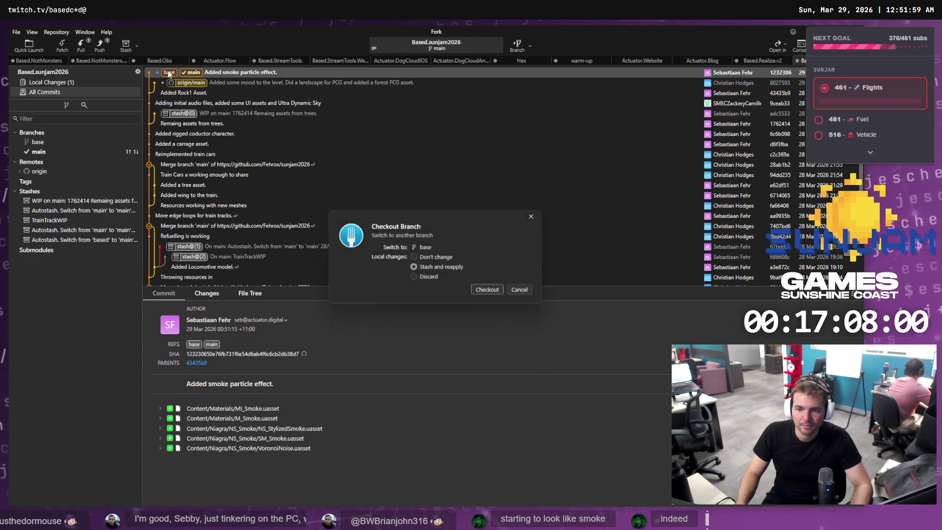
left_click(495, 291)
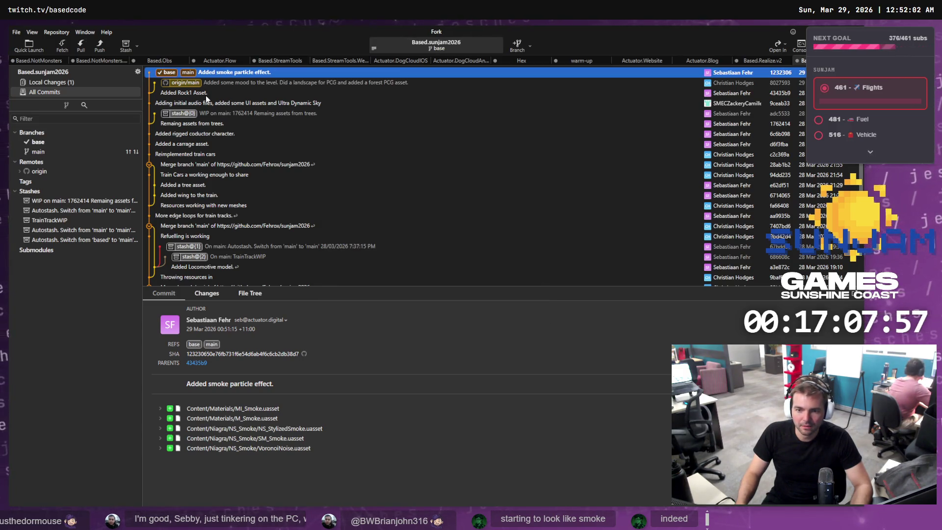
Delete the local main branch and recreate it tracking origin/main
right_click(191, 72)
mouse_move(247, 86)
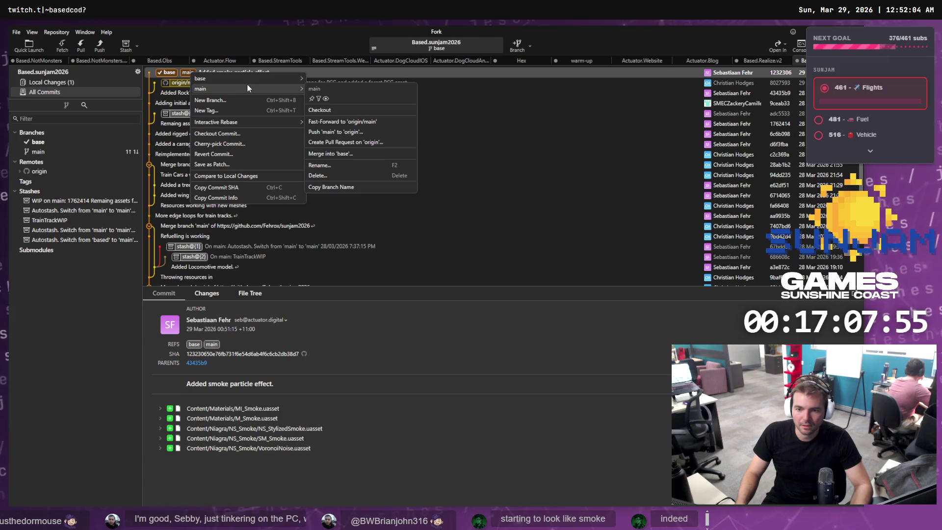
left_click(339, 176)
left_click(508, 282)
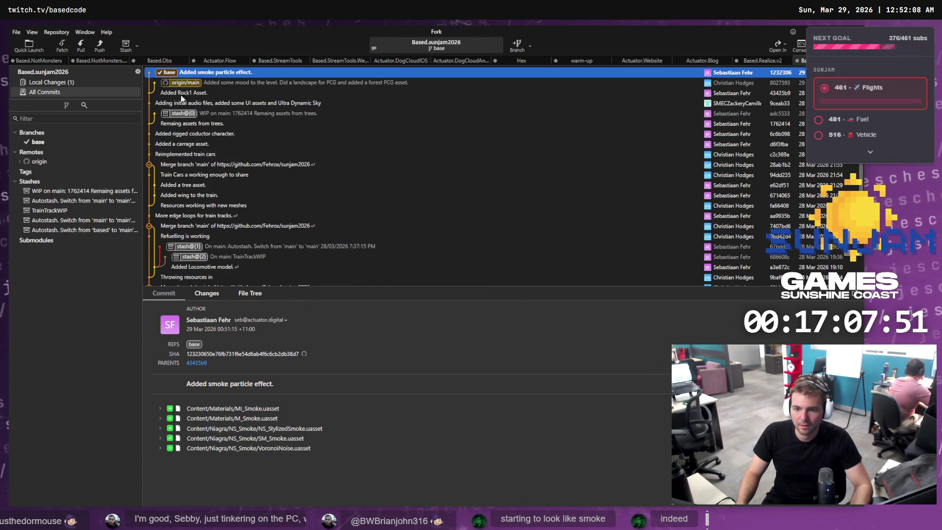
double_click(191, 83)
left_click(504, 298)
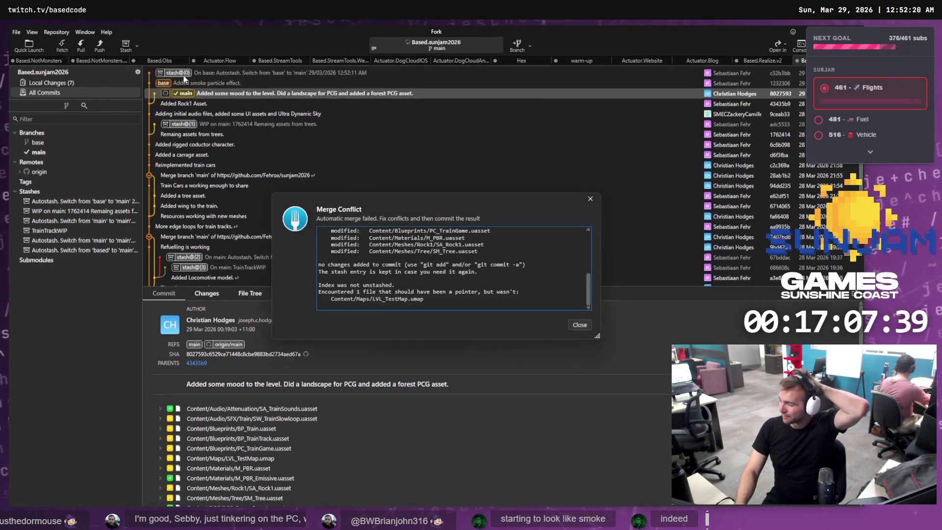
Resolve the LVL_TestMap.umap conflict by keeping main's version over the stashed one
left_click(579, 325)
left_click(45, 95)
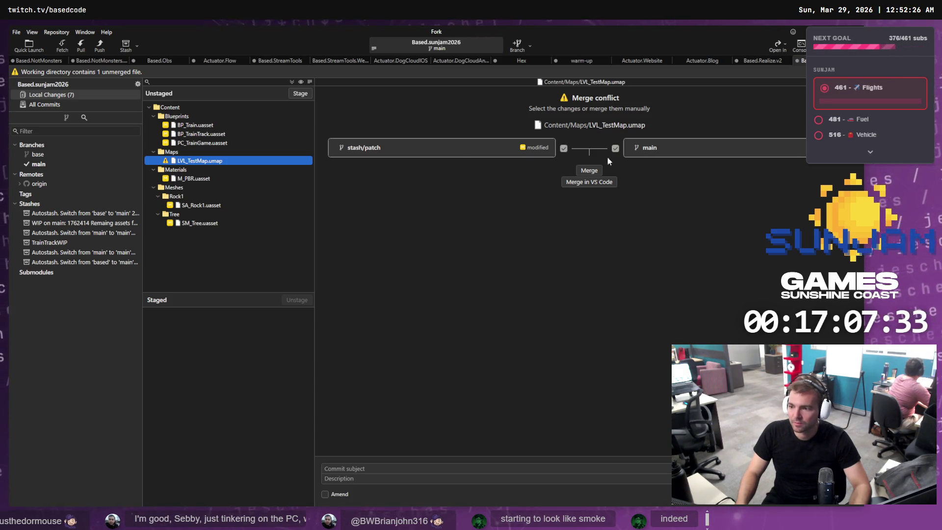
left_click(563, 148)
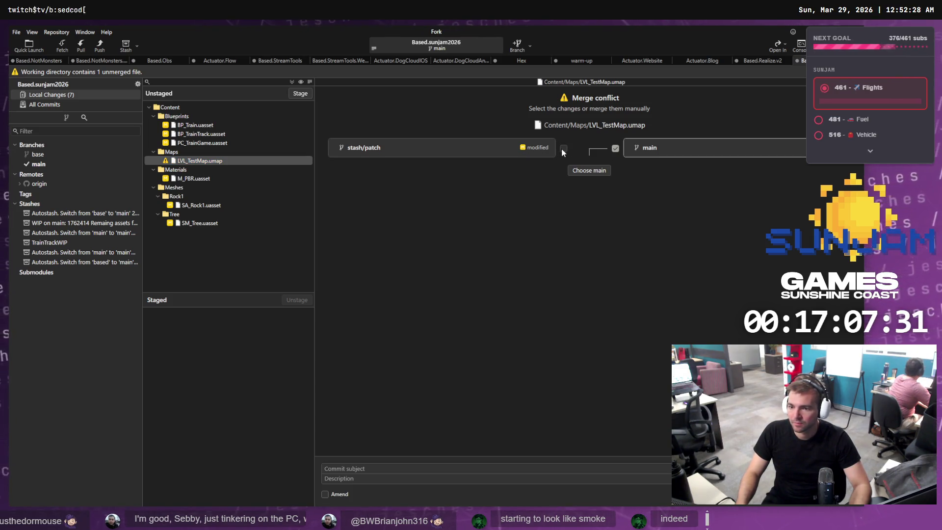
left_click(596, 170)
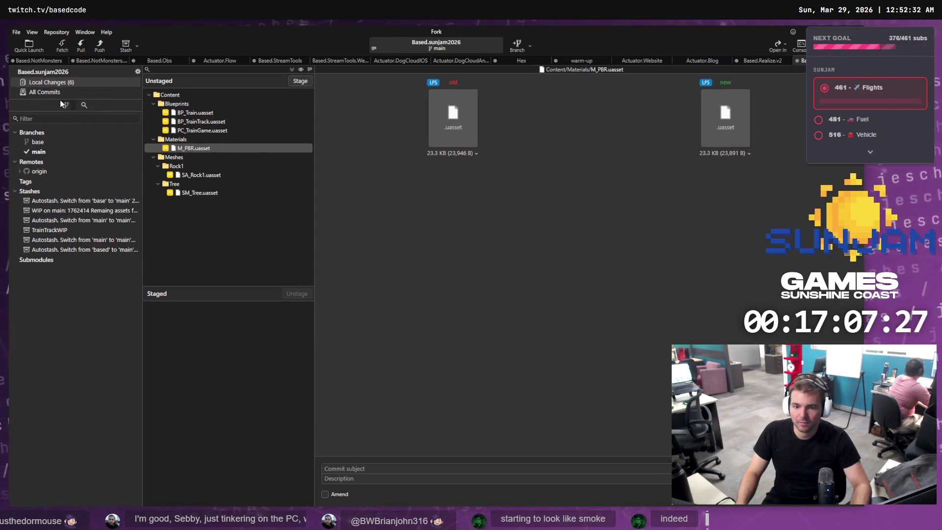
Inspect the autostash and 'Added some mood' entries in the commit history
left_click(38, 142)
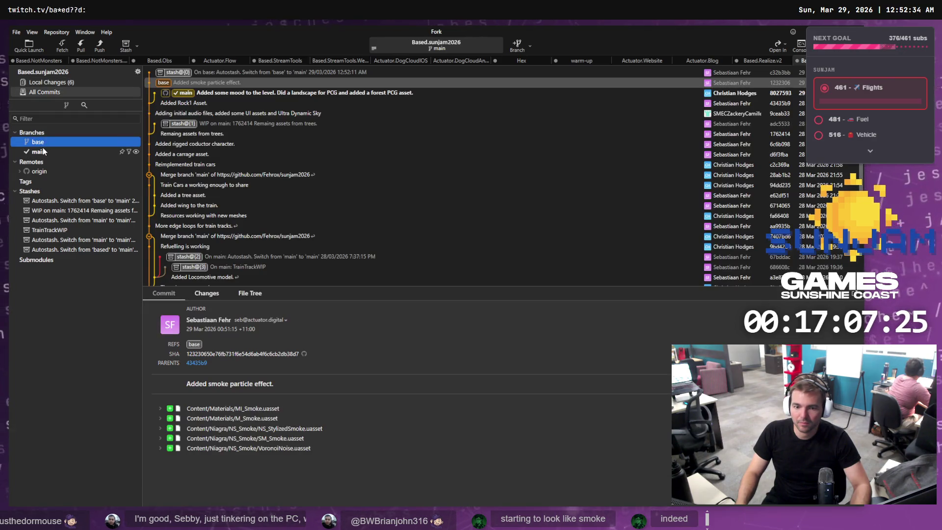
left_click(231, 74)
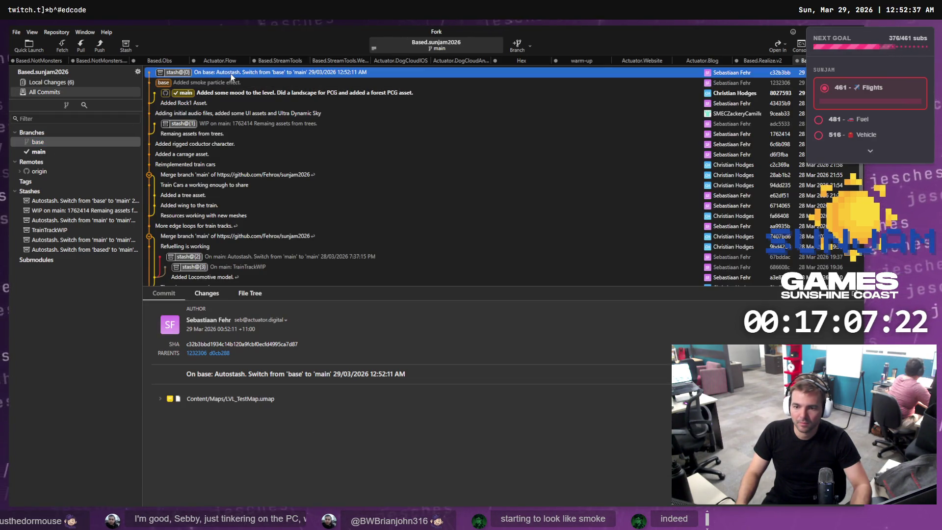
left_click(185, 91)
right_click(170, 83)
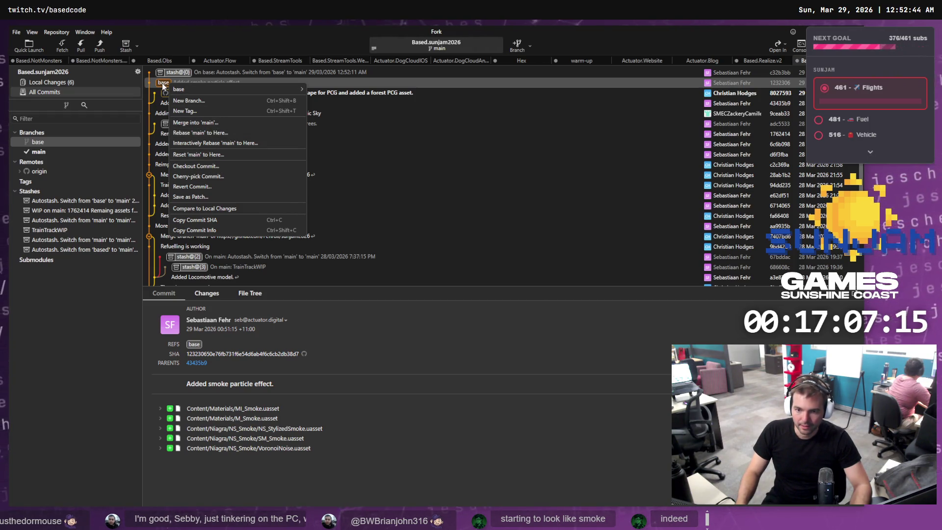
Cherry-pick the 'Added smoke particle effect.' commit onto main and review local changes
left_click(214, 176)
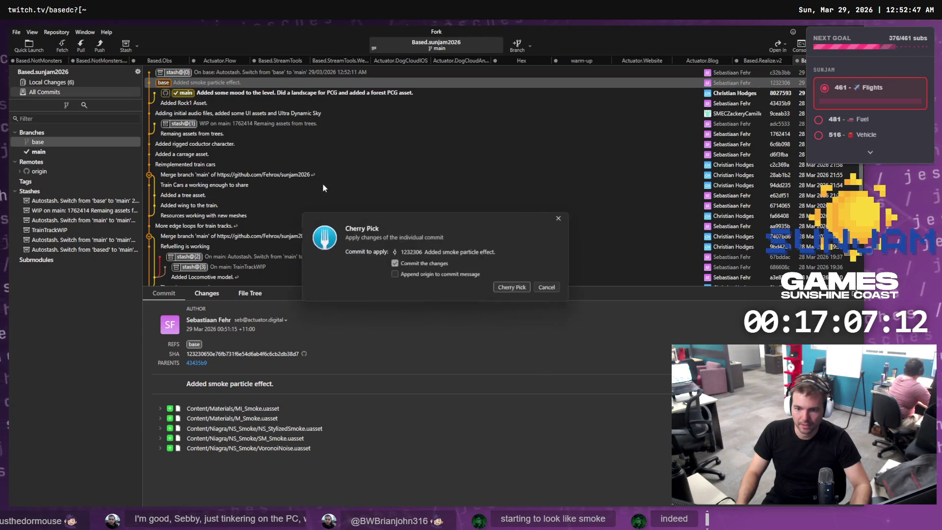
left_click(520, 291)
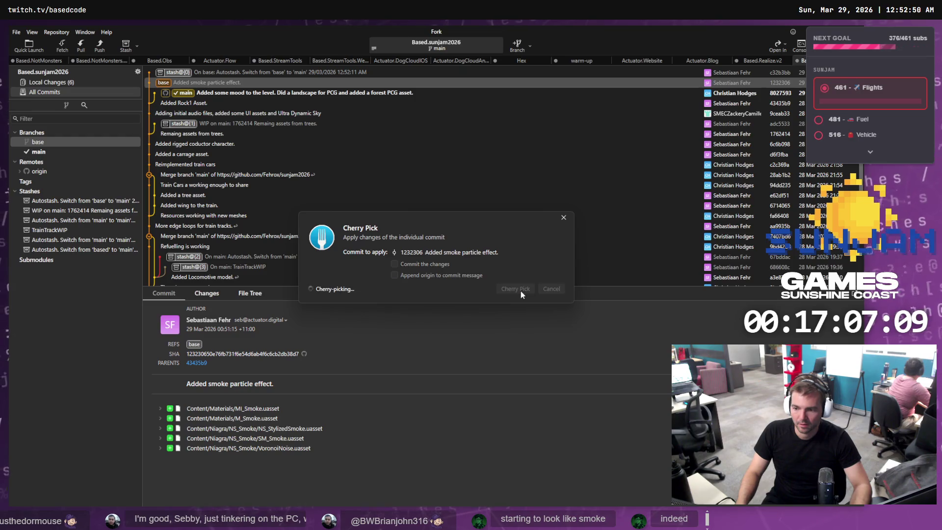
left_click(74, 82)
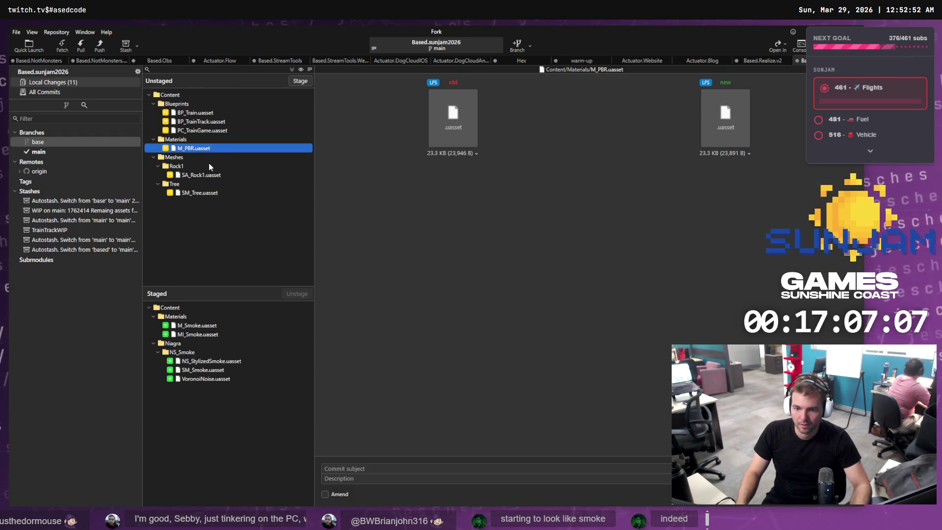
Stage all local changes and turn Amend off so a new commit is made
left_click(253, 113)
key("ctrl+a")
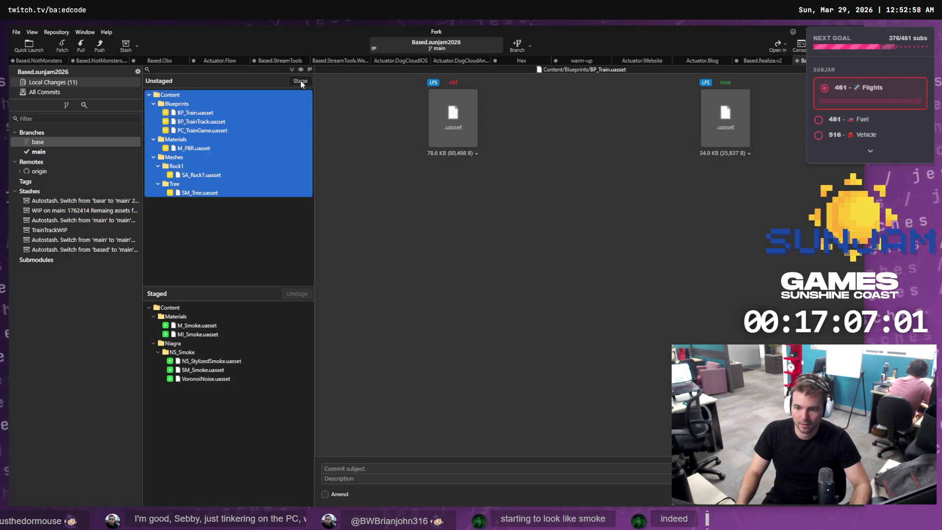
left_click(301, 81)
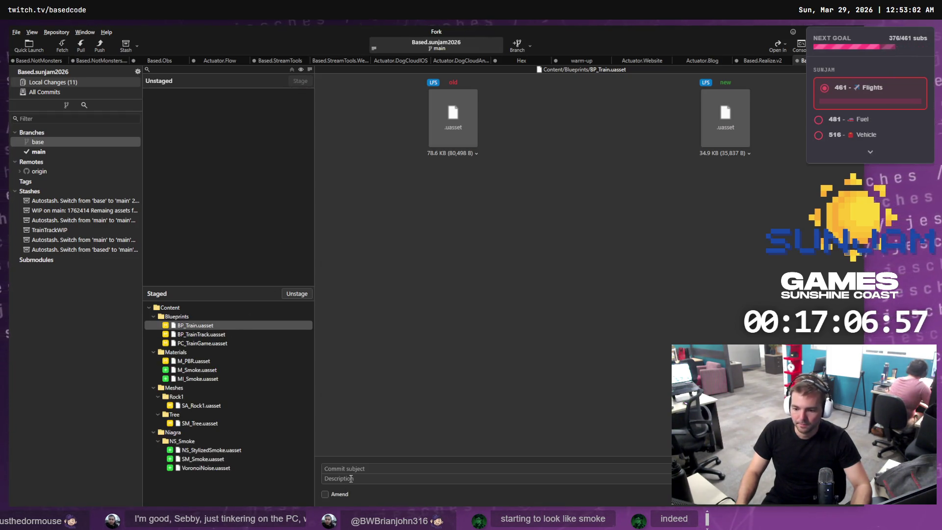
left_click(325, 492)
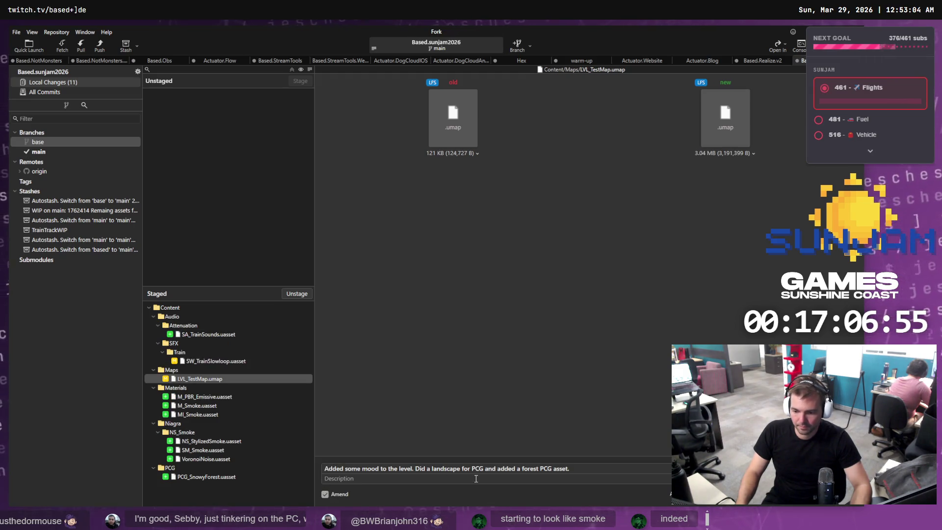
left_click(325, 494)
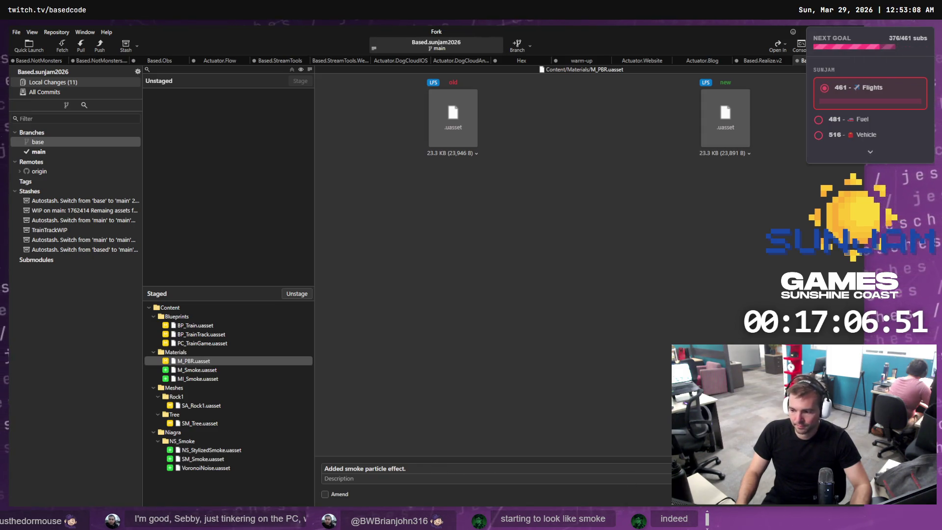
Unstage the Blueprints BP_Train, BP_TrainTrack and PC_TrainGame
left_click(216, 343)
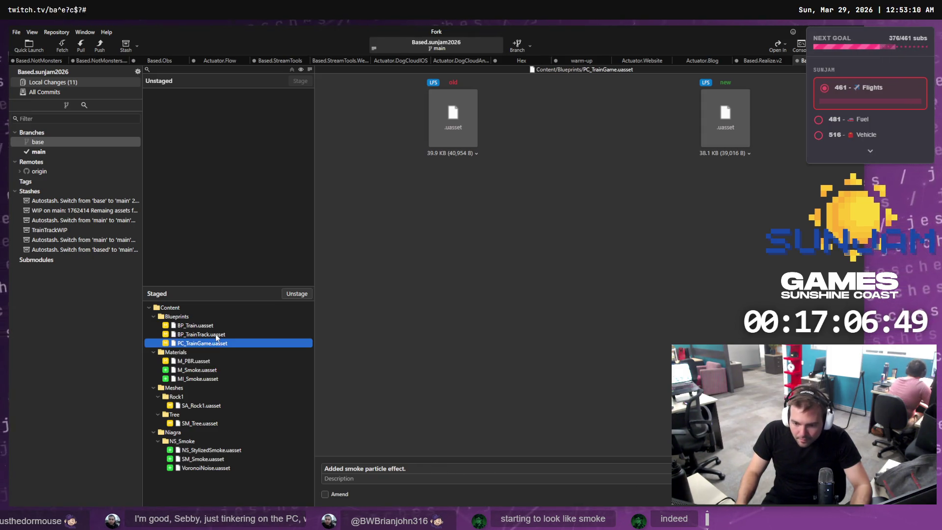
left_click(216, 335)
left_click(211, 326)
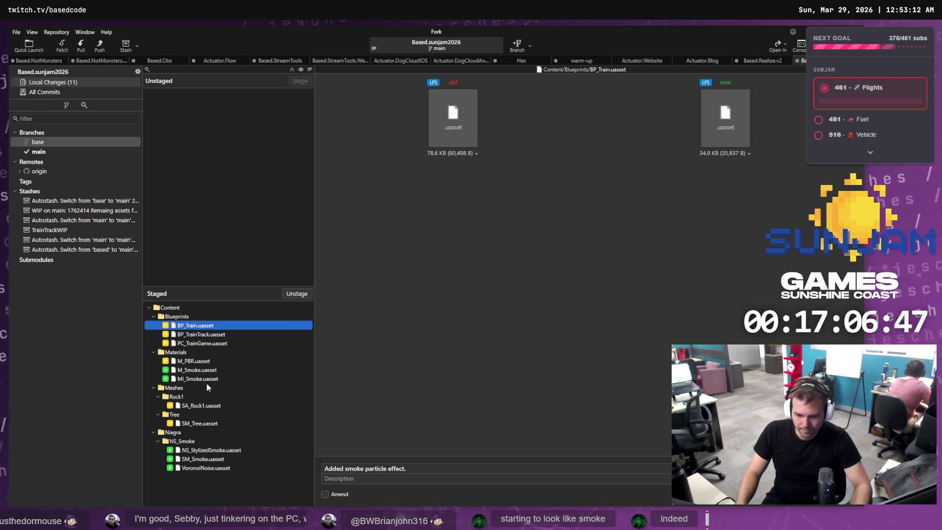
left_click(213, 346, "shift")
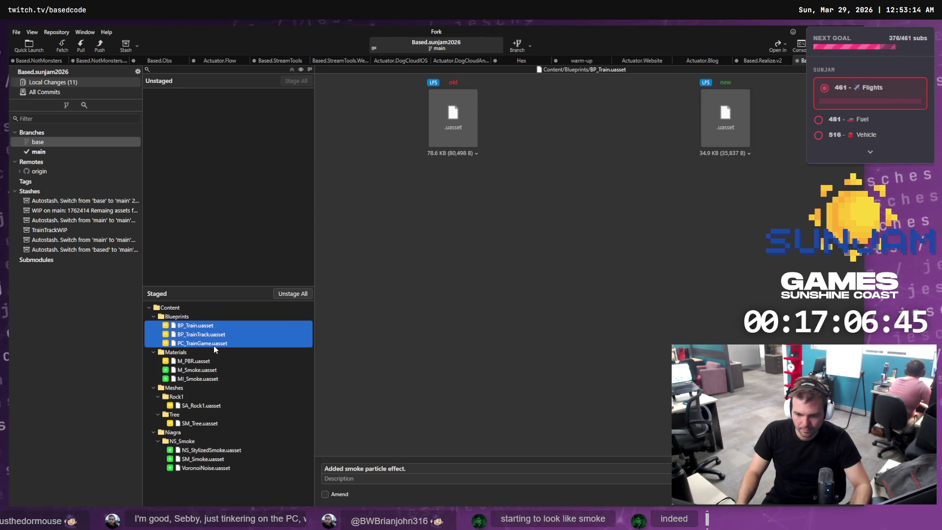
right_click(213, 346)
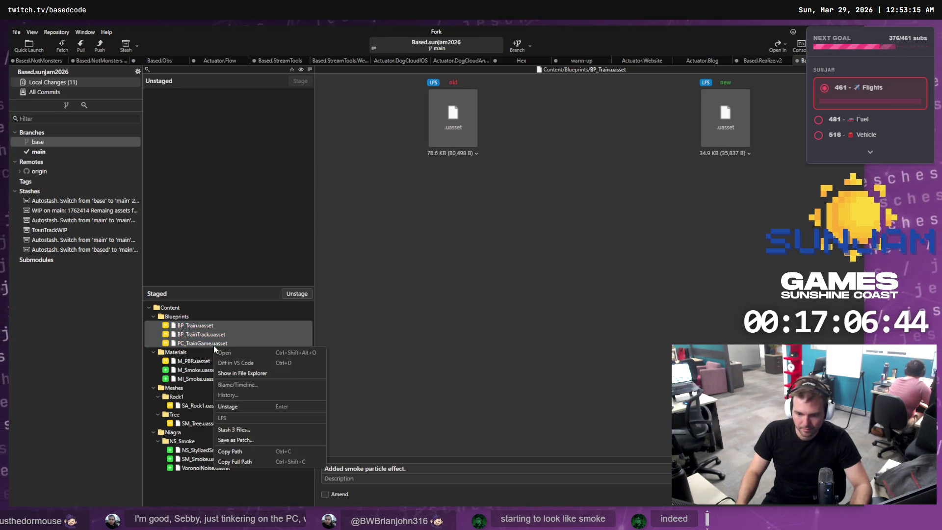
left_click(231, 407)
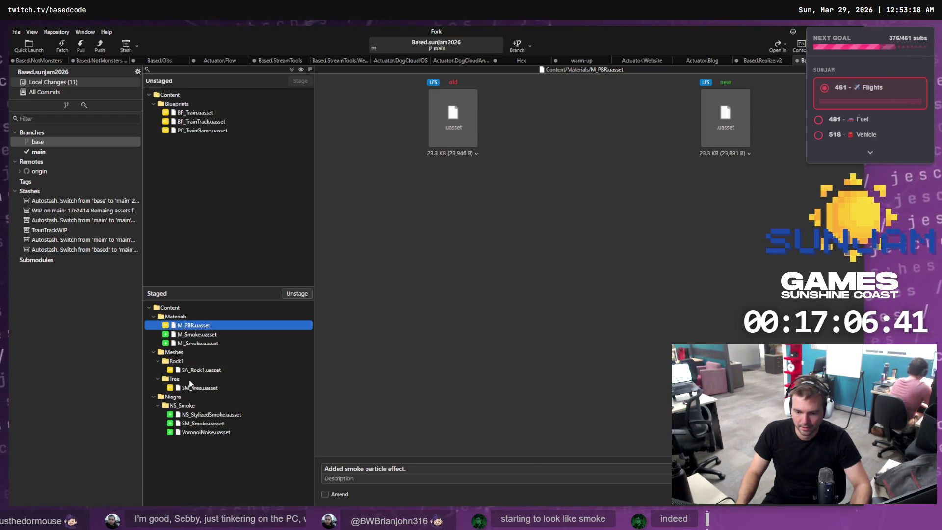
Unstage SA_Rock1 and SM_Tree, then commit the six remaining smoke and material files
left_click(196, 370)
right_click(199, 370)
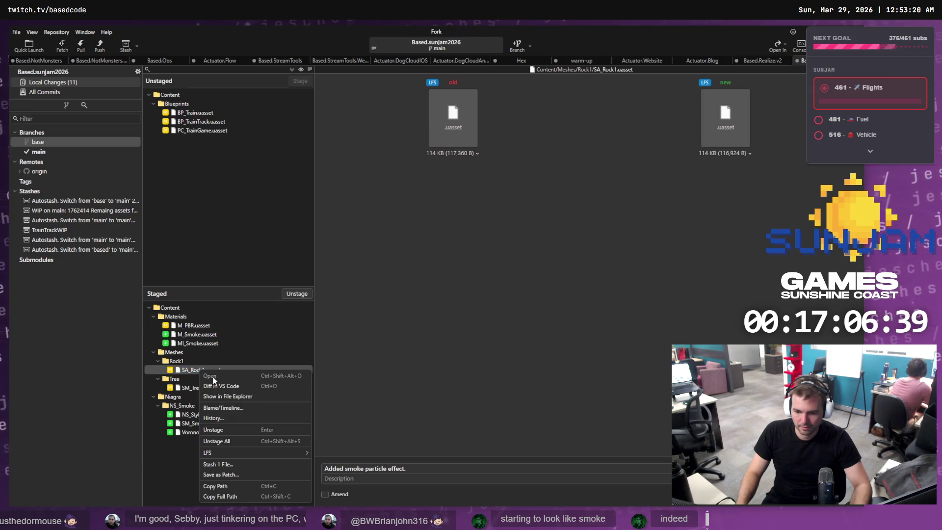
left_click(221, 430)
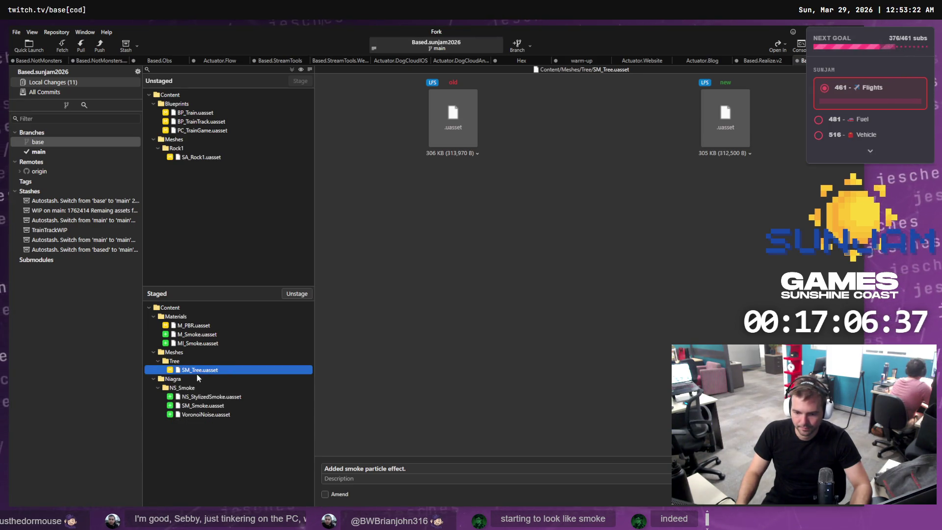
right_click(196, 374)
left_click(221, 294)
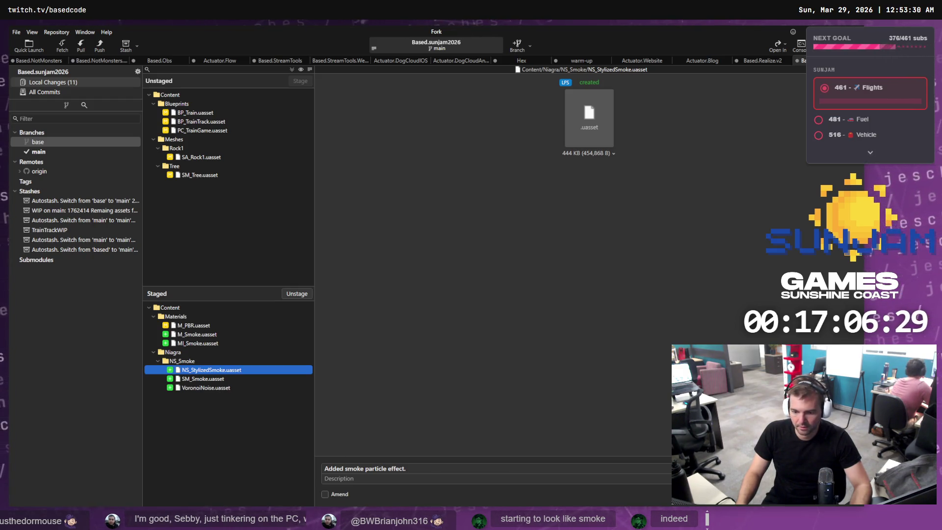
key("ctrl+Return")
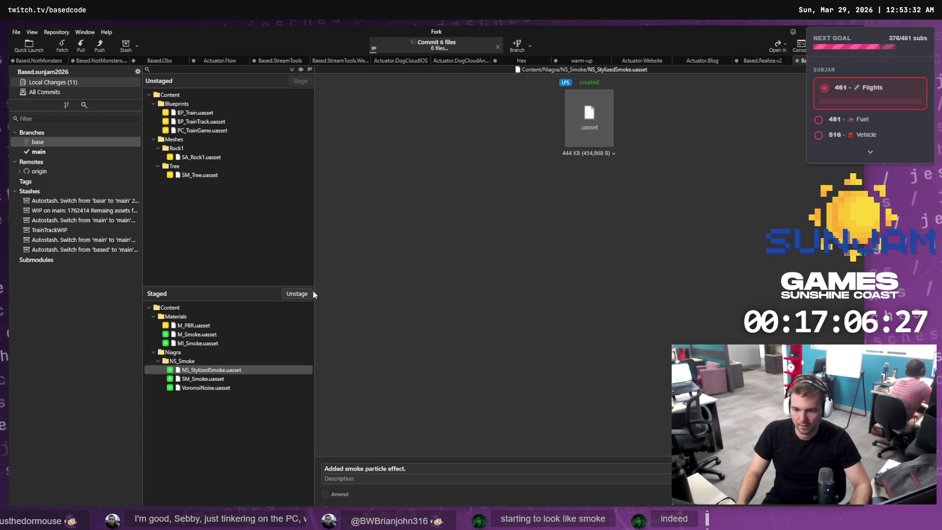
left_click(52, 151)
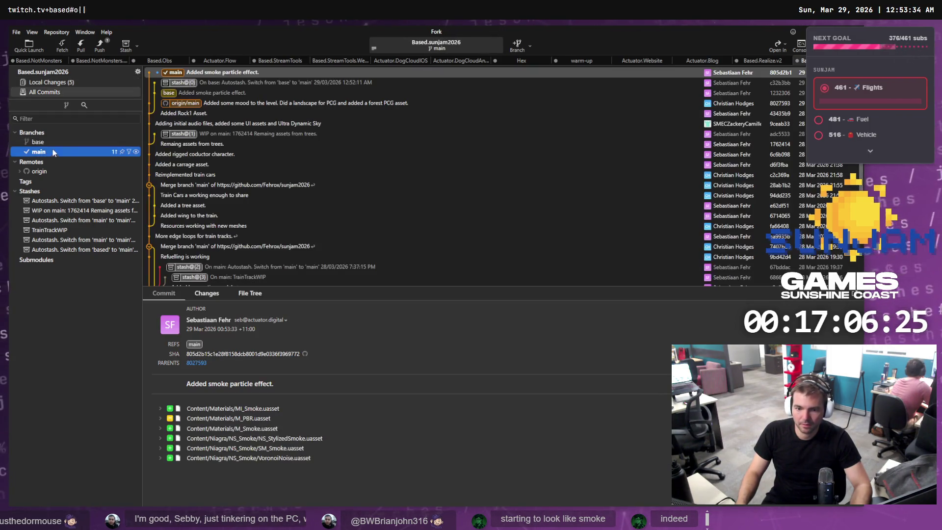
Push the main branch with the smoke commit to origin in Fork, then return to NS_StylizedSmoke
right_click(173, 70)
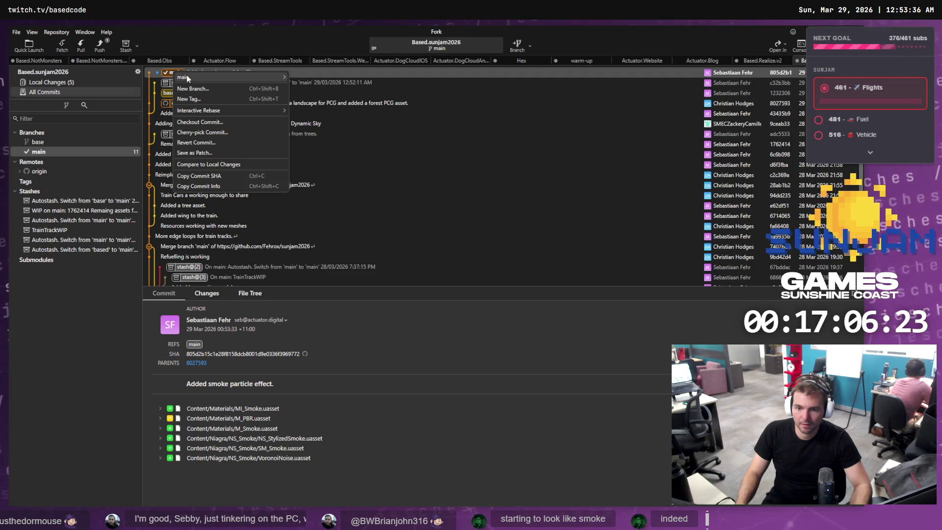
mouse_move(235, 77)
left_click(302, 119)
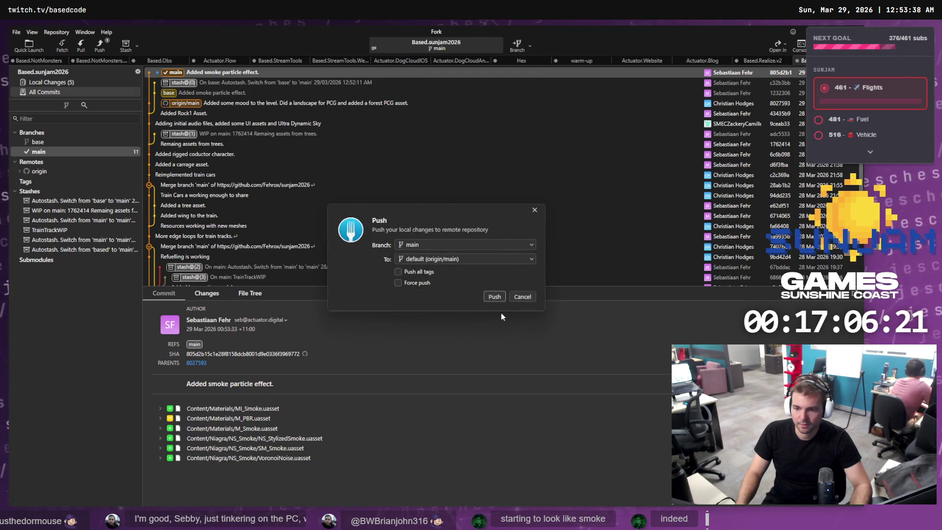
key("Return")
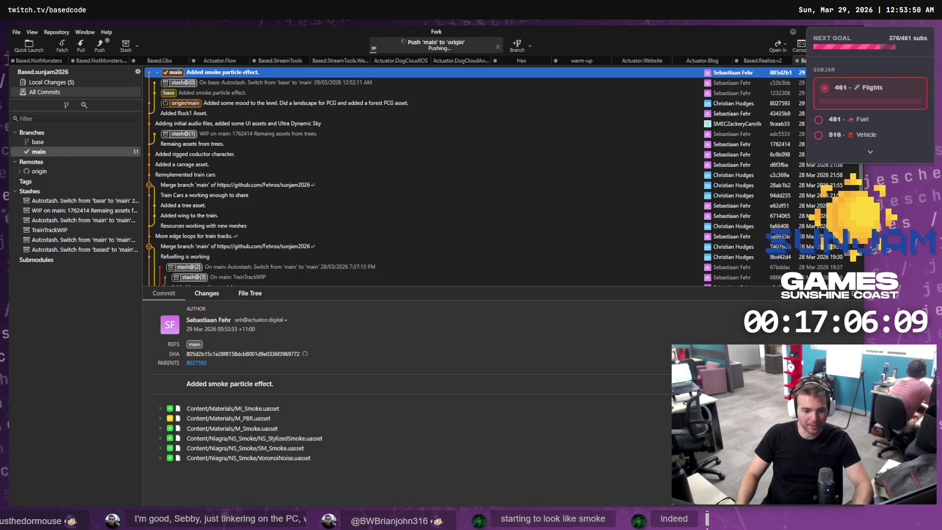
key("alt+Tab")
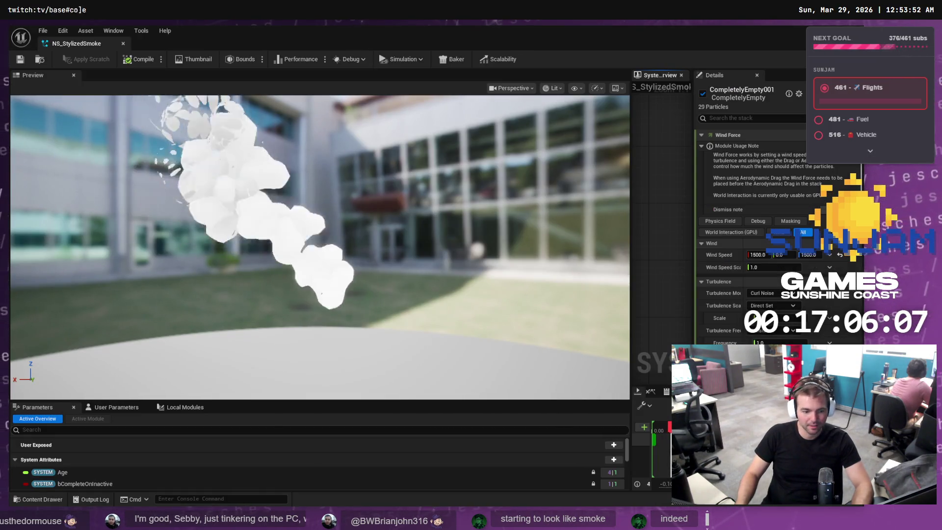
Try playing LVL_TestMap, cancel at the BP_TrainCar compile errors, and close the Message Log
key("alt+Tab")
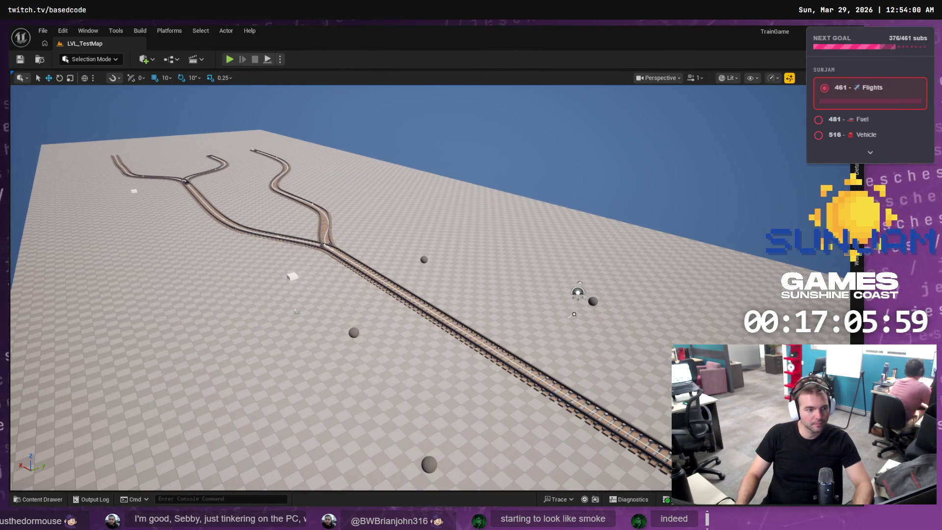
key("alt+Tab")
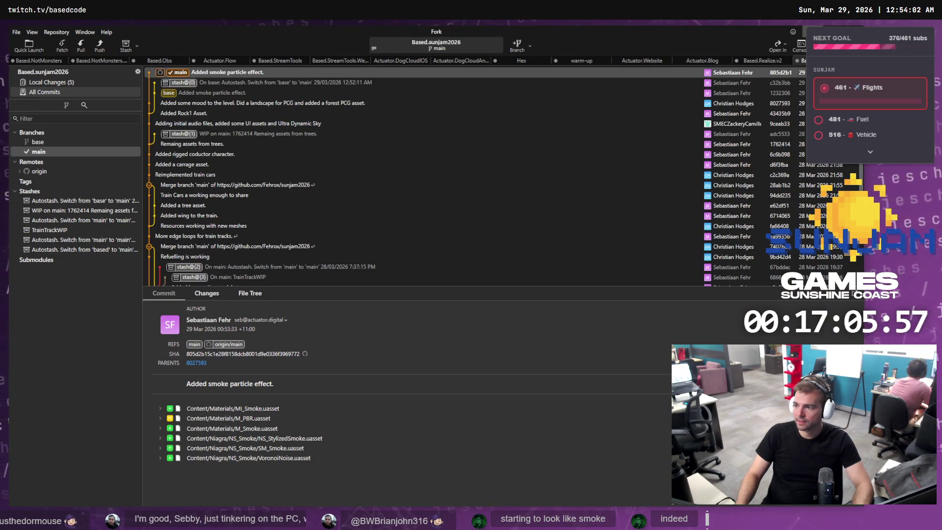
key("alt+Tab")
left_click(230, 59)
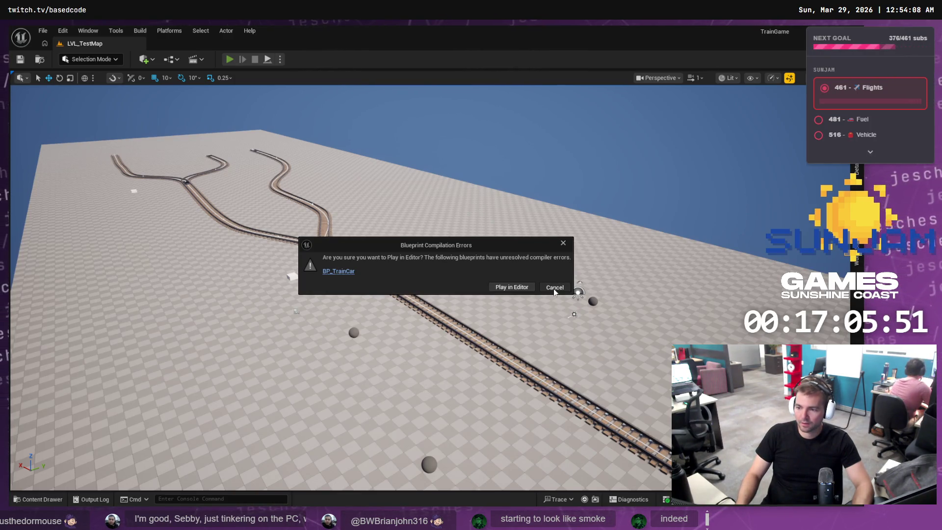
left_click(555, 290)
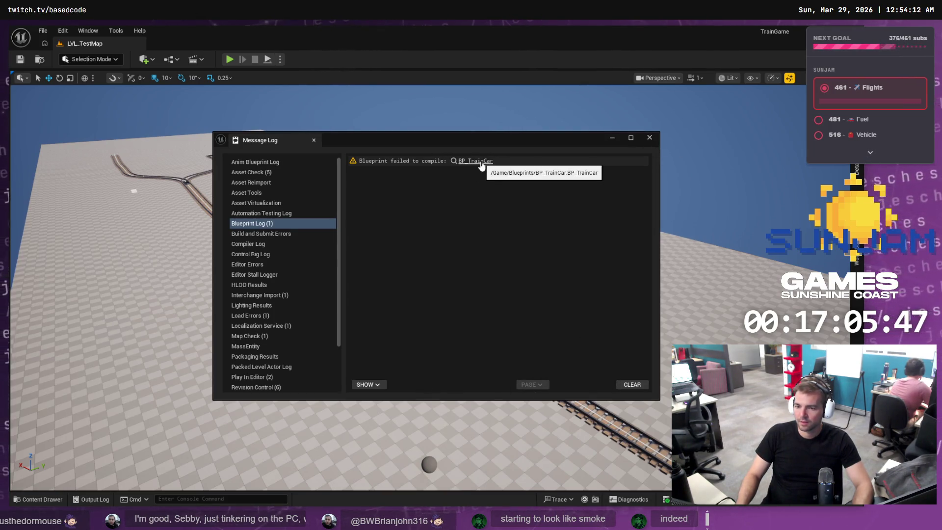
left_click(651, 138)
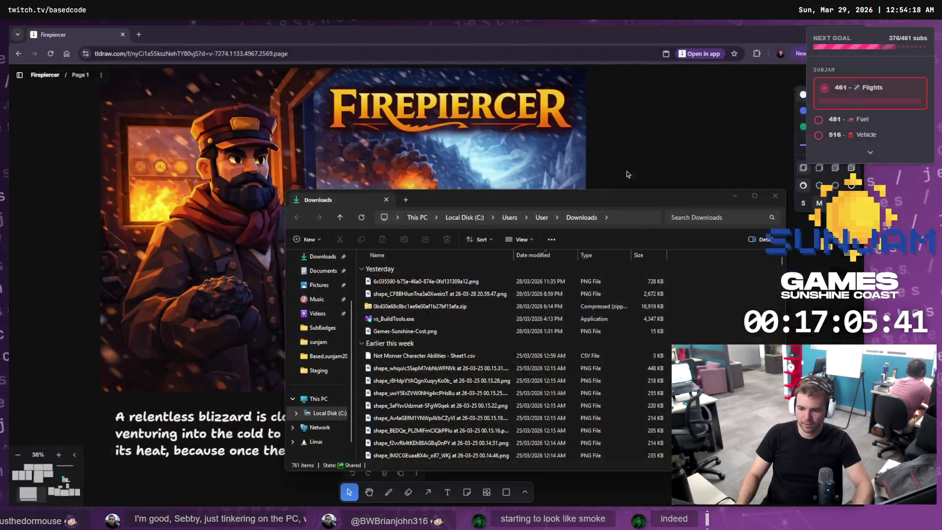
In Based.sunjam2026, generate Visual Studio project files for TrainGame.uproject
key("alt+Tab")
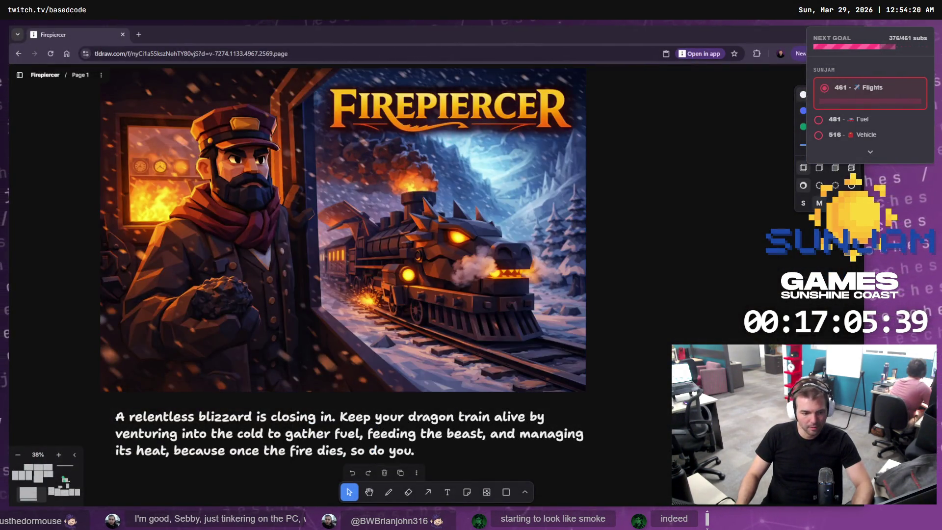
key("alt+Tab")
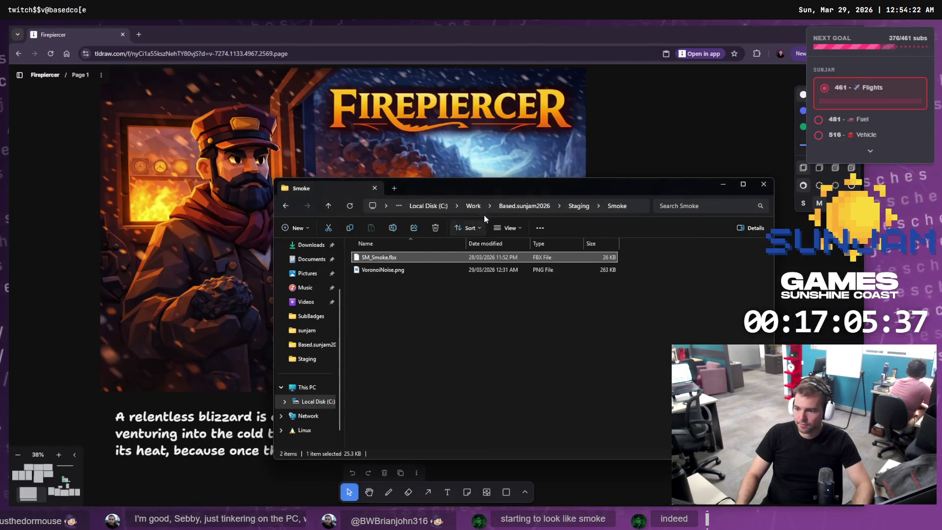
left_click(543, 207)
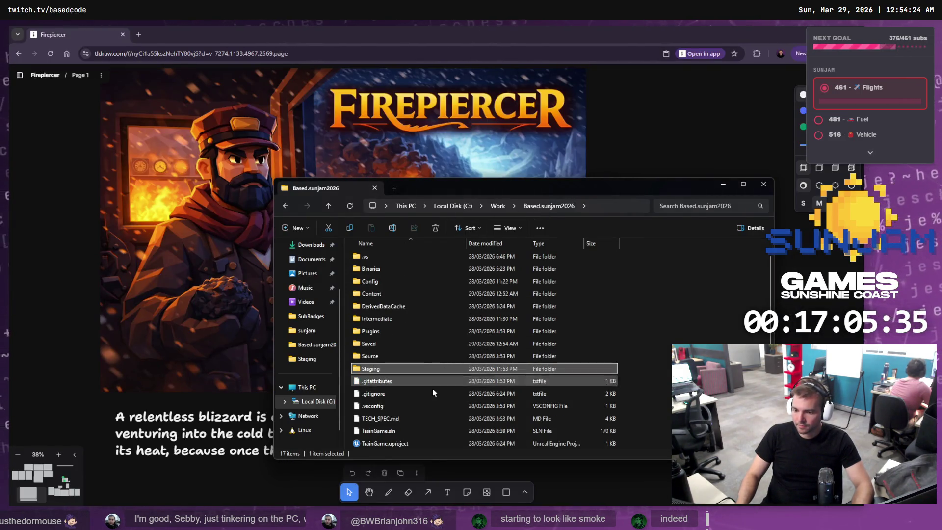
left_click(390, 443)
right_click(390, 443)
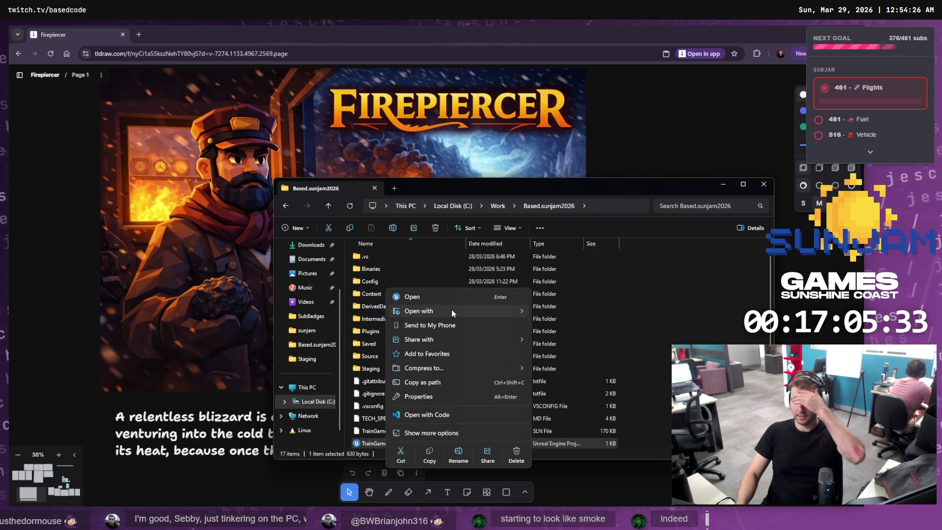
right_click(366, 444, "shift")
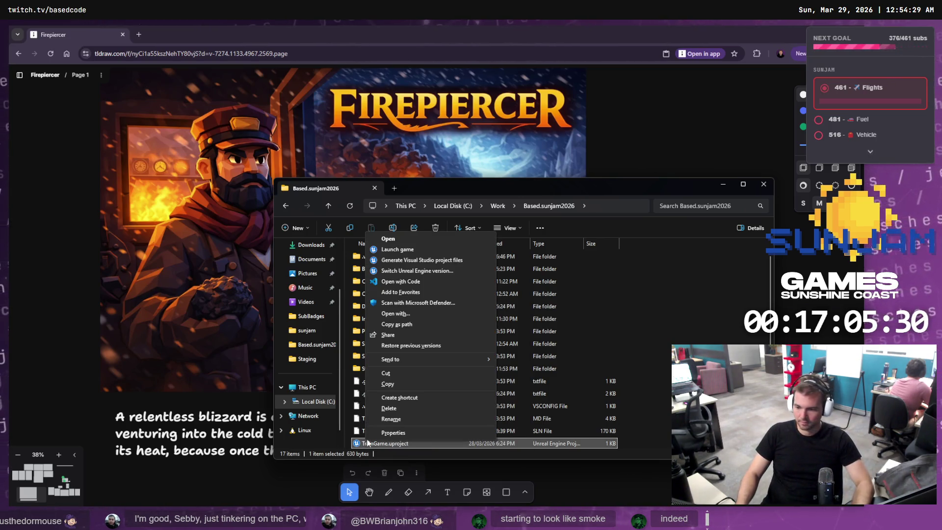
left_click(441, 259)
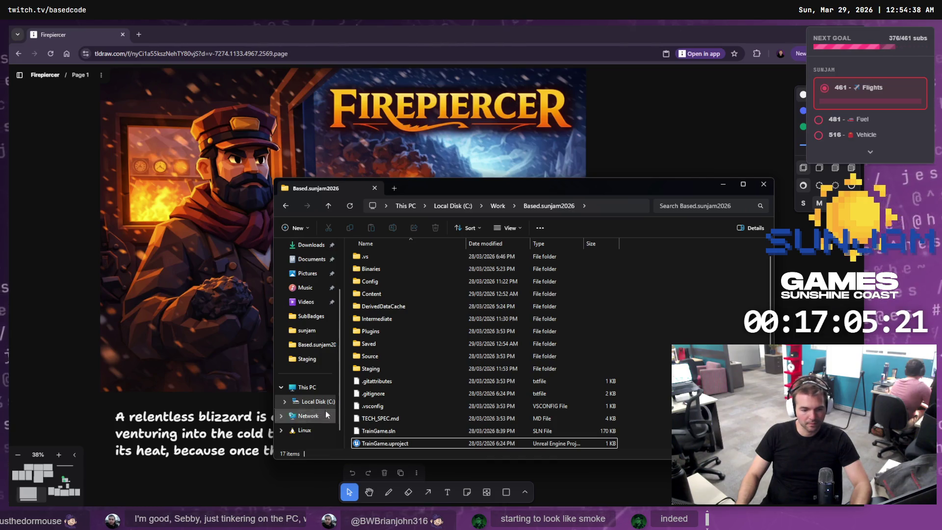
Reselect TrainGame.uproject and bring the tldraw Firepiercer board back in front
left_click(363, 443, "ctrl")
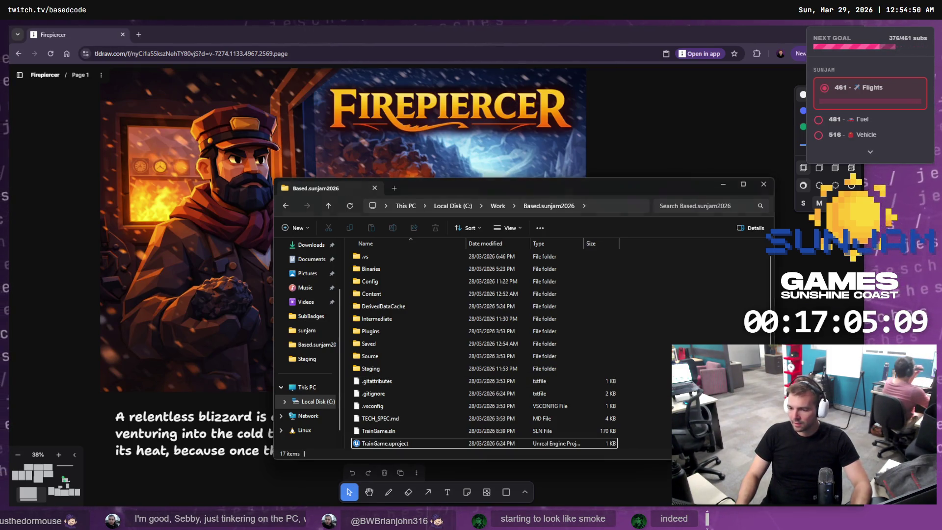
left_click(385, 443)
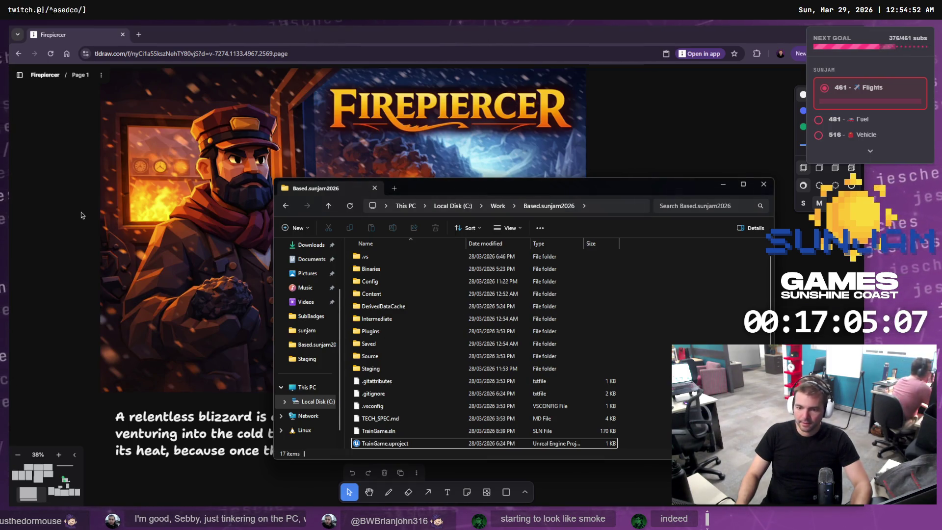
left_click(77, 214)
scroll(76, 214, "down", 8)
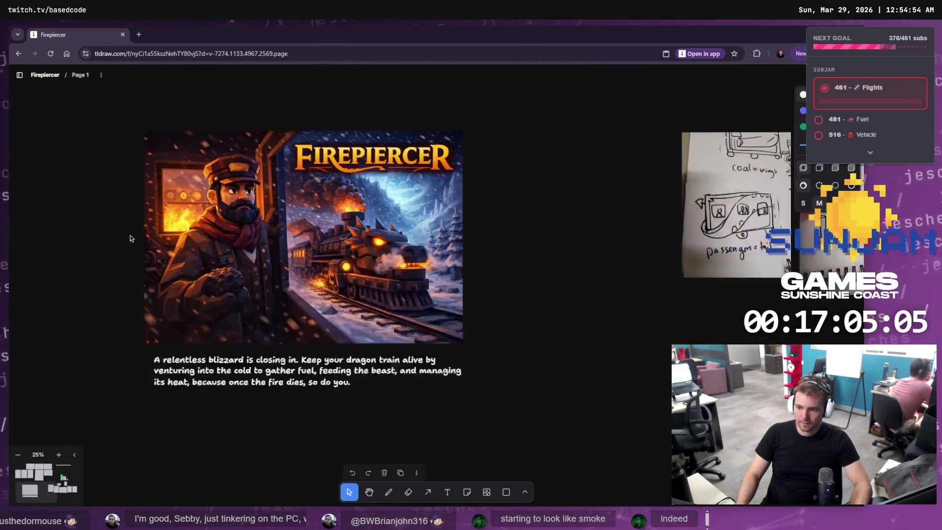
Fit the Firepiercer board in view and center the poster among the reference images
key("shift+1")
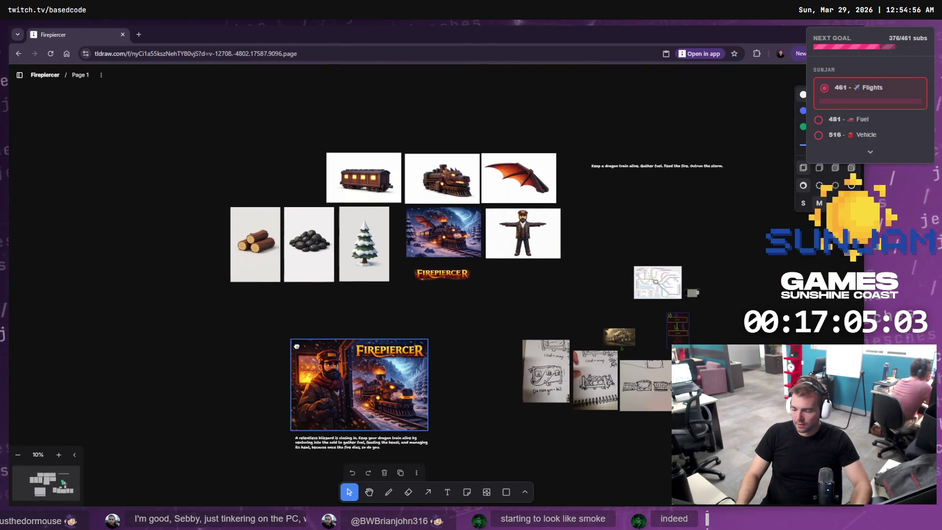
left_click_drag(353, 410, 353, 354)
scroll(309, 207, "up", 5)
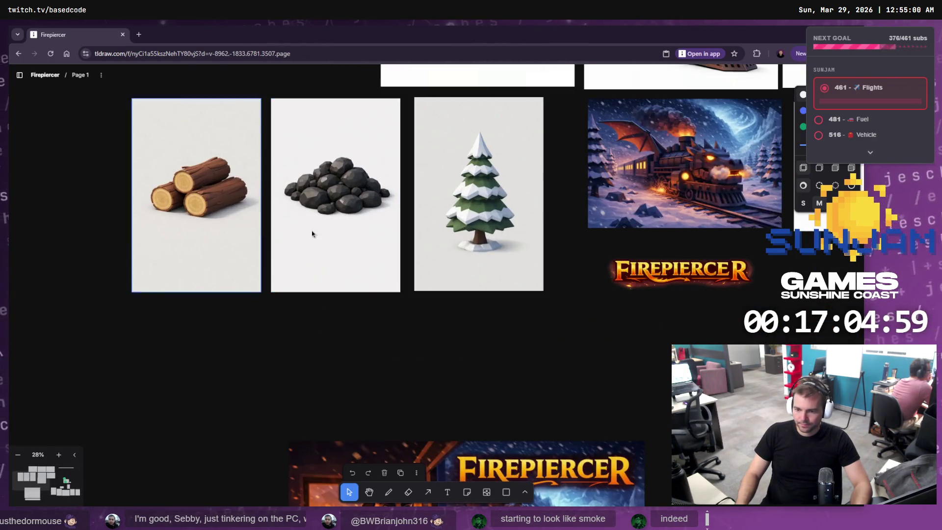
mouse_move(413, 355)
left_mouse_down()
mouse_move(380, 59)
mouse_move(393, 59)
left_mouse_up()
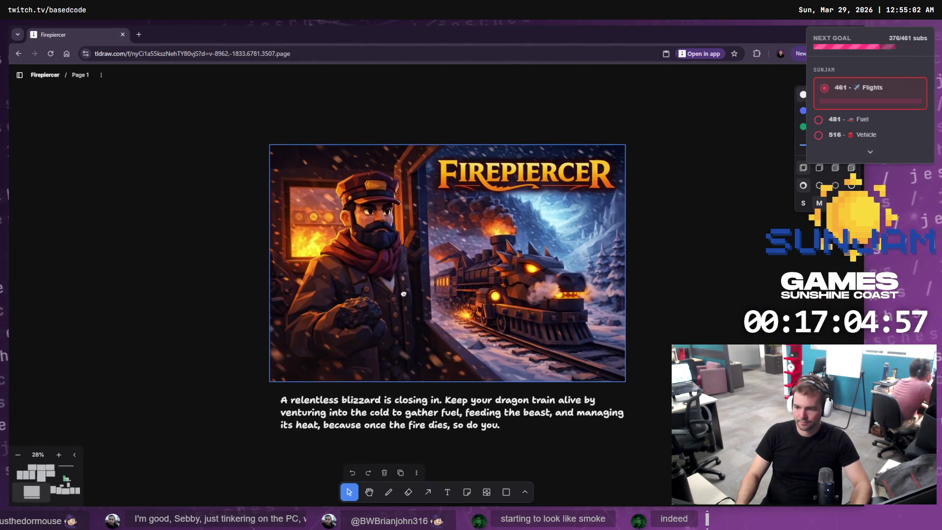
double_click(378, 431)
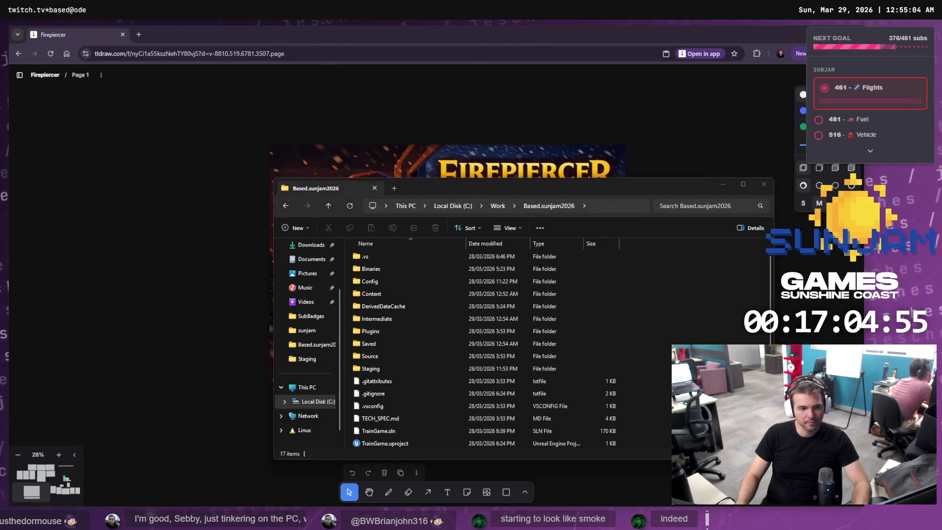
key("alt+Tab")
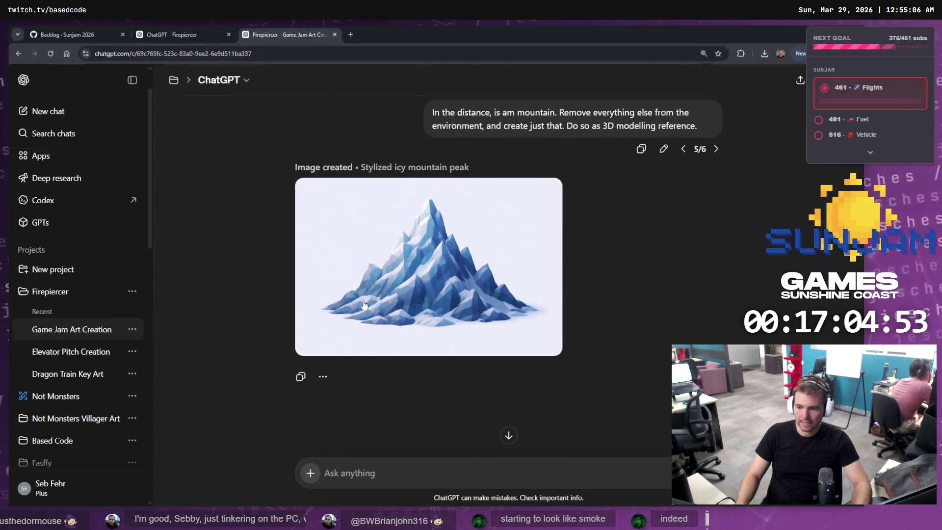
Copy the full-size icy mountain image from the ChatGPT chat
left_click(476, 339)
right_click(475, 281)
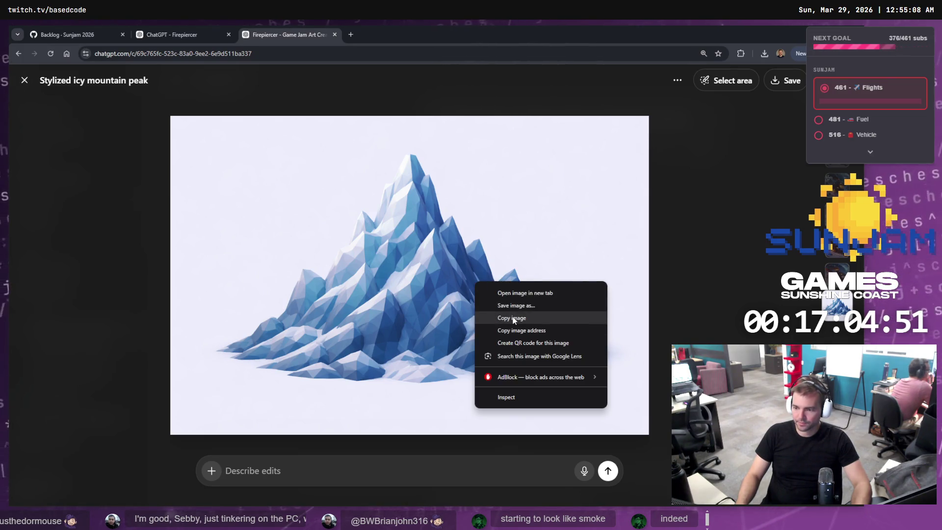
left_click(510, 318)
key("alt+Tab")
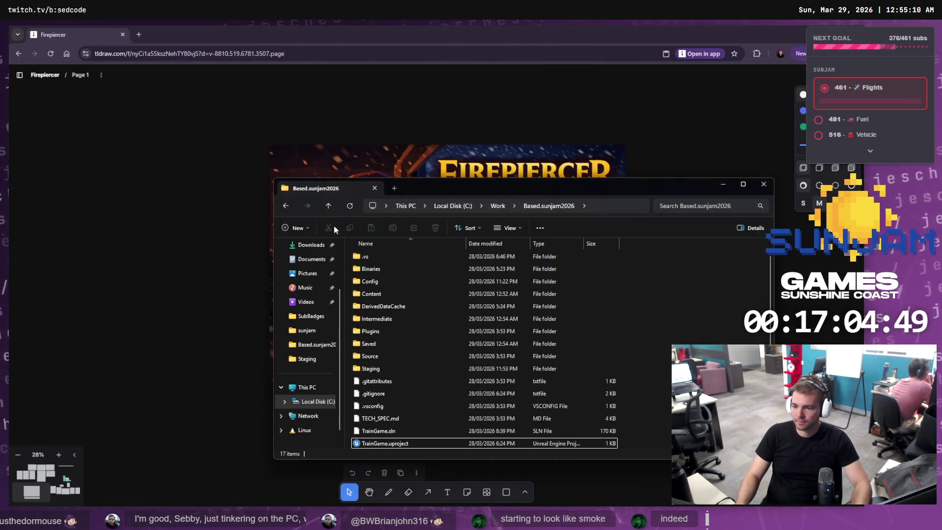
Paste the mountain image onto the tldraw board into the empty grid slot
left_click(196, 237)
key("minus")
scroll(300, 220, "up", 5)
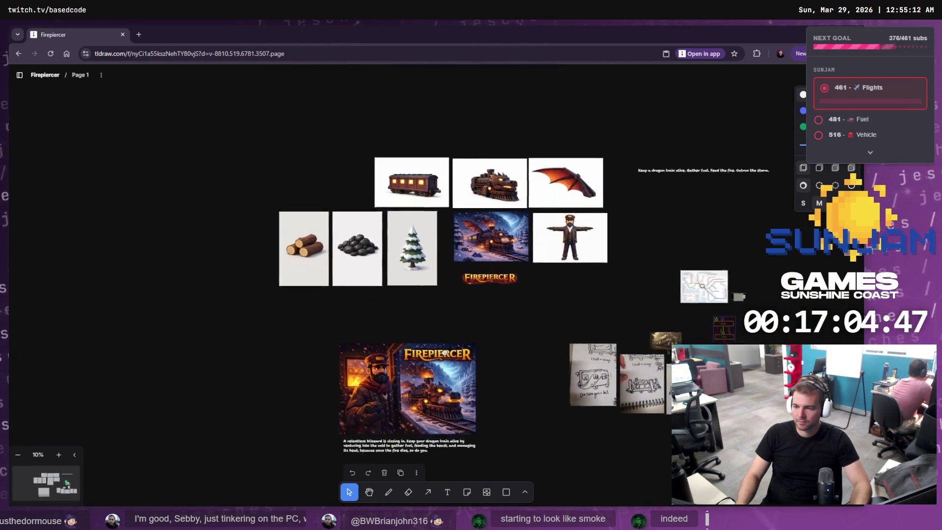
key("ctrl+v")
mouse_move(448, 295)
left_mouse_down()
mouse_move(330, 245)
mouse_move(464, 368)
mouse_move(244, 364)
mouse_move(675, 307)
mouse_move(705, 287)
mouse_move(303, 280)
mouse_move(147, 224)
mouse_move(565, 210)
mouse_move(560, 190)
left_mouse_up()
Reposition the dragon-train tagline text and close ChatGPT's full-size image view
mouse_move(665, 239)
left_mouse_down()
mouse_move(457, 355)
mouse_move(372, 312)
left_mouse_up()
scroll(539, 294, "down", 5)
scroll(372, 312, "up", 4)
key("super+e")
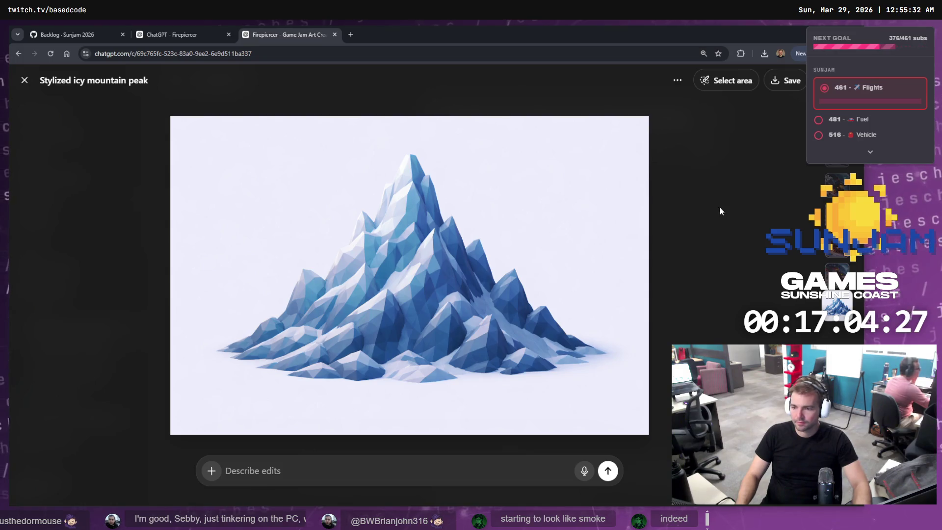
left_click(728, 202)
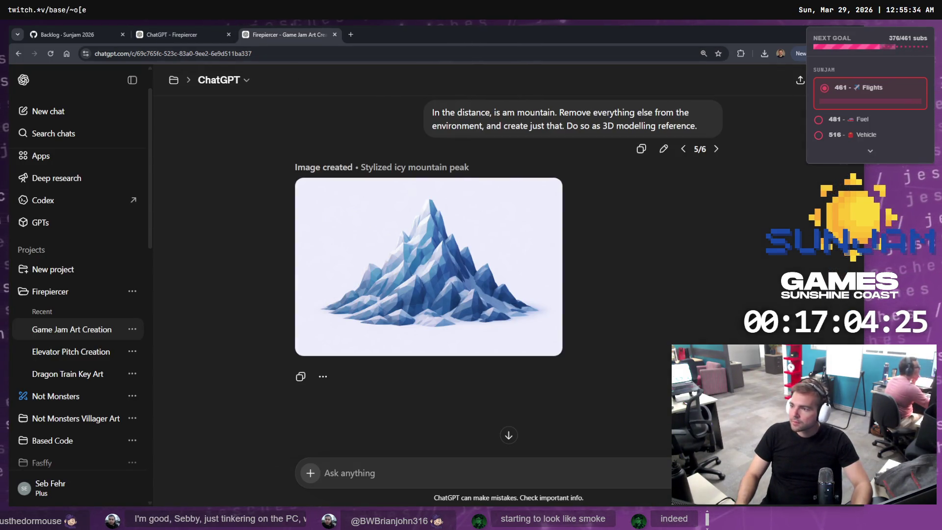
key("alt+Tab")
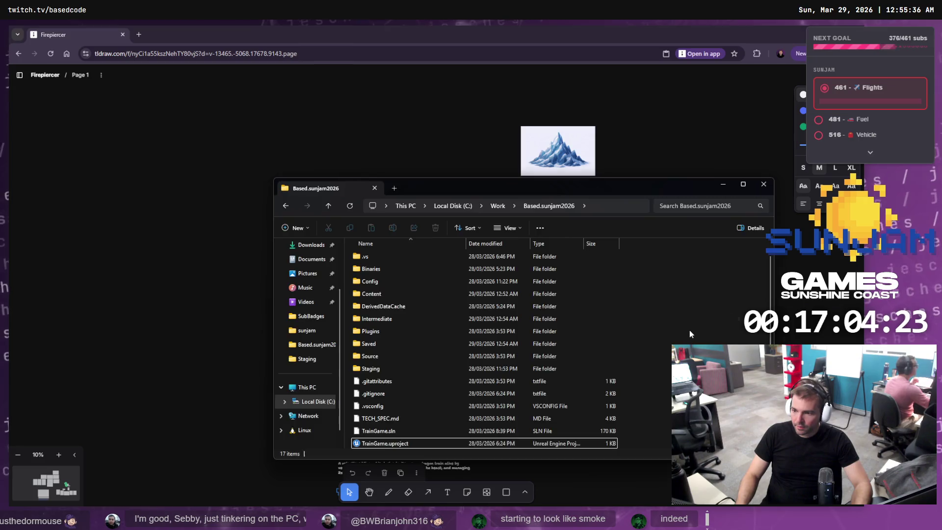
Close the untitled Blender scene without saving
key("alt+Tab")
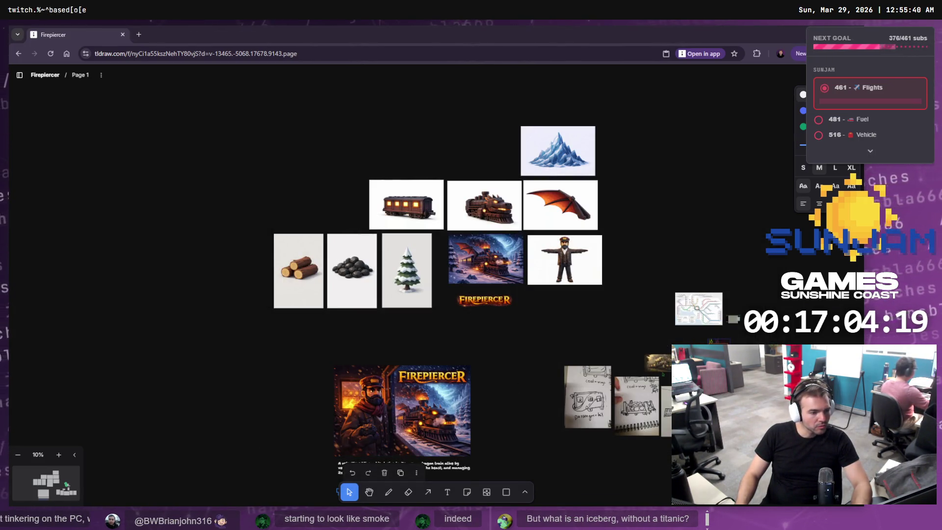
key("alt+Tab")
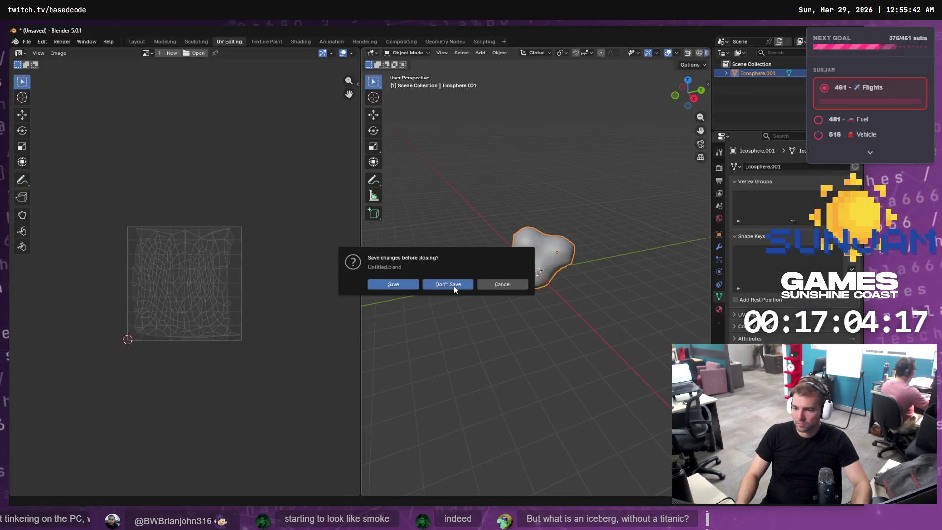
left_click(455, 289)
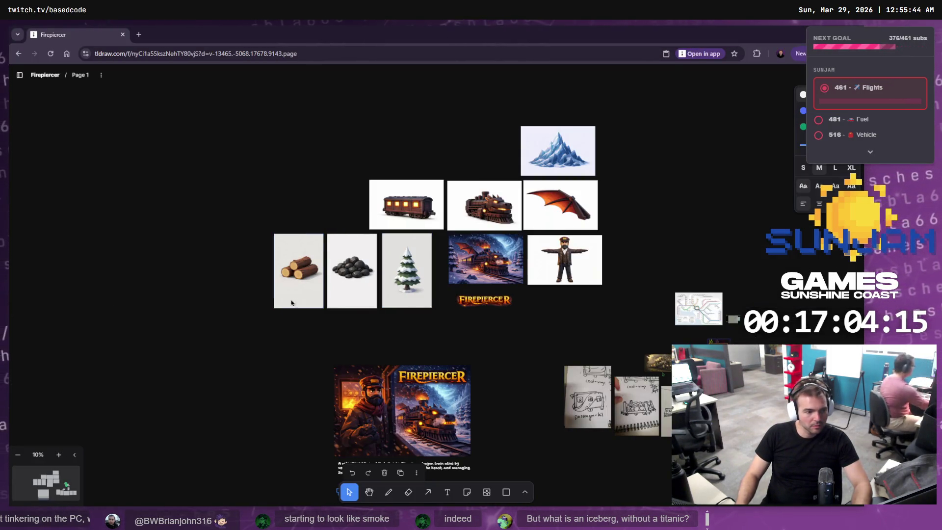
Return to the tldraw Firepiercer board, pan it up slightly, and deselect the tagline
key("alt+Tab")
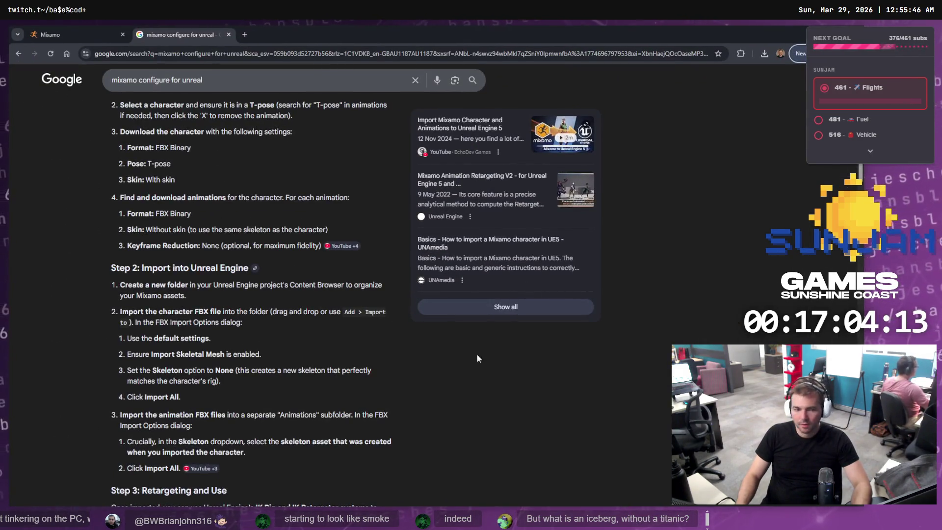
key("ctrl+Tab")
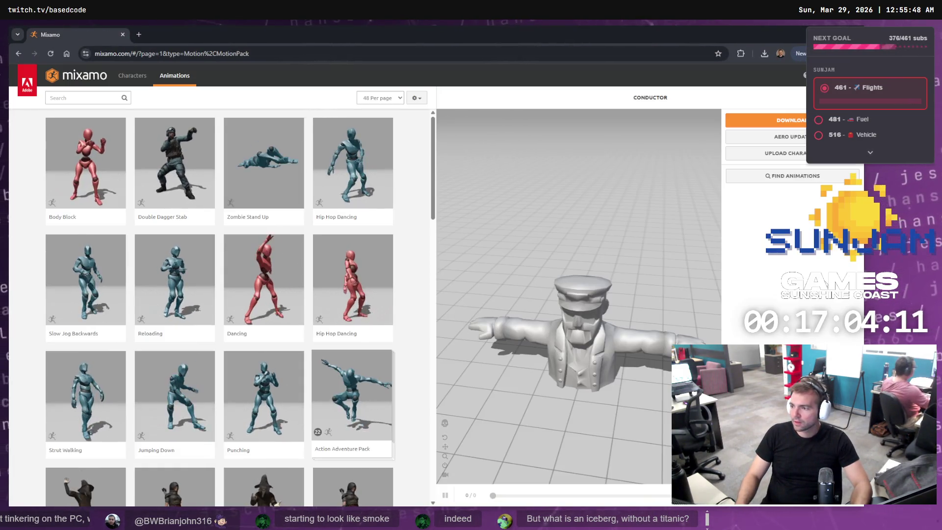
key("alt+Tab")
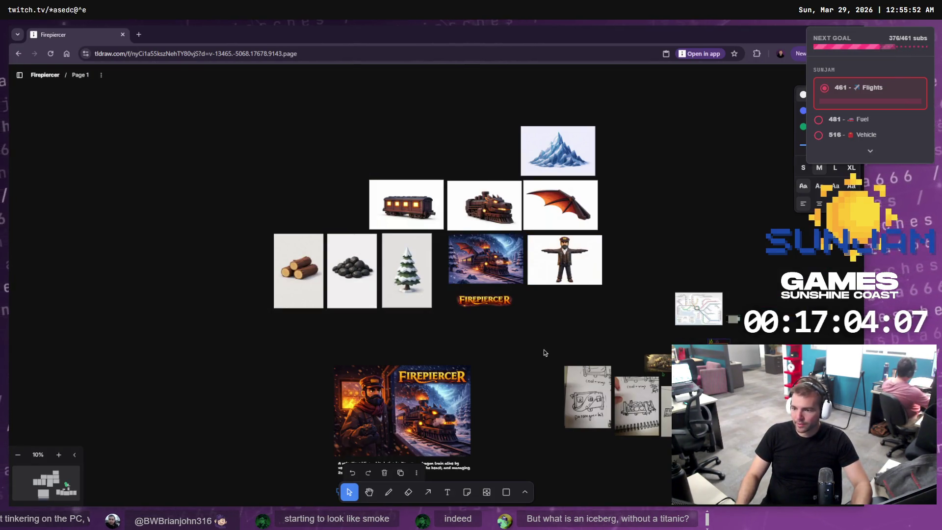
mouse_move(515, 350)
left_mouse_down()
mouse_move(507, 257)
mouse_move(509, 319)
left_mouse_up()
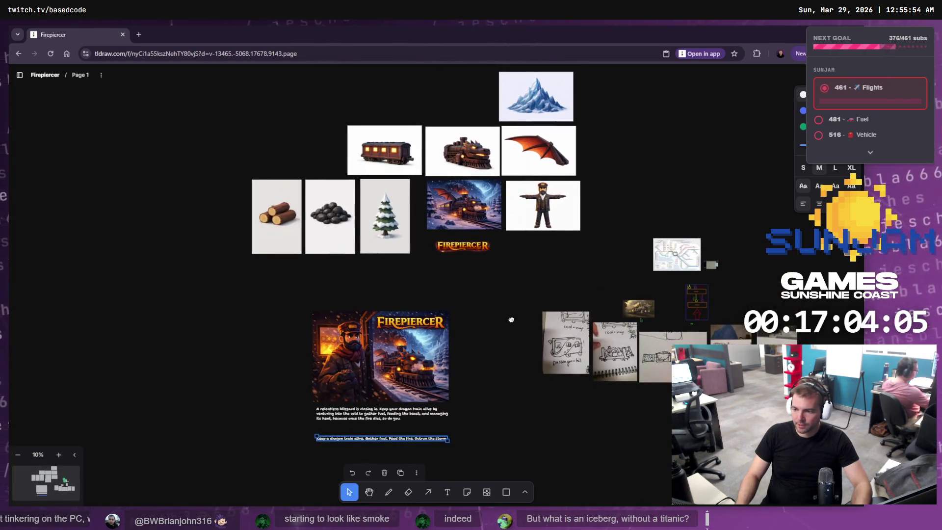
left_click(506, 322)
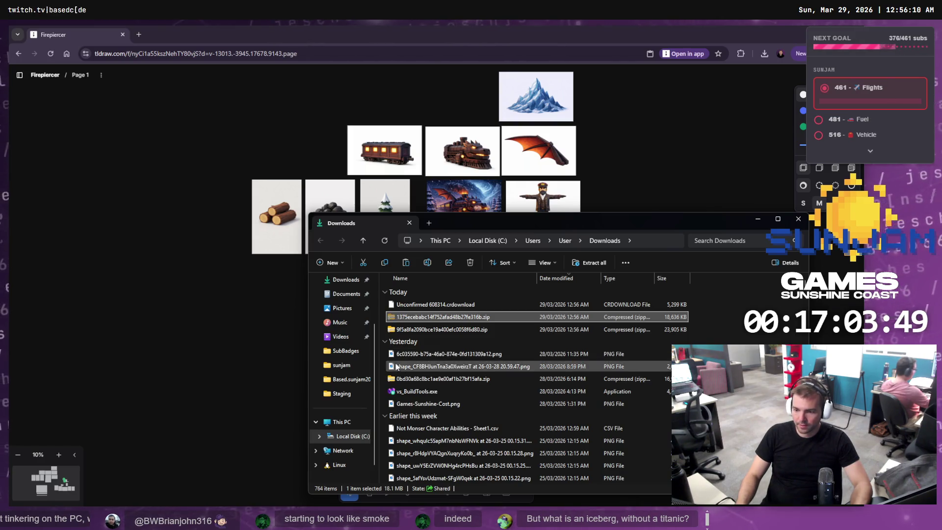
Move the first downloaded zip into Staging and rename it Coal.zip
left_click(414, 332, "ctrl")
left_click(417, 317)
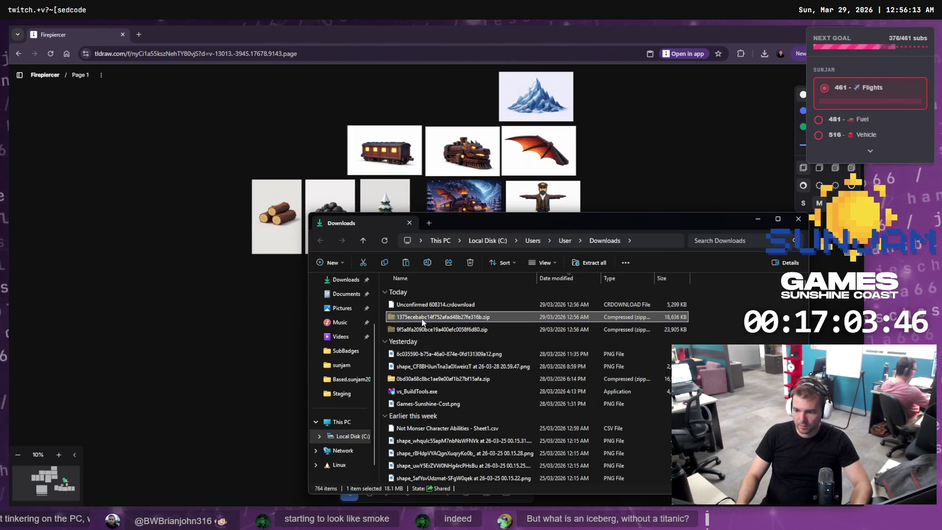
left_click(347, 394)
key("ctrl+v")
key("F2")
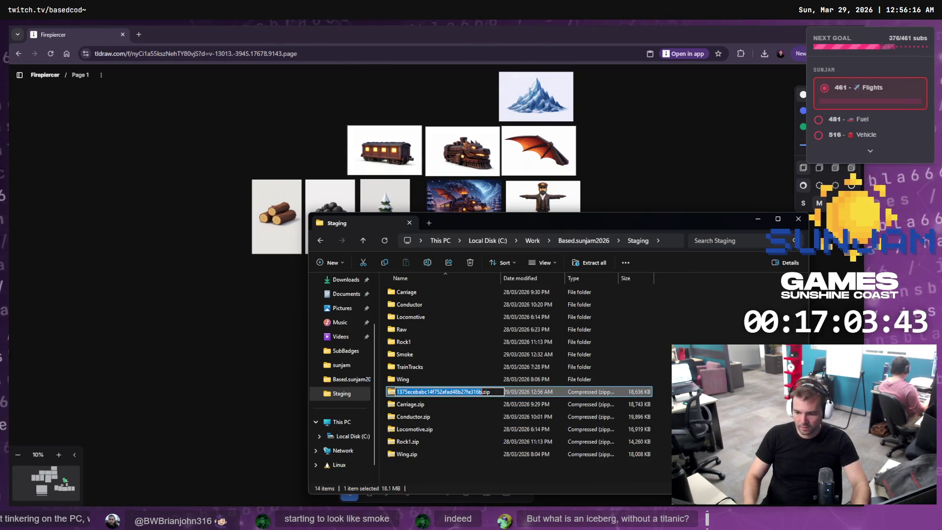
type("Coal")
key("Return")
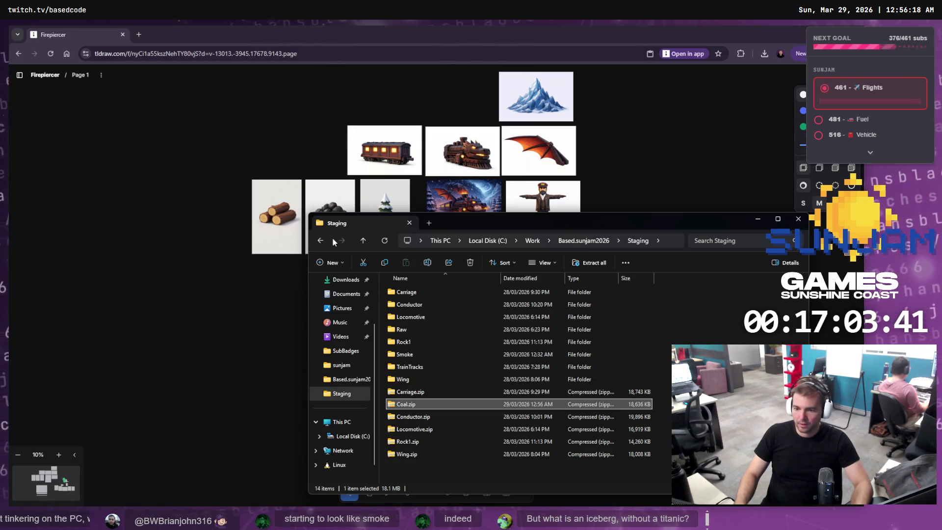
Rename the other downloaded zip in Downloads to WoodLogs.zip
left_click(320, 240)
left_click(408, 304)
key("F2")
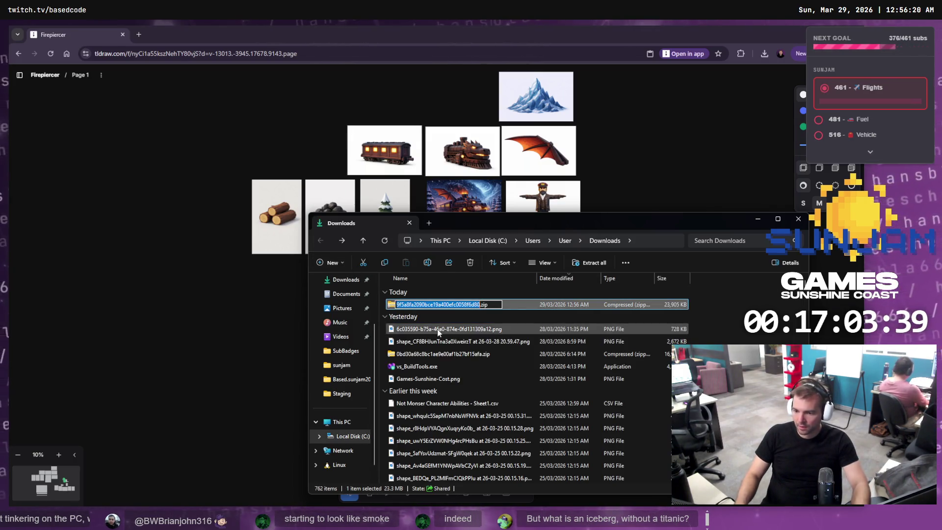
type("Logs")
key("Return")
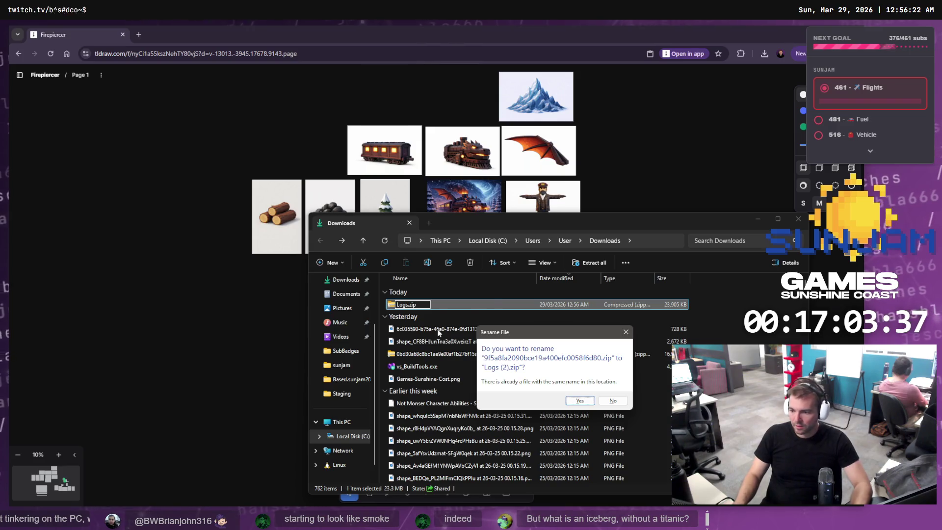
key("Escape")
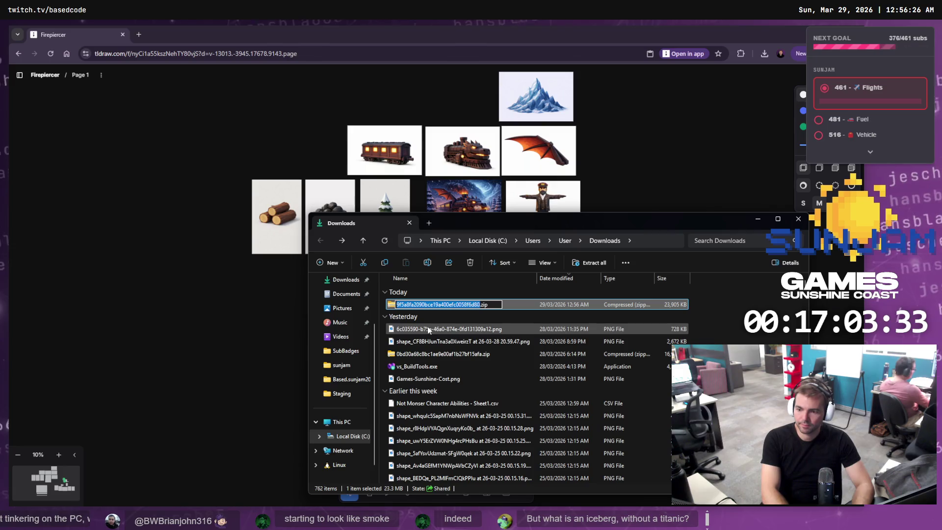
type("WoodLogs")
key("Return")
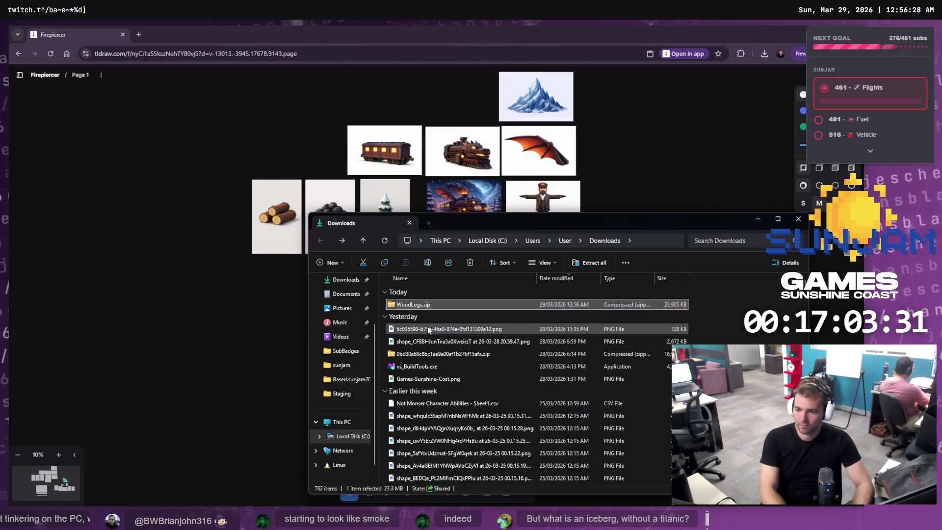
Copy WoodLogs.zip into the Staging folder and check the Wing.zip and Coal.zip sizes
key("ctrl+c")
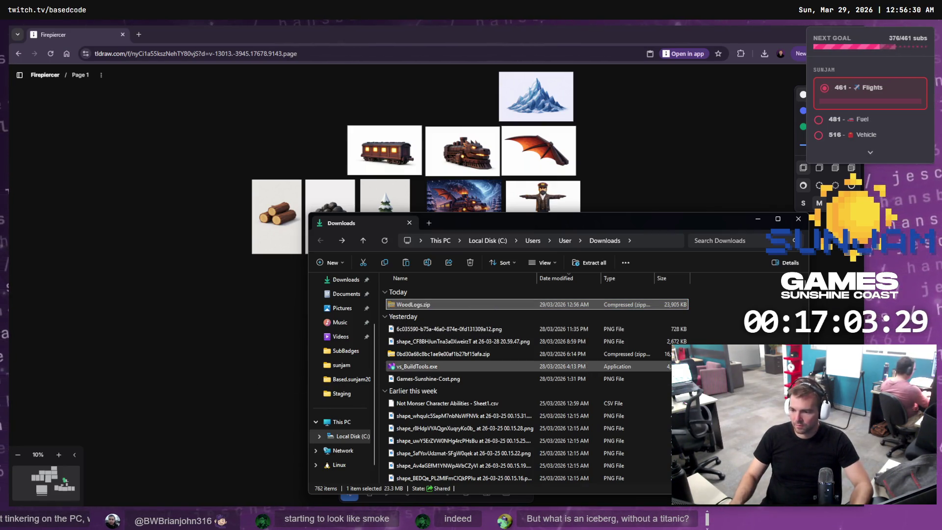
left_click(342, 393)
key("ctrl+v")
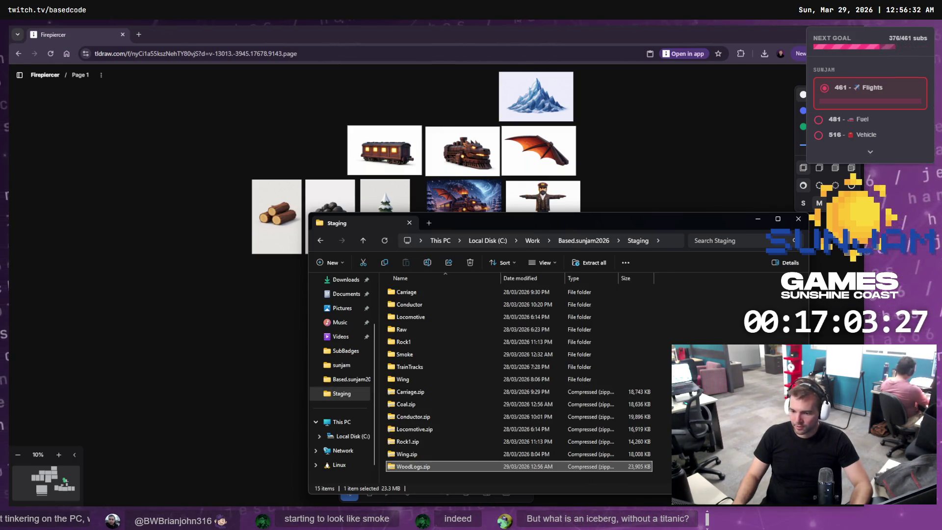
left_click(407, 454)
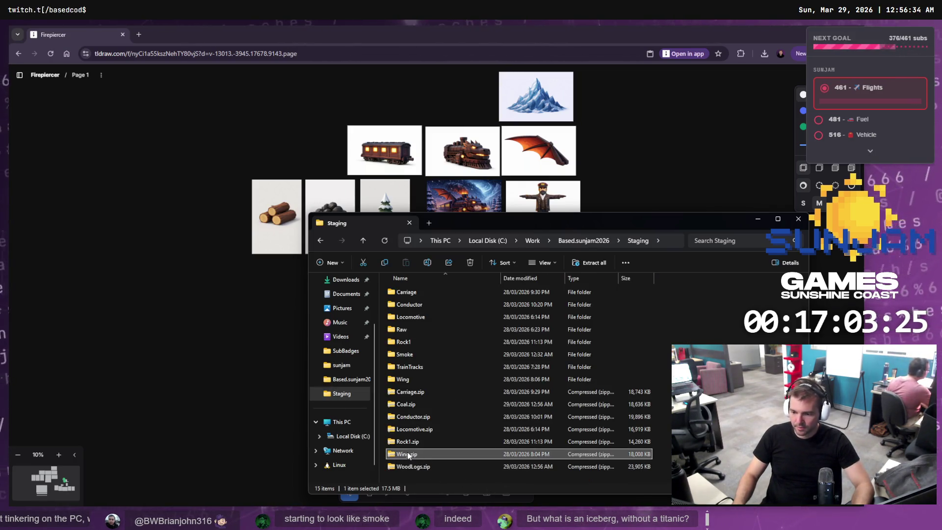
left_click(406, 404)
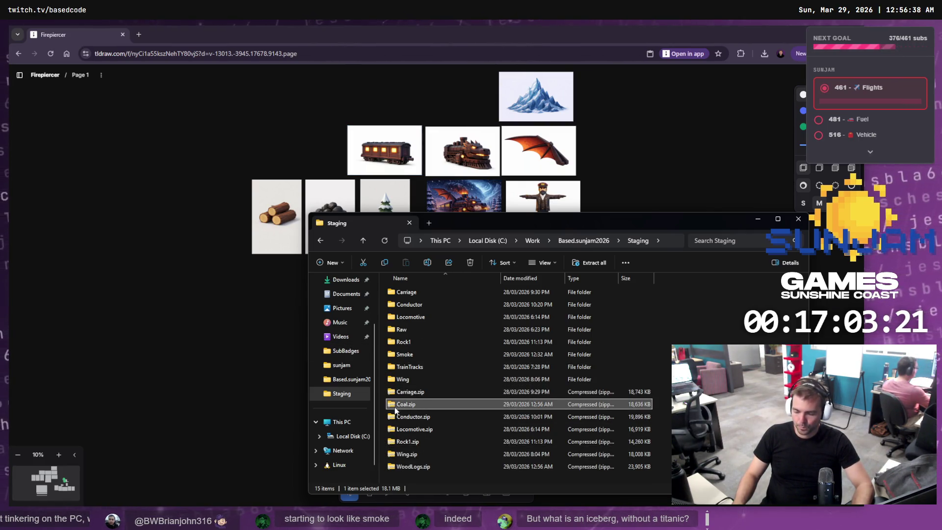
left_click(231, 126)
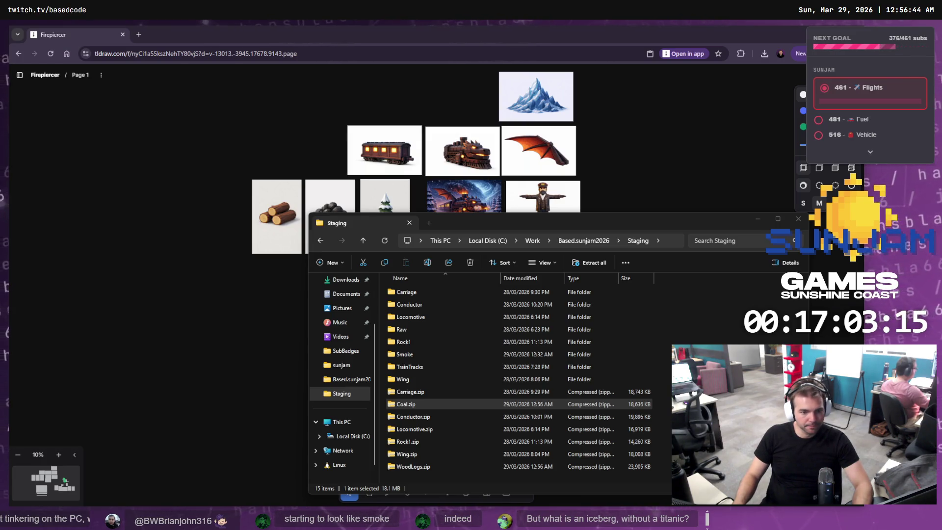
left_click(584, 240)
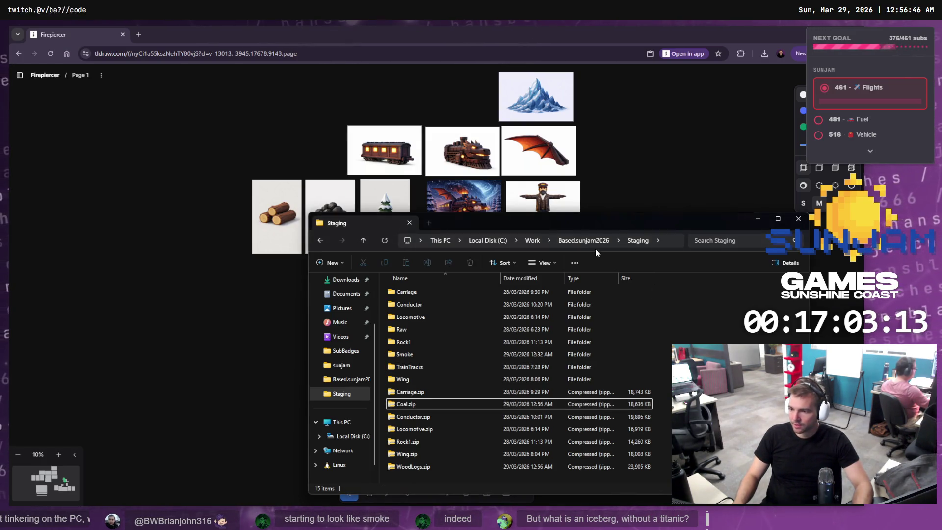
Regenerate the Visual Studio project files for TrainGame.uproject
scroll(451, 460, "down", 1)
left_click(415, 478)
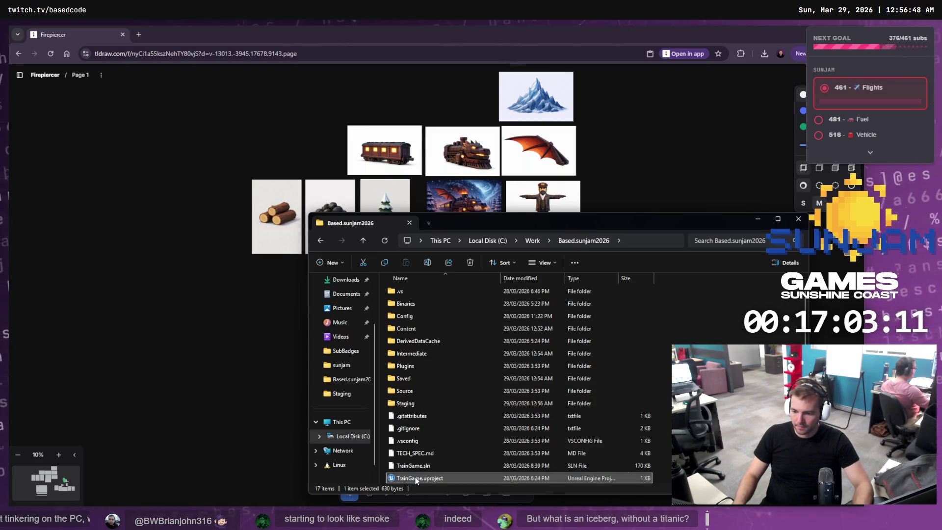
right_click(394, 479)
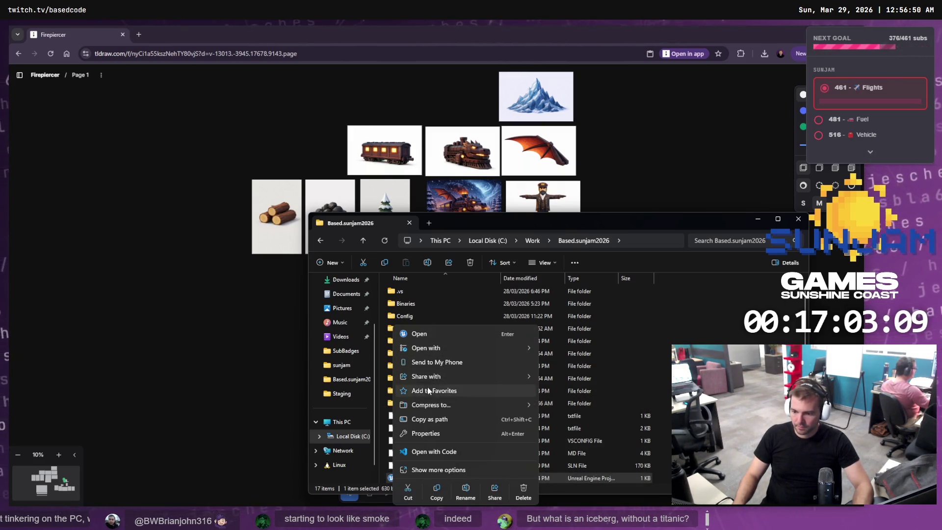
right_click(391, 480, "shift")
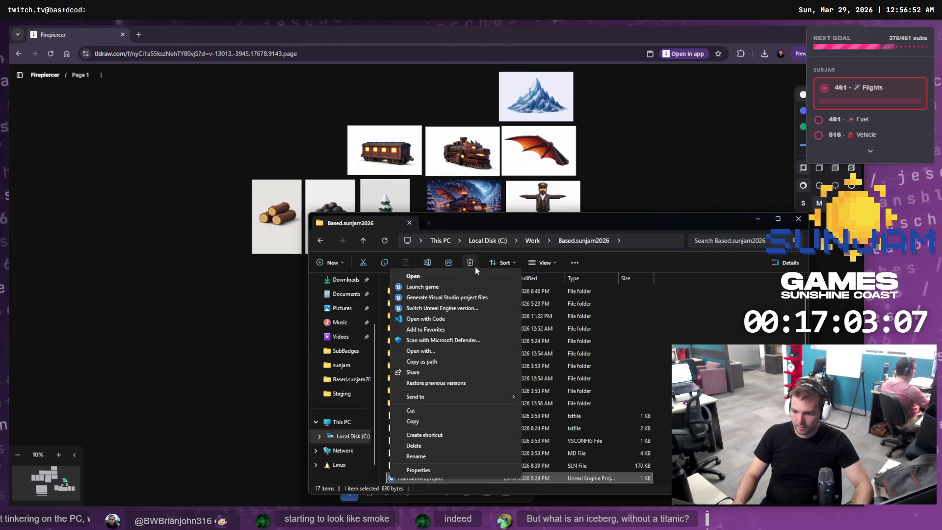
left_click(456, 297)
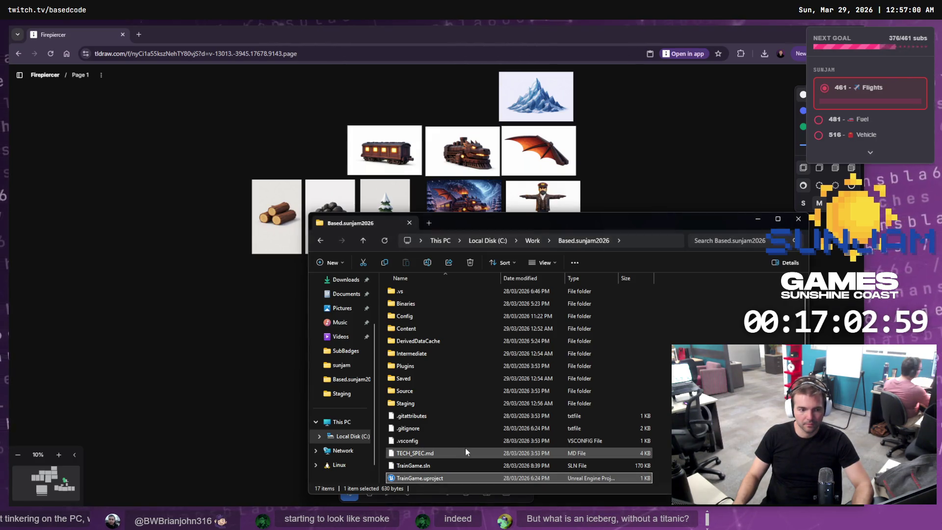
Launch the TrainGame project from the TrainGame.uproject context menu
right_click(411, 480)
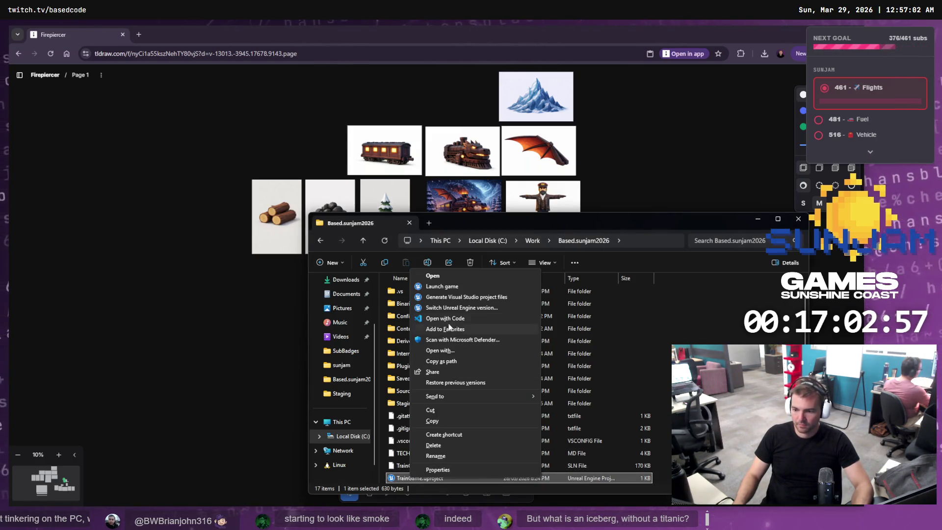
left_click(443, 288)
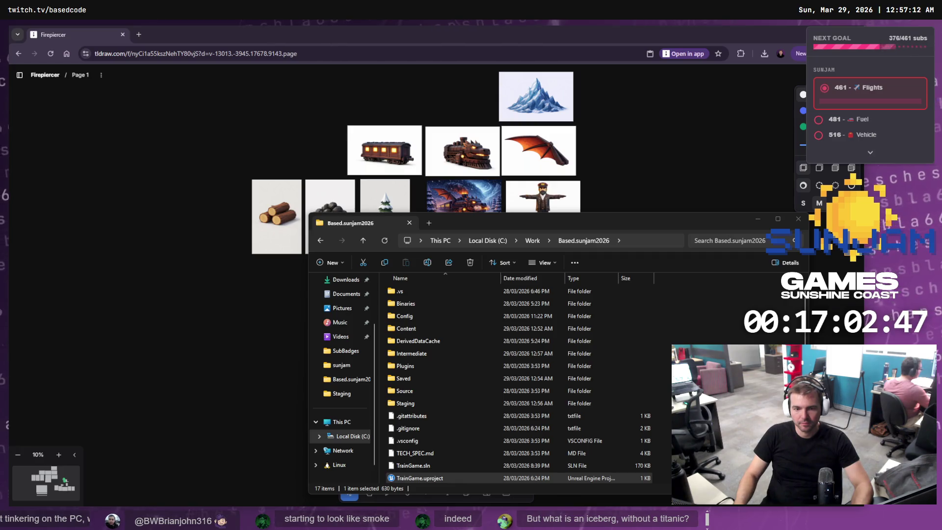
left_click(131, 451)
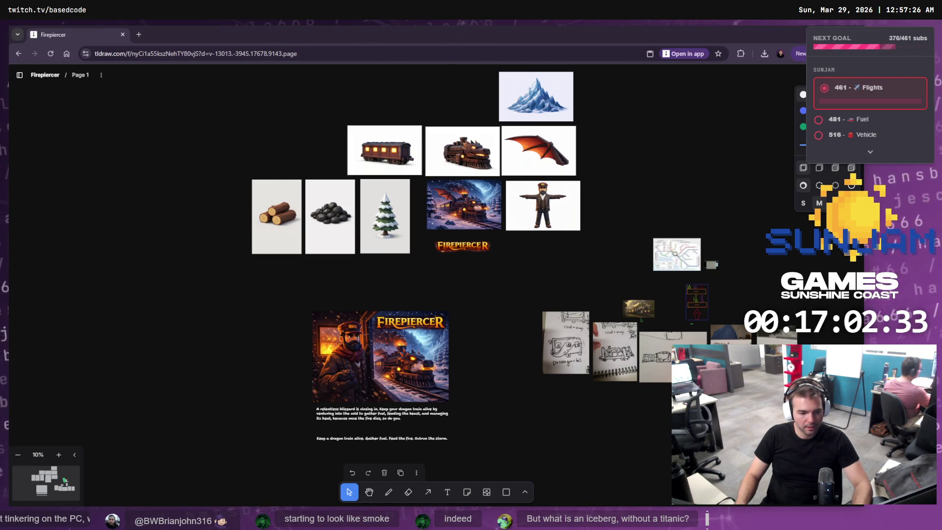
key("super+Down")
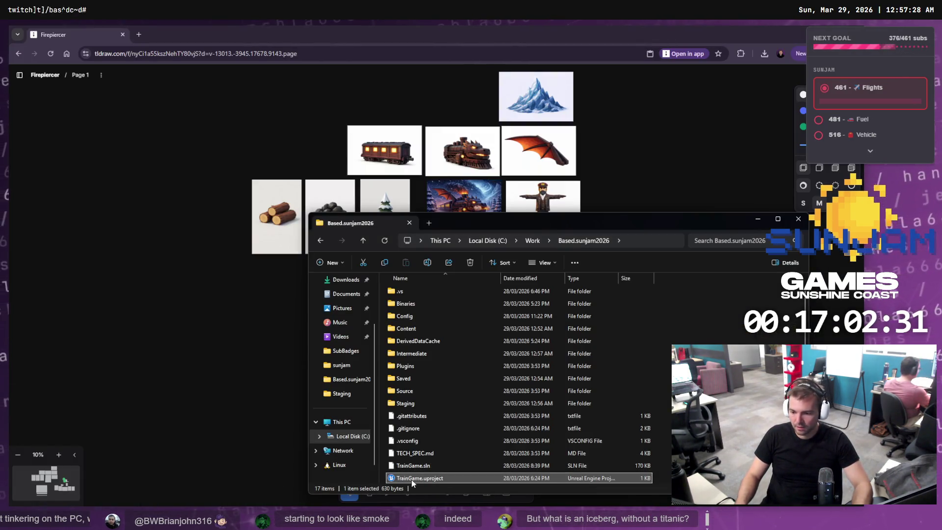
right_click(412, 479)
left_click(486, 334)
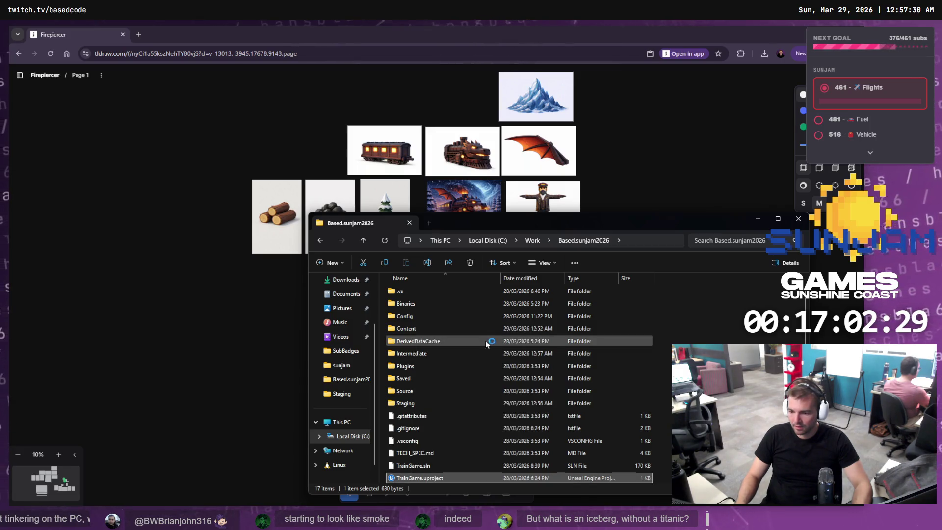
right_click(461, 478)
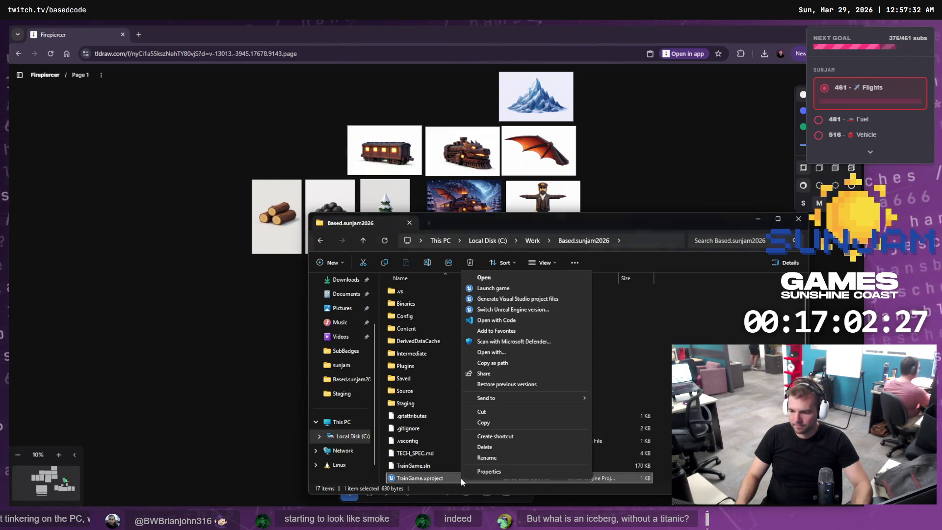
left_click(512, 289)
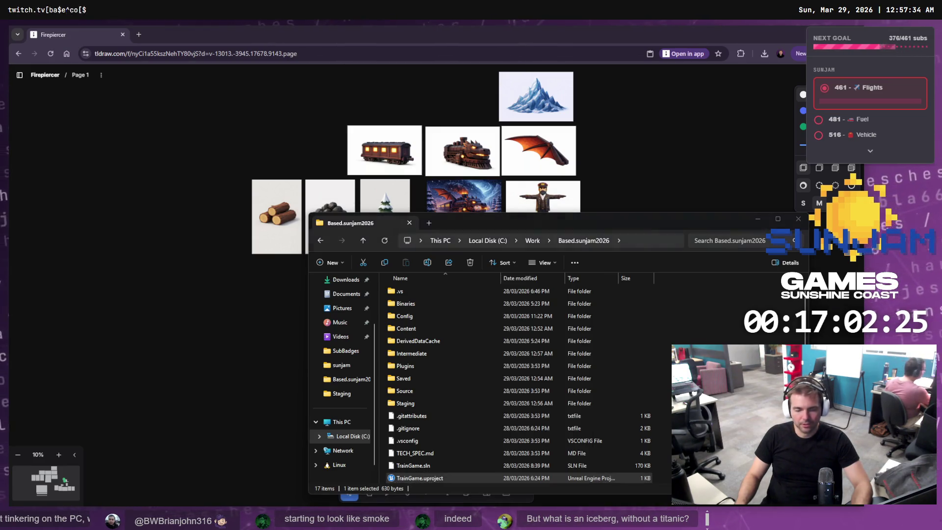
right_click(469, 481)
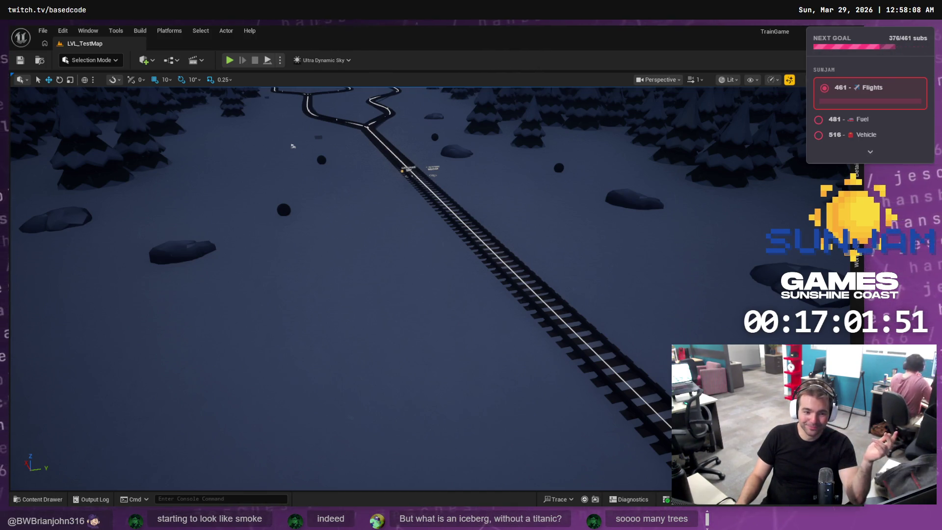
Orbit the LVL_TestMap viewport to look over the railway and snowy pine forest
left_click_drag(297, 237, 328, 221)
left_click_drag(386, 241, 387, 240)
left_click_drag(274, 434, 274, 434)
left_click(229, 63)
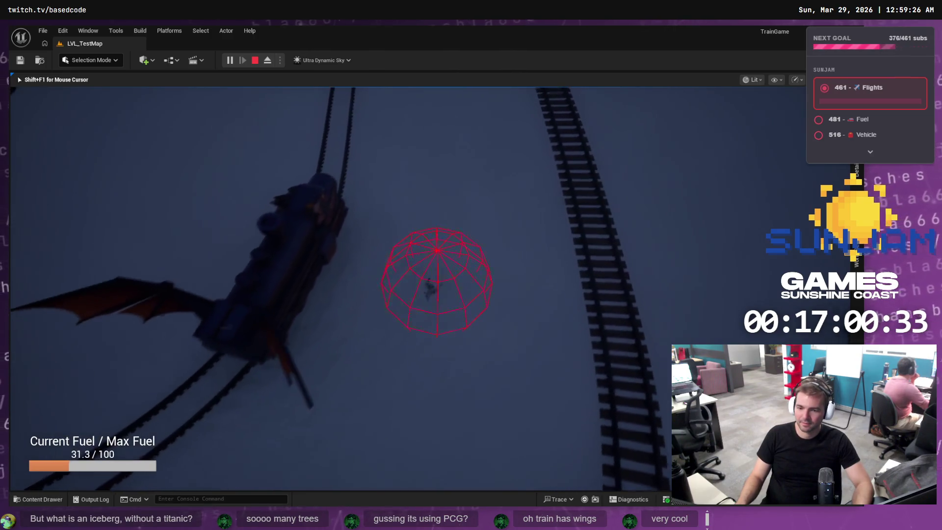
key("Escape")
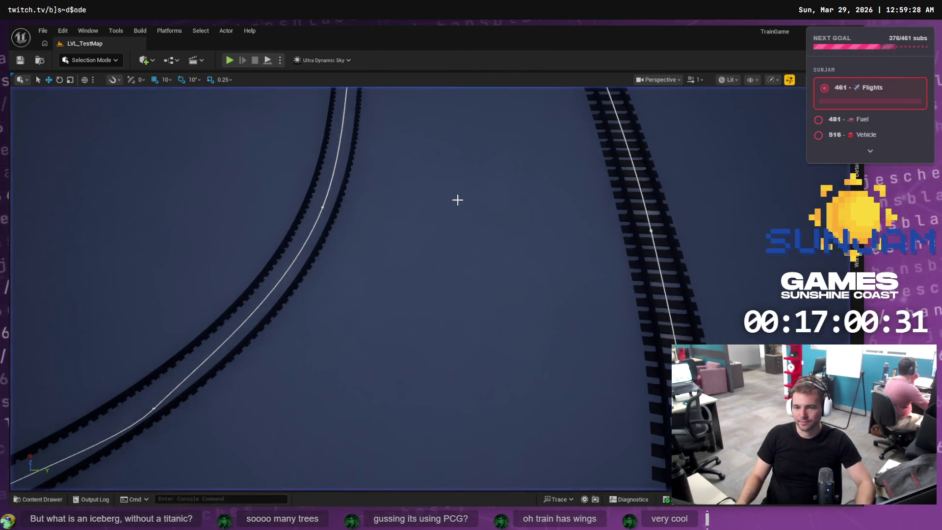
Open the BP_Train blueprint from the Blueprints folder in the Content Drawer
left_click(37, 499)
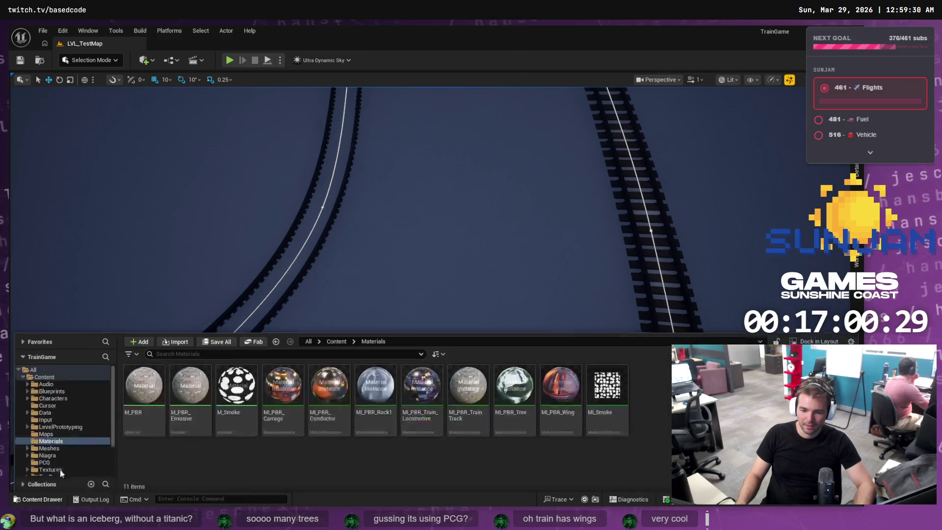
left_click(28, 389)
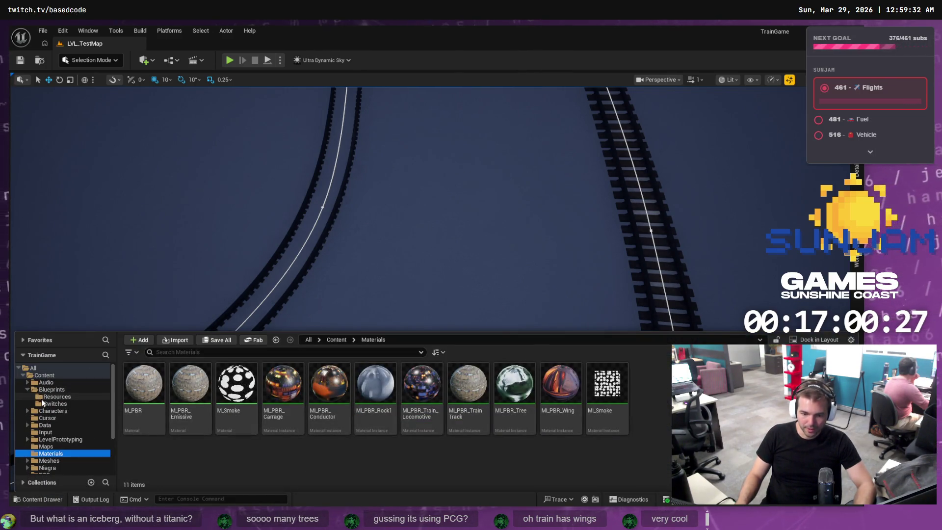
left_click(58, 390)
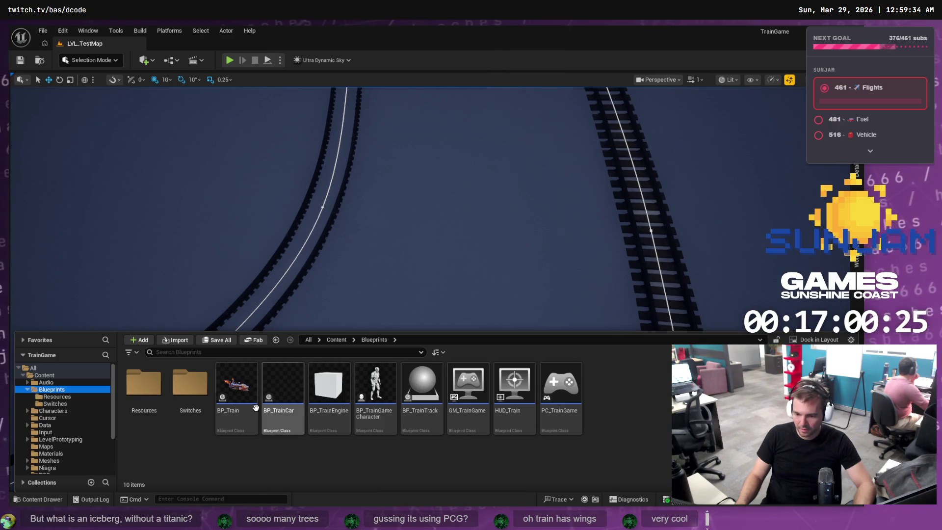
double_click(242, 386)
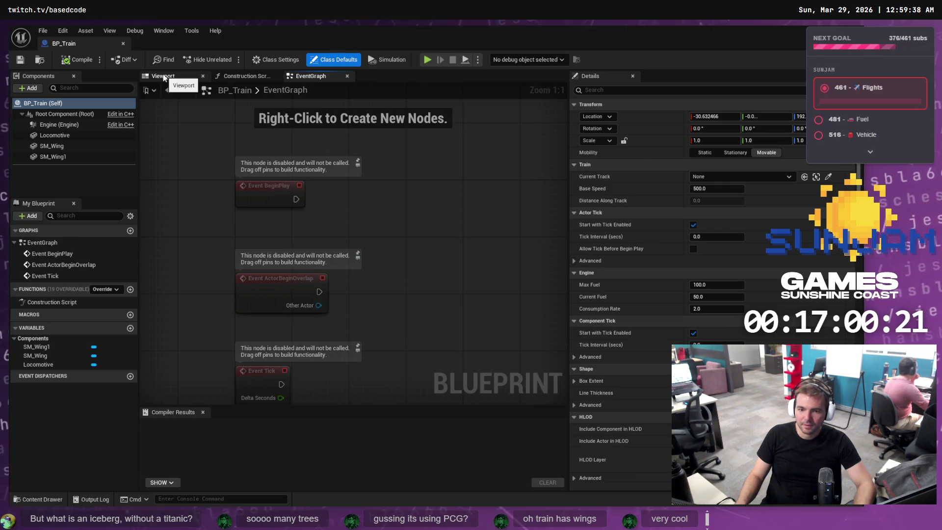
Show the NS_Smoke folder containing NS_StylizedSmoke in the Content Drawer
left_click(35, 499)
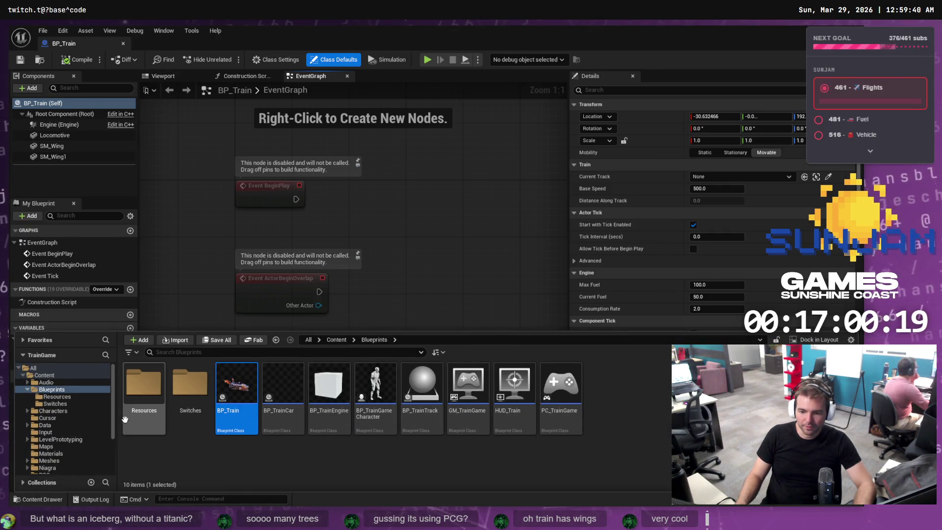
scroll(60, 440, "down", 3)
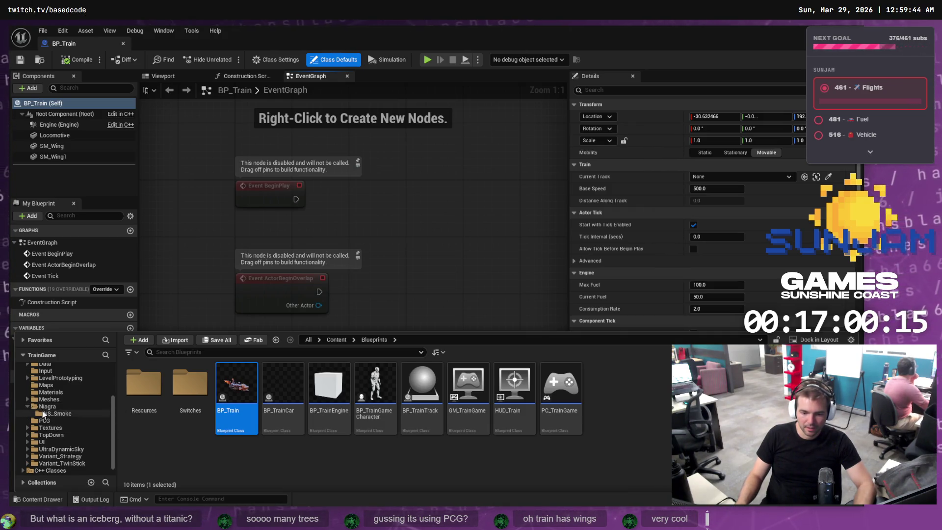
left_click(44, 414)
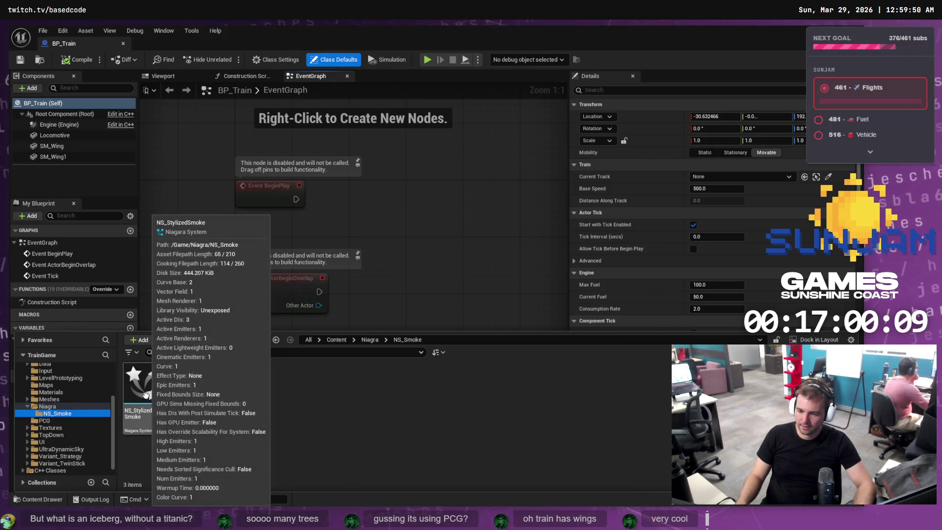
Add NS_StylizedSmoke to BP_Train under the Root Component and raise it to Z 390 on the chimney
left_click_drag(146, 395, 67, 217)
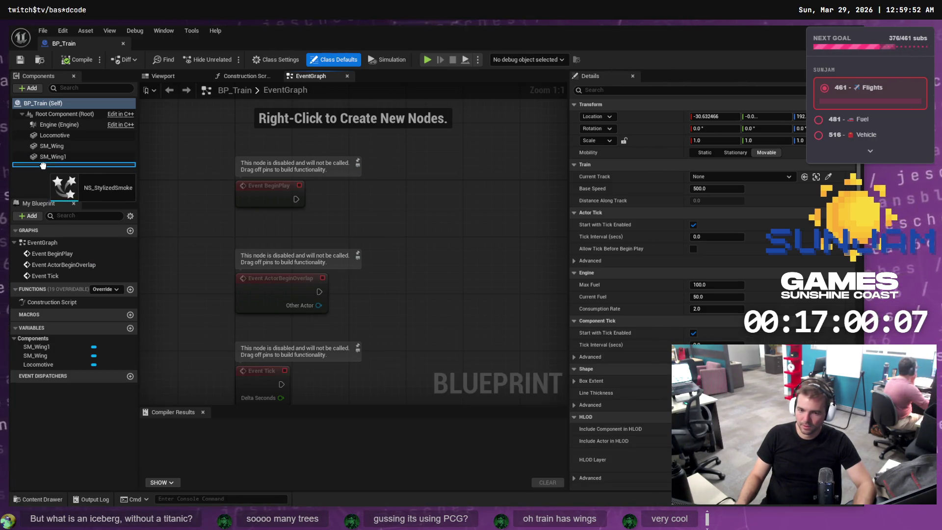
left_click_drag(43, 113, 44, 114)
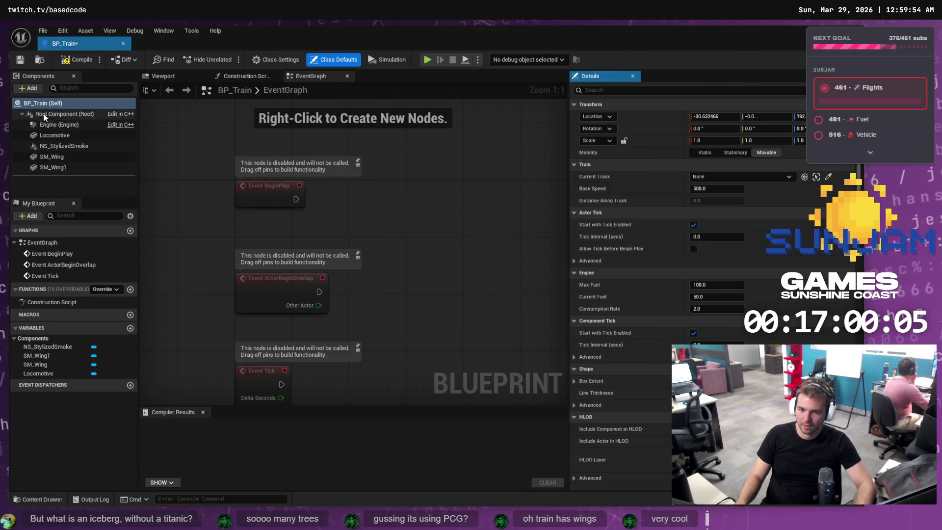
left_click(172, 75)
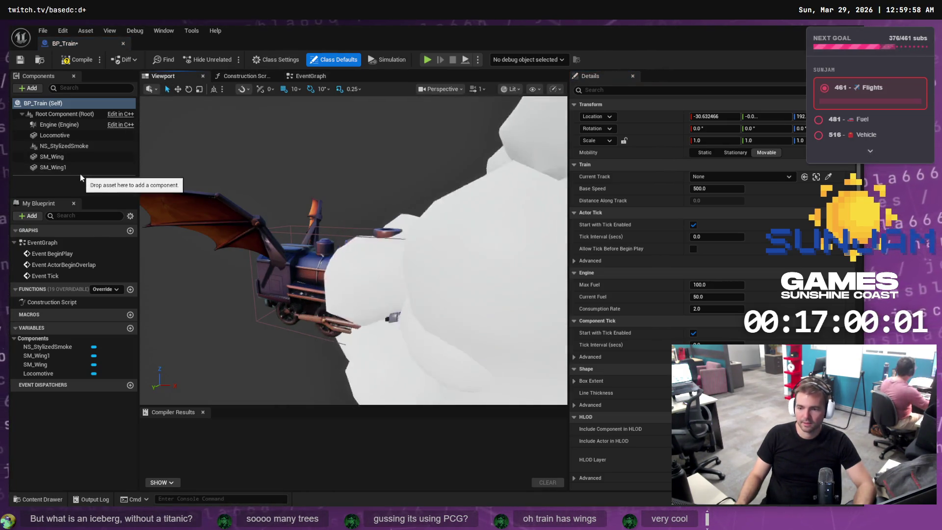
left_click(64, 146)
left_click_drag(384, 309, 383, 267)
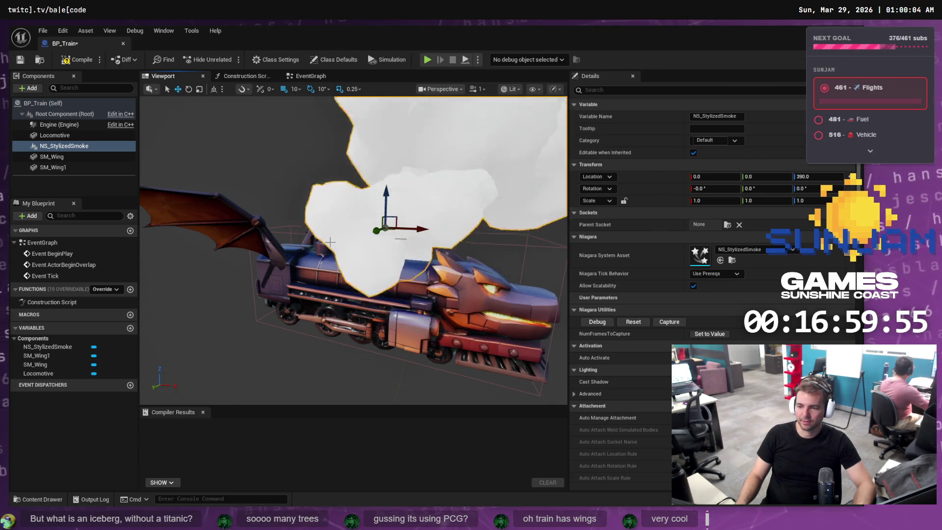
scroll(382, 197, "up", 5)
scroll(307, 258, "down", 5)
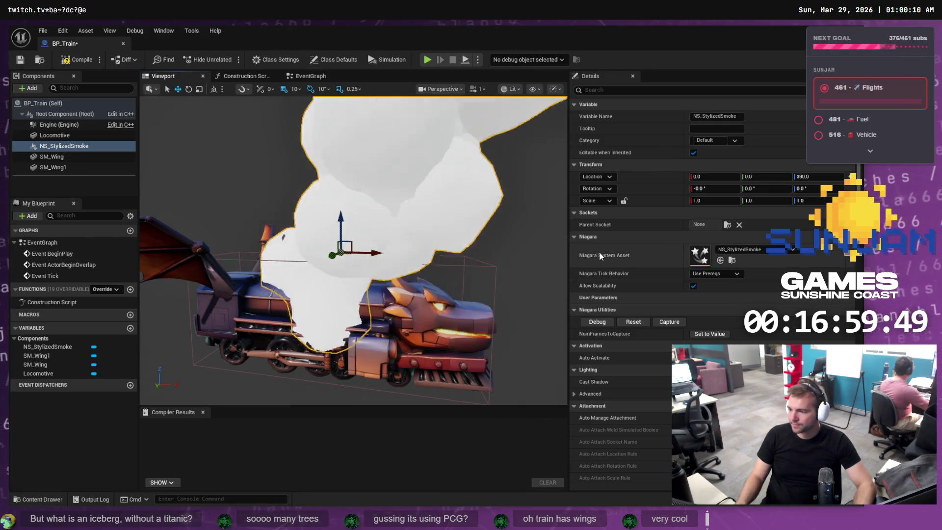
Open the NS_StylizedSmoke system from the Niagara/NS_Smoke folder in the Content Drawer
left_click(42, 500)
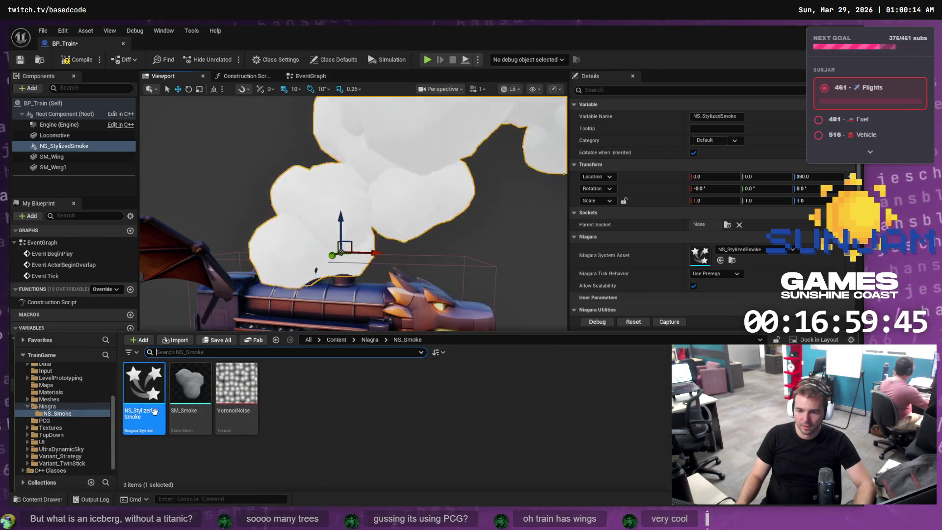
mouse_move(148, 387)
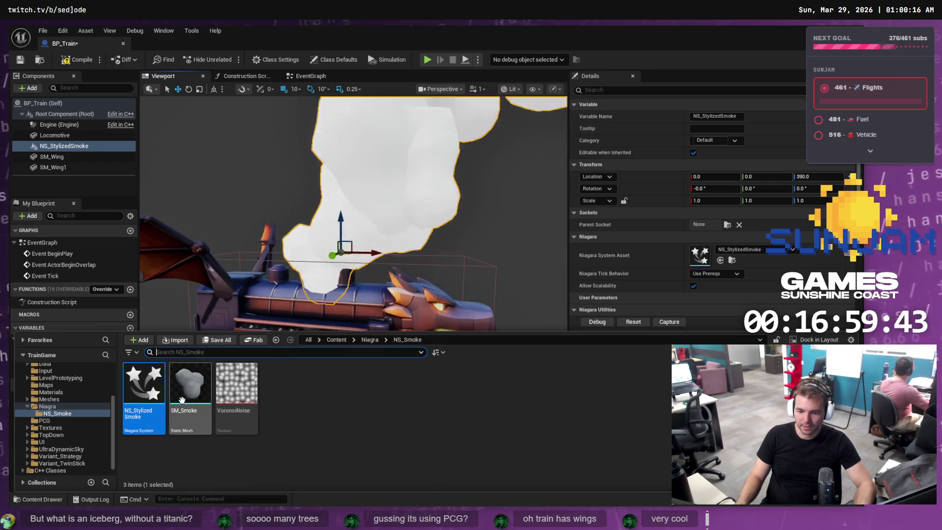
double_click(147, 382)
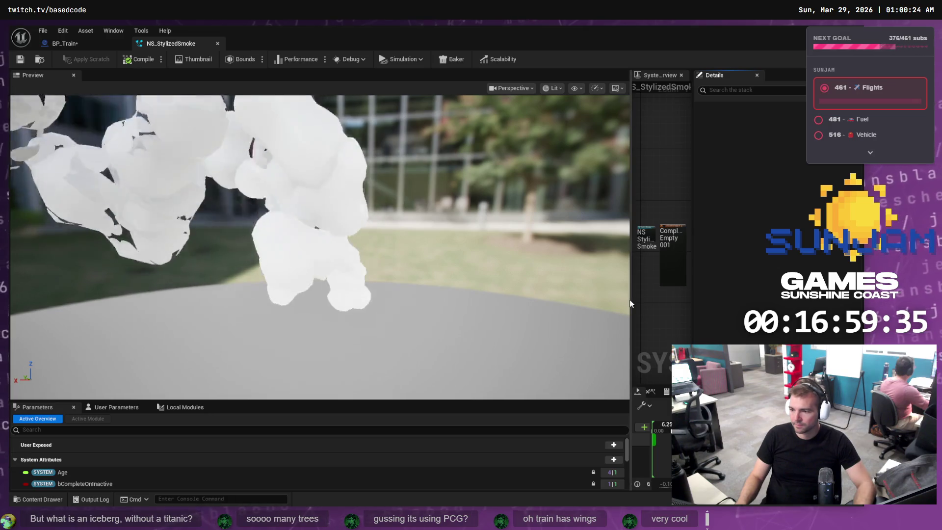
Enlarge the editor's parameter area and set Wind Force's Wind Speed X to -1500
mouse_move(632, 304)
left_mouse_down()
mouse_move(267, 273)
mouse_move(295, 314)
left_mouse_up()
left_click_drag(252, 401, 252, 281)
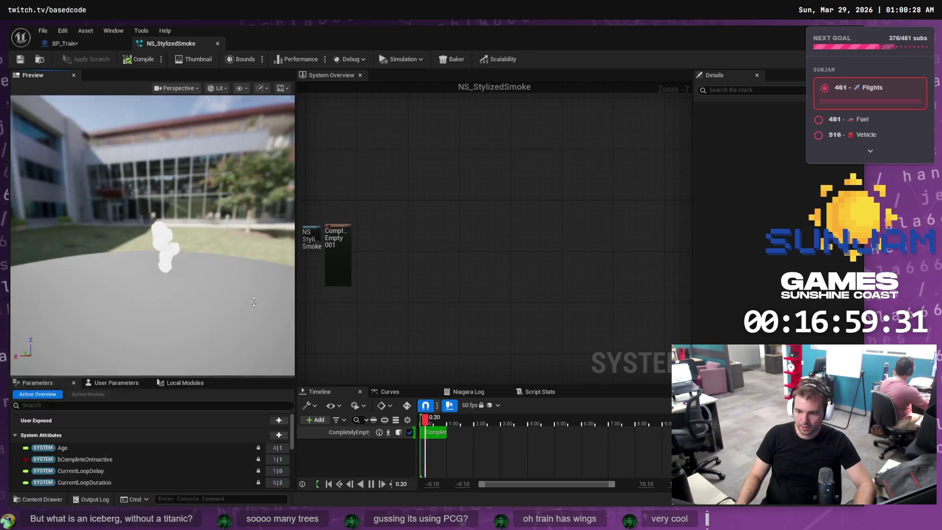
scroll(342, 256, "up", 3)
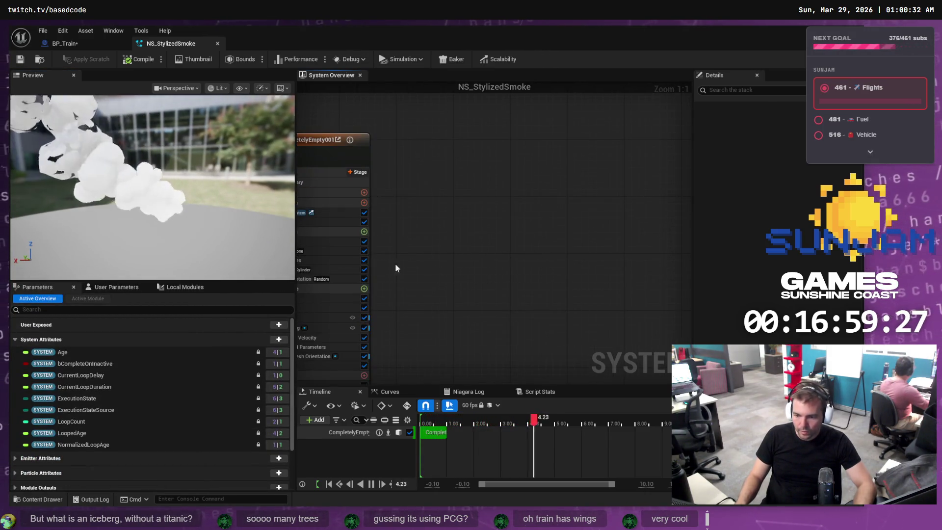
left_click_drag(417, 224, 543, 190)
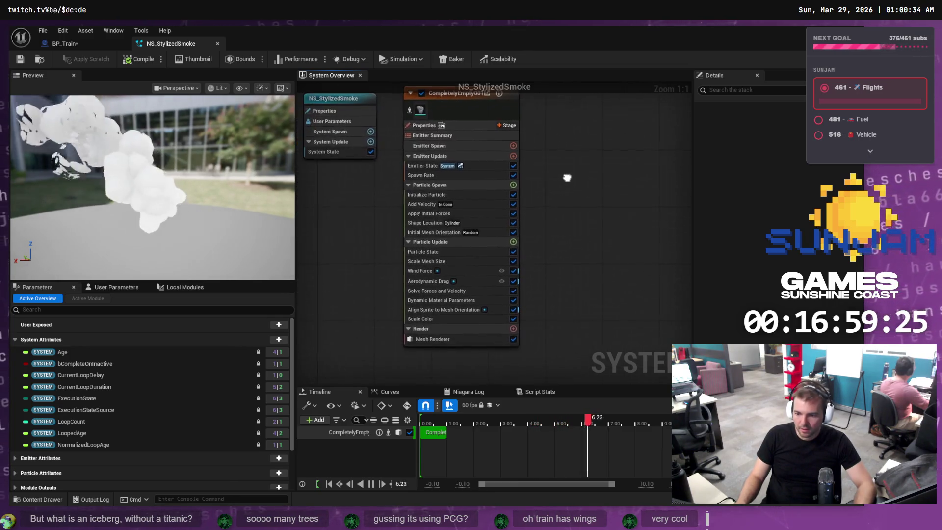
left_click(409, 281)
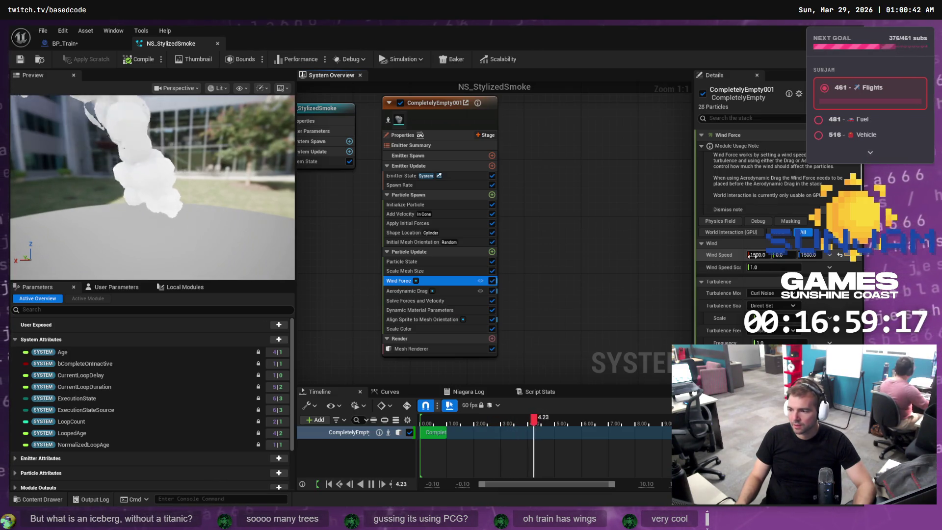
left_click(754, 255)
type("-1500")
key("Return")
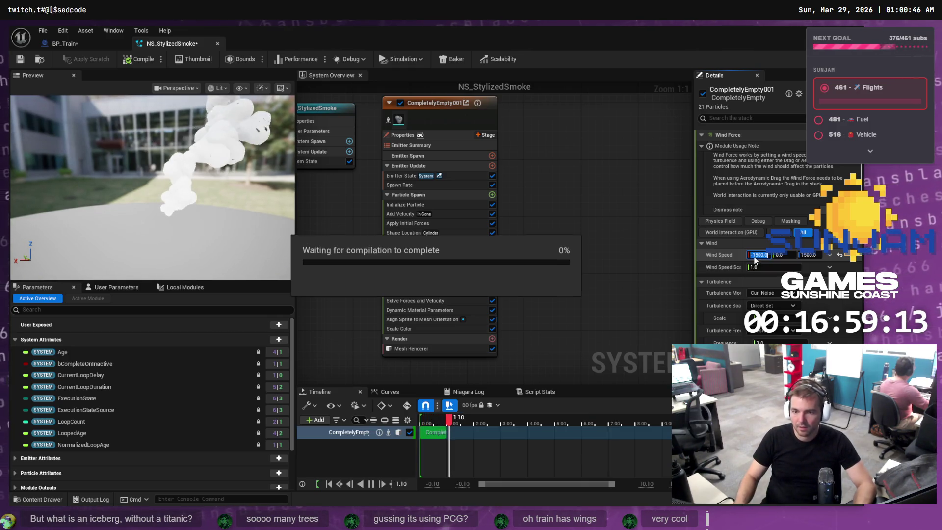
Check the smoke on BP_Train, then bring up the Scale Mesh Size curve
left_click(80, 41)
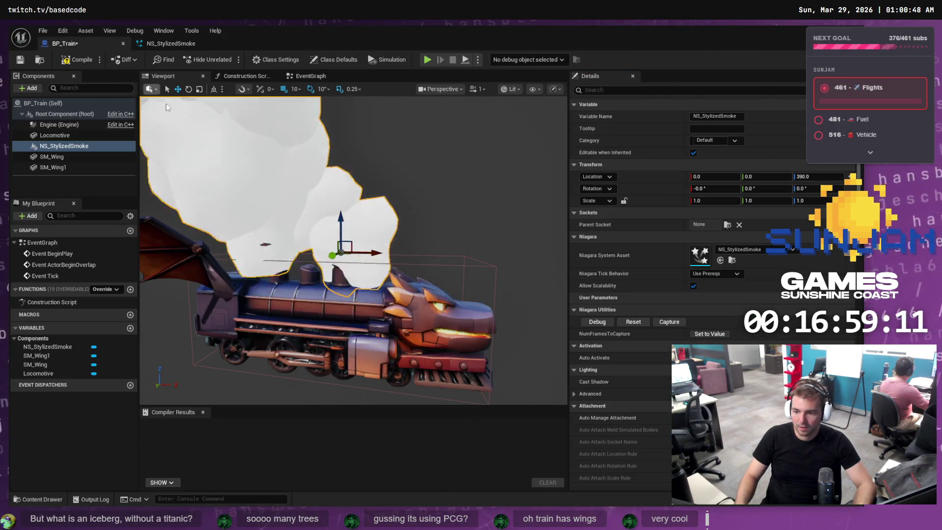
left_click(171, 43)
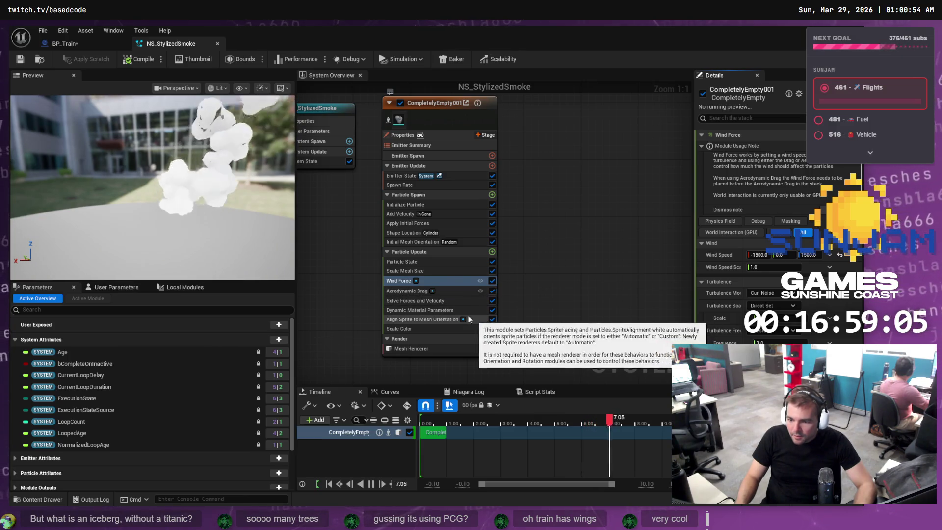
left_click(436, 273)
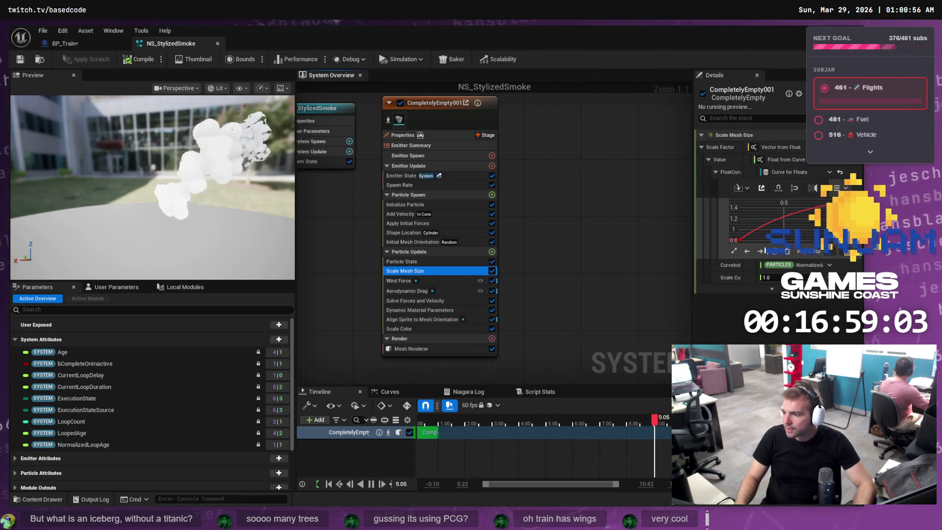
Drag the Scale Mesh Size keys so growth from 0.8 is gentler, save, and view BP_Train
left_click(739, 240)
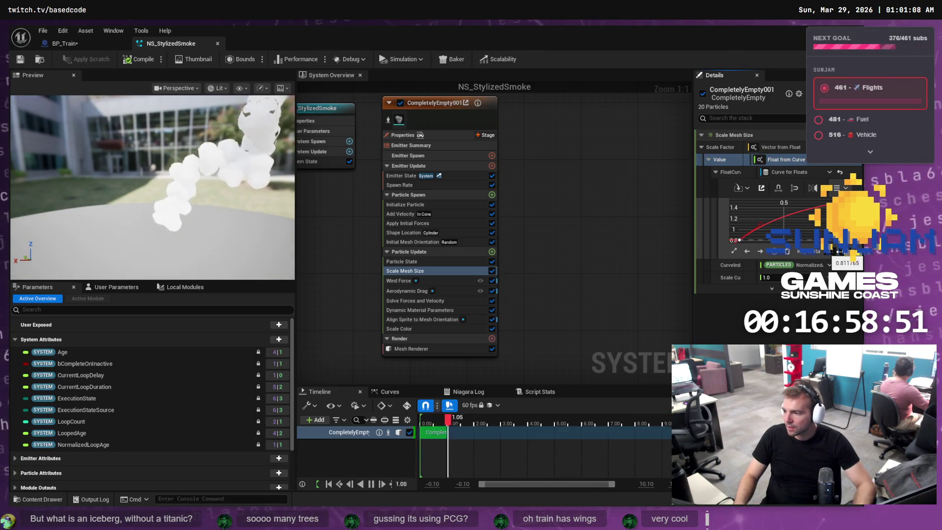
left_click_drag(739, 240, 743, 243)
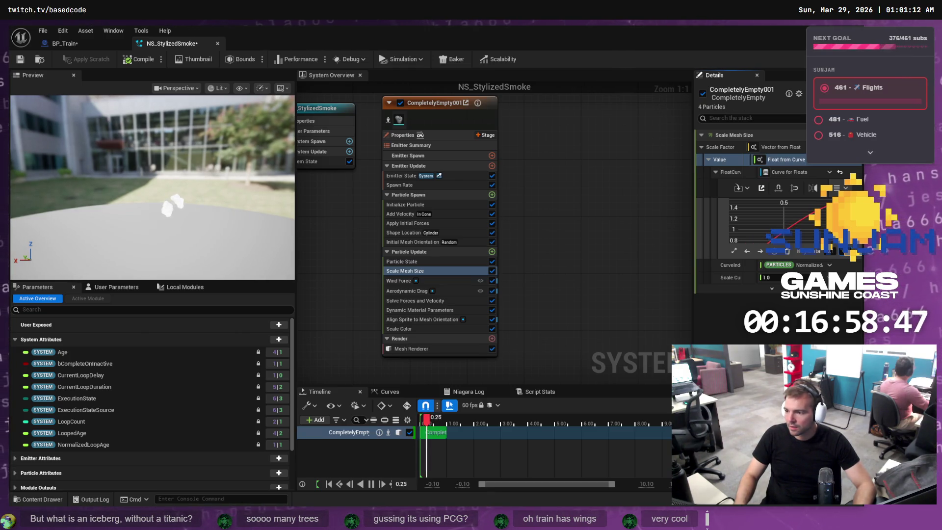
key("ctrl+z")
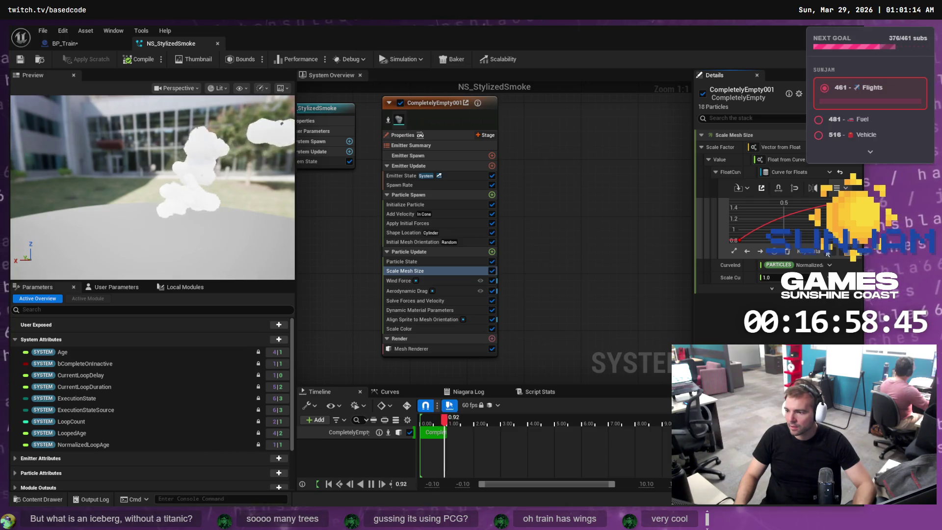
left_click(748, 248)
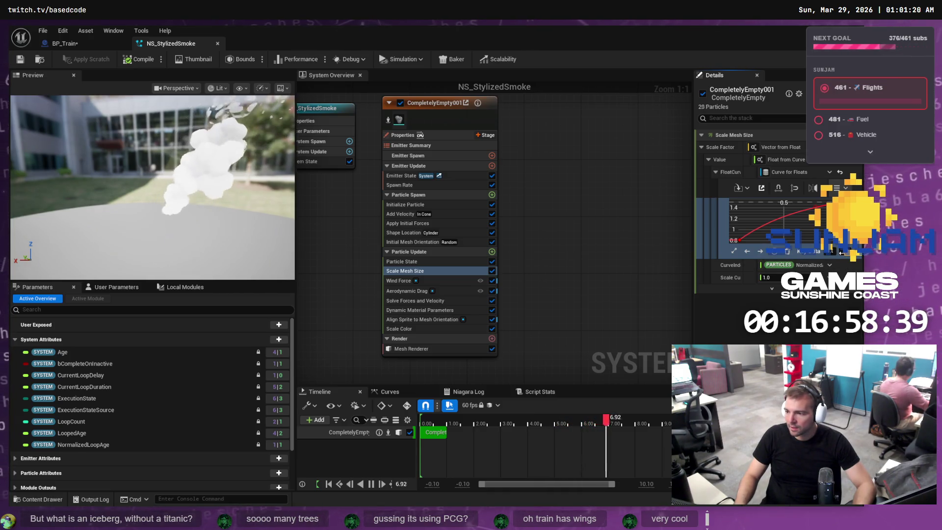
left_click_drag(812, 209, 812, 212)
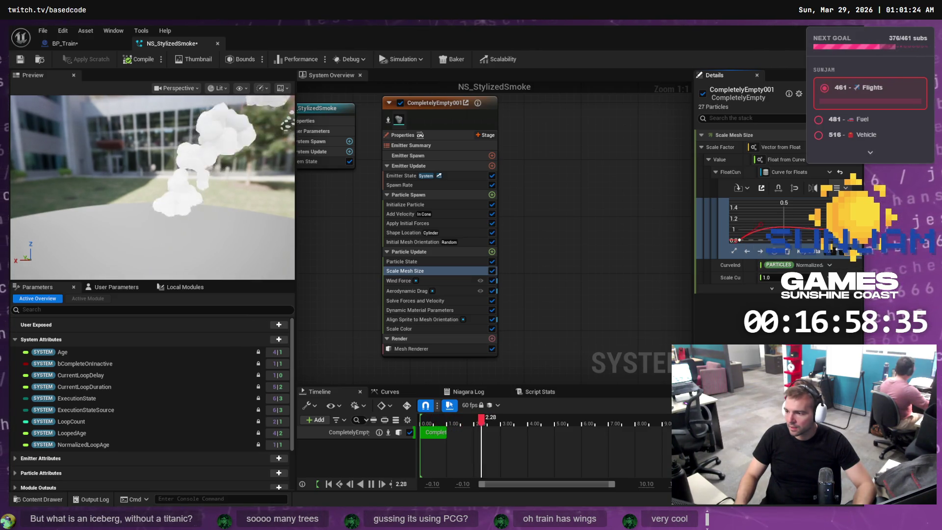
left_click_drag(739, 240, 740, 243)
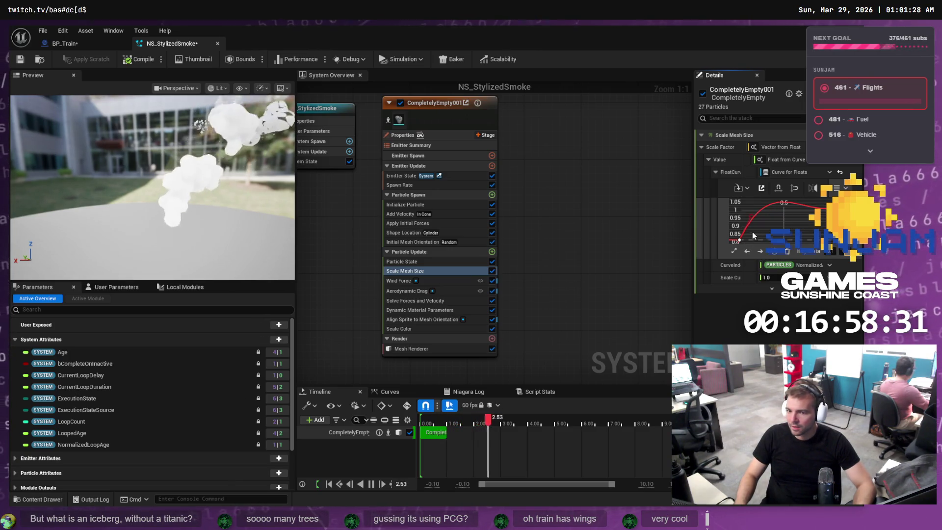
left_click_drag(739, 242, 759, 222)
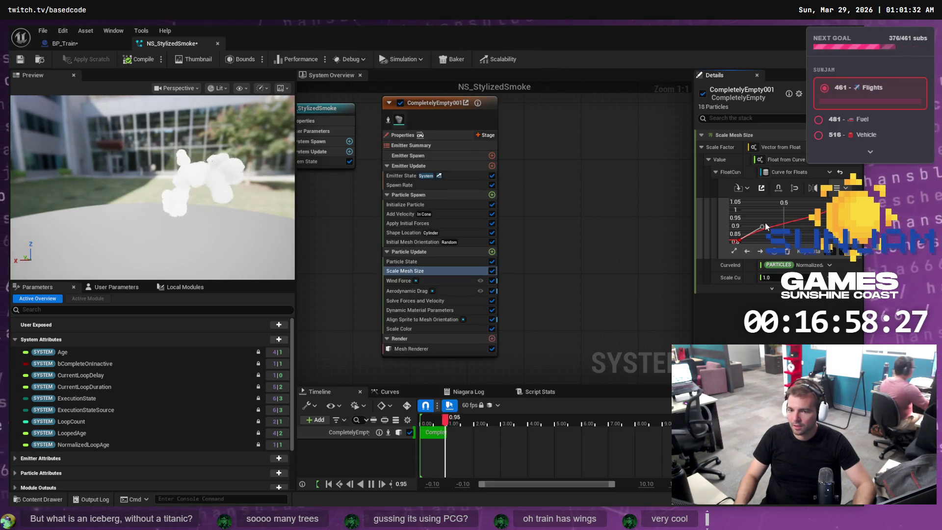
key("ctrl+s")
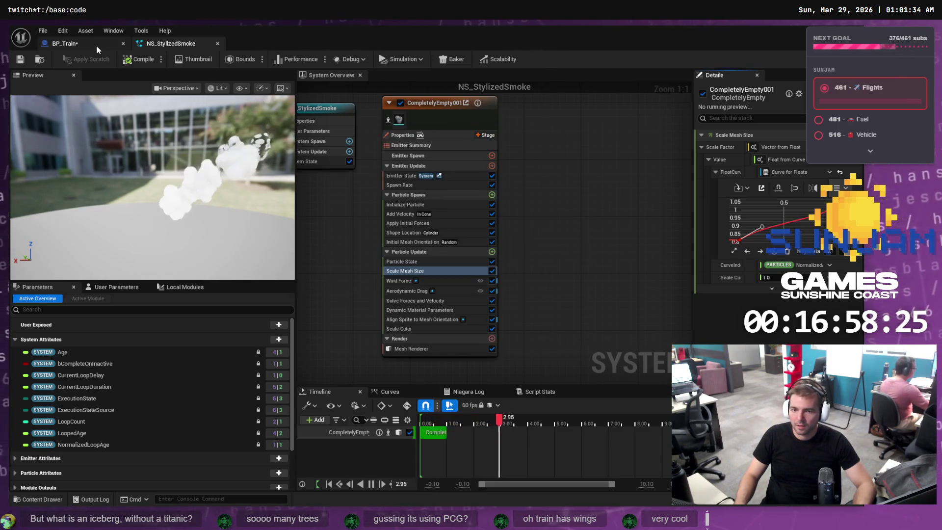
left_click(92, 45)
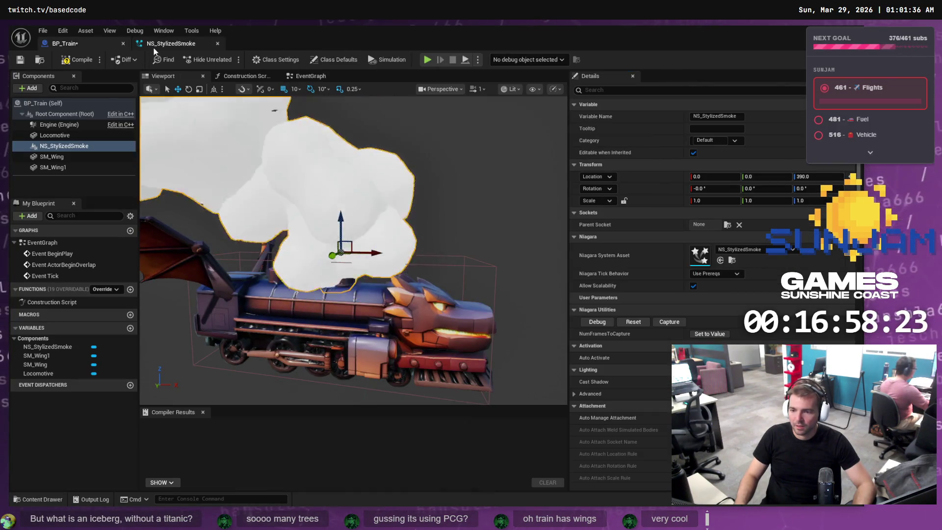
Resave NS_StylizedSmoke and inspect its puffs rising from the train in BP_Train
left_click(171, 48)
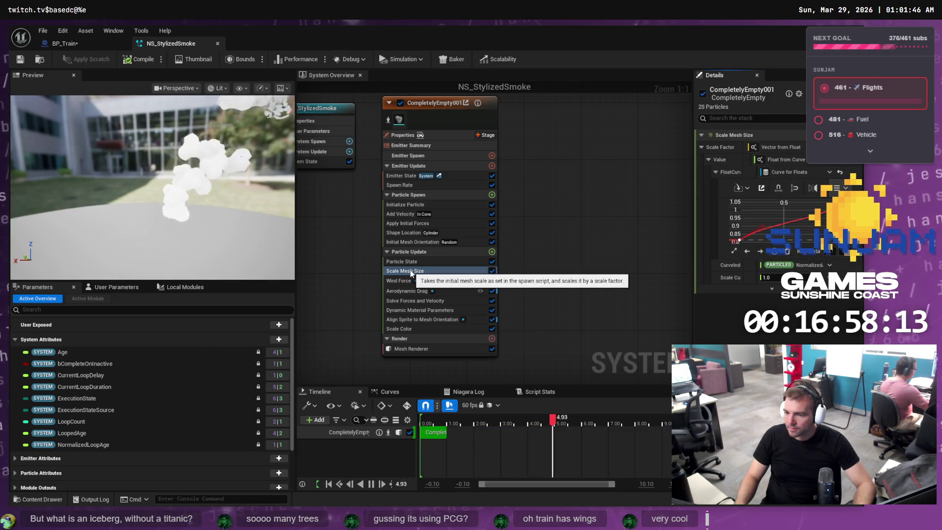
scroll(781, 236, "down", 2)
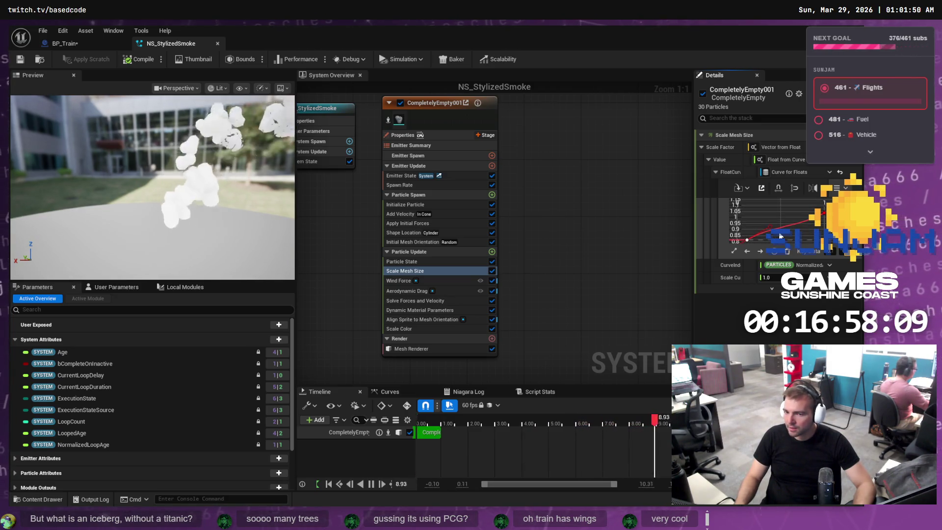
mouse_move(748, 241)
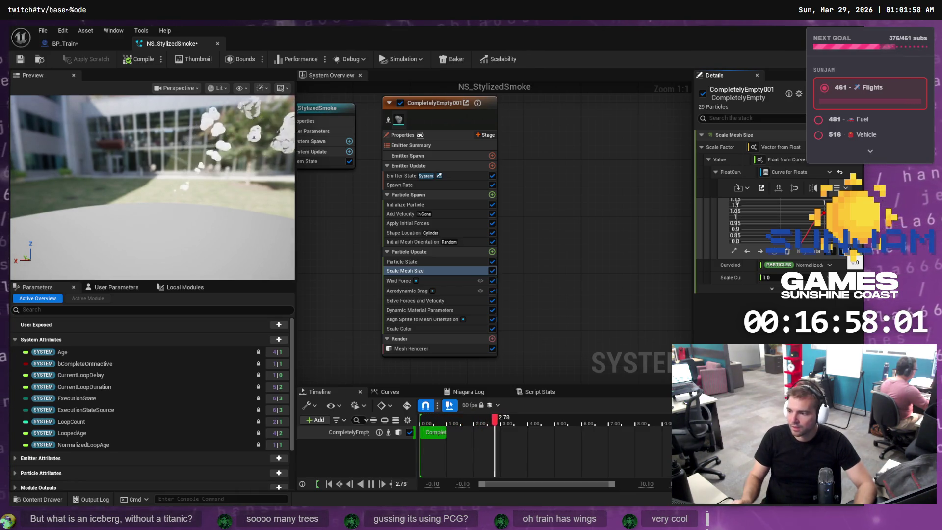
key("ctrl+s")
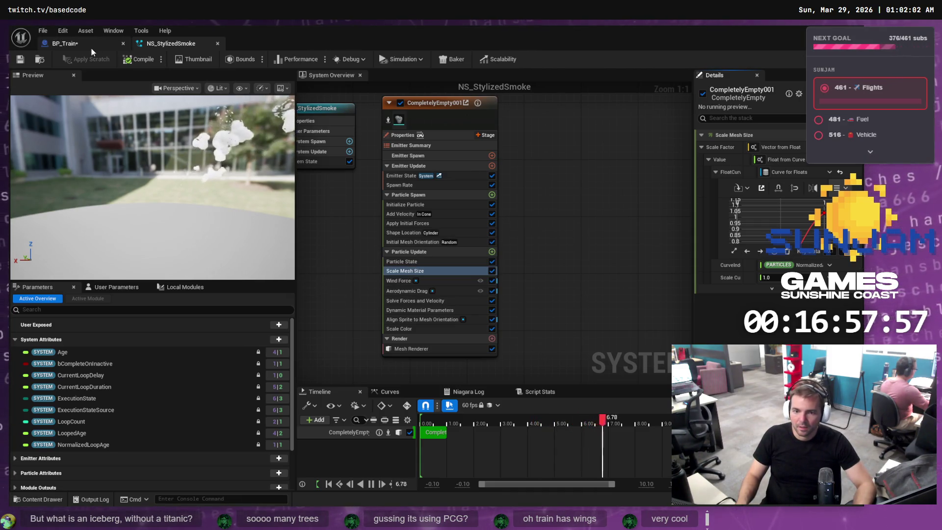
left_click(84, 46)
scroll(340, 203, "up", 3)
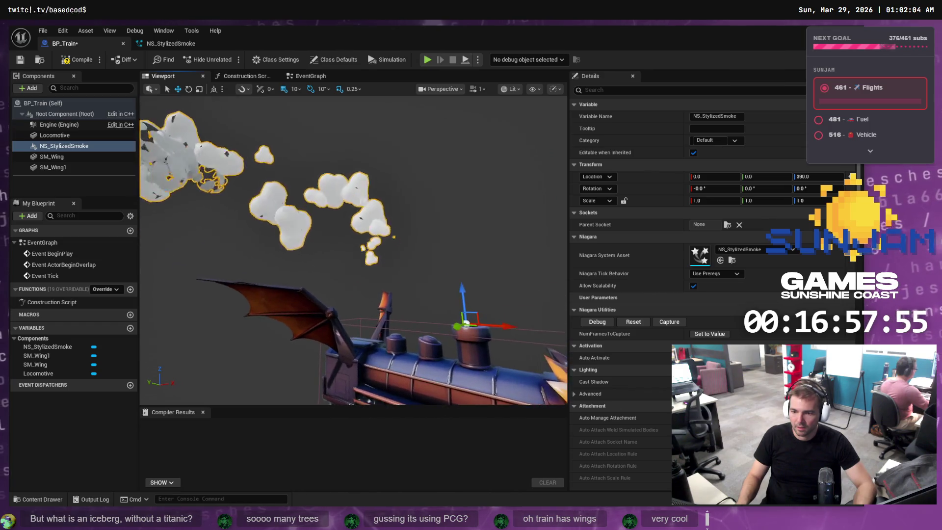
scroll(353, 246, "down", 5)
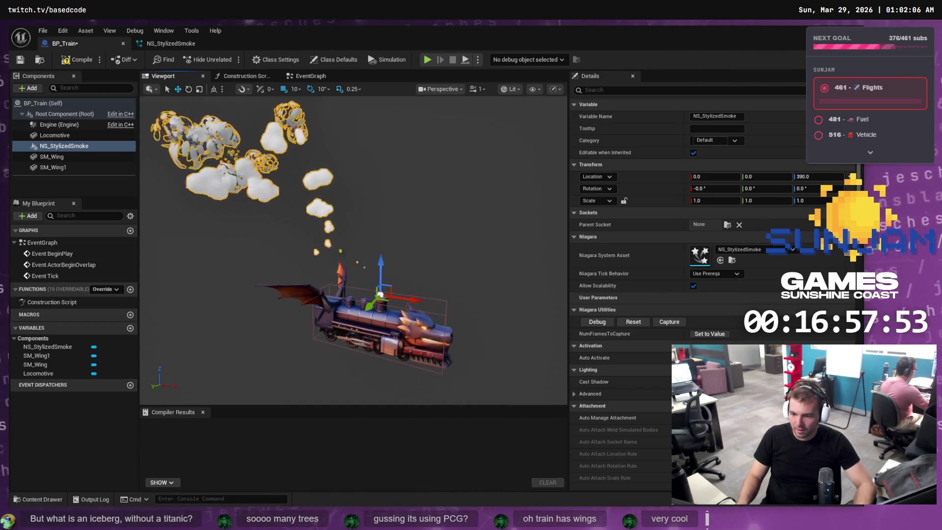
scroll(420, 216, "down", 1)
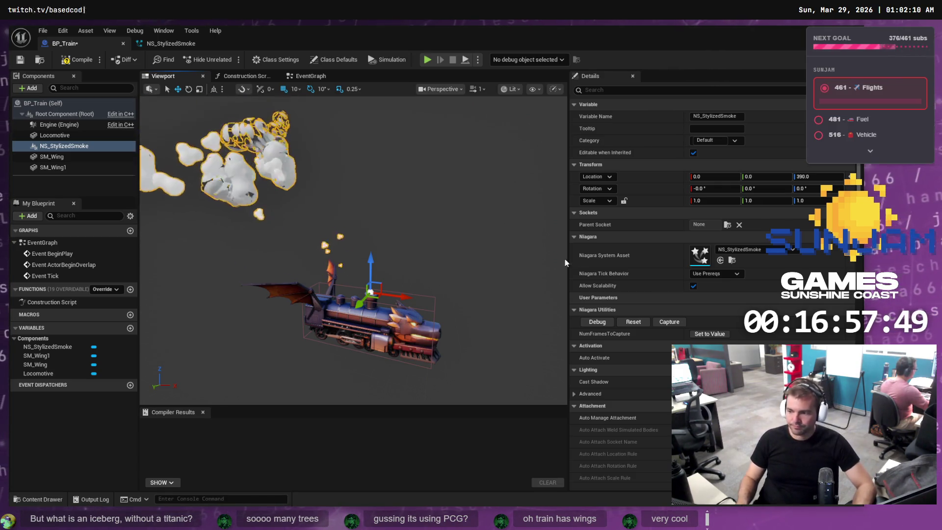
Save the smoke system once more, recheck BP_Train, and return to the Niagara editor
left_click(171, 43)
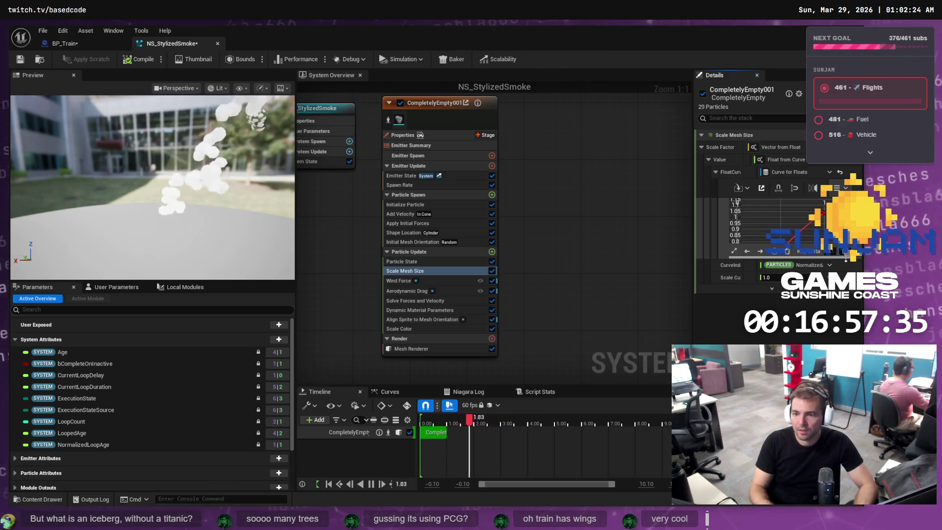
key("ctrl+s")
left_click(86, 46)
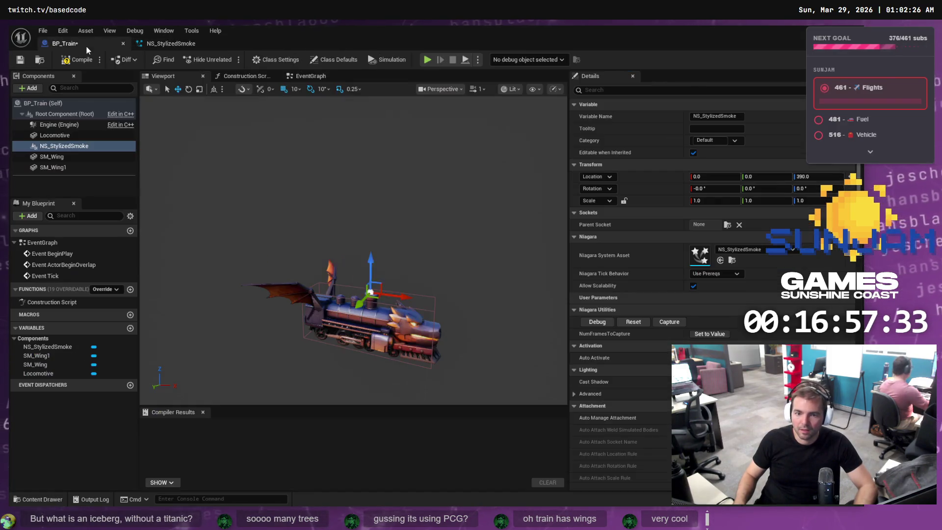
left_click(169, 43)
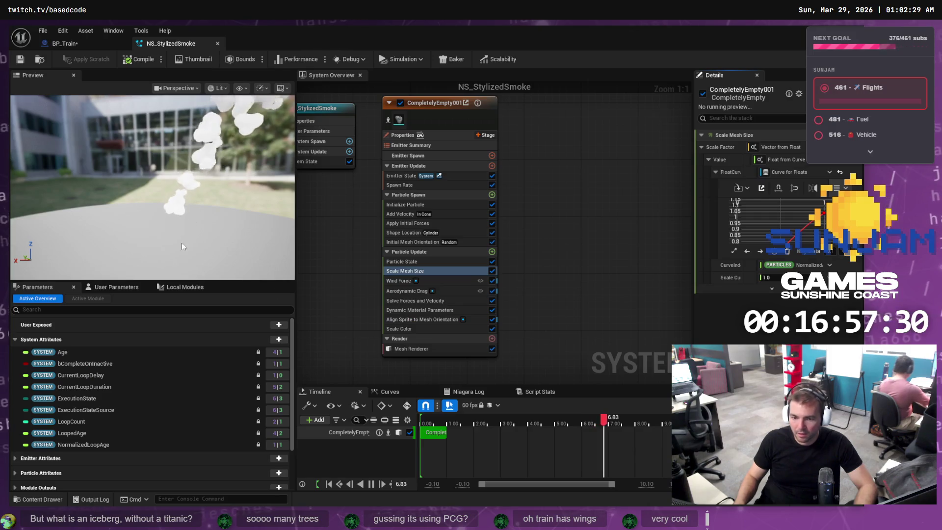
Lower the Add Velocity module's Velocity Speed to 100 and save NS_StylizedSmoke
left_click(405, 214)
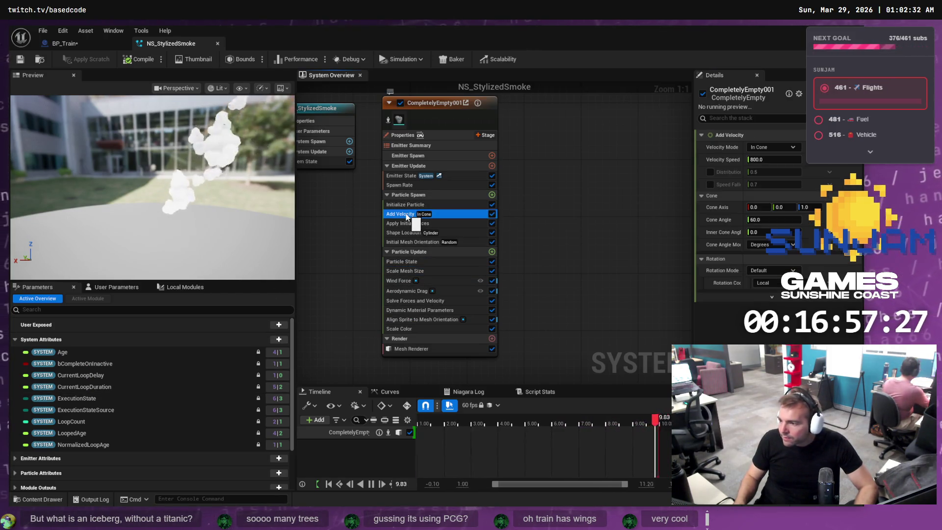
left_click(764, 159)
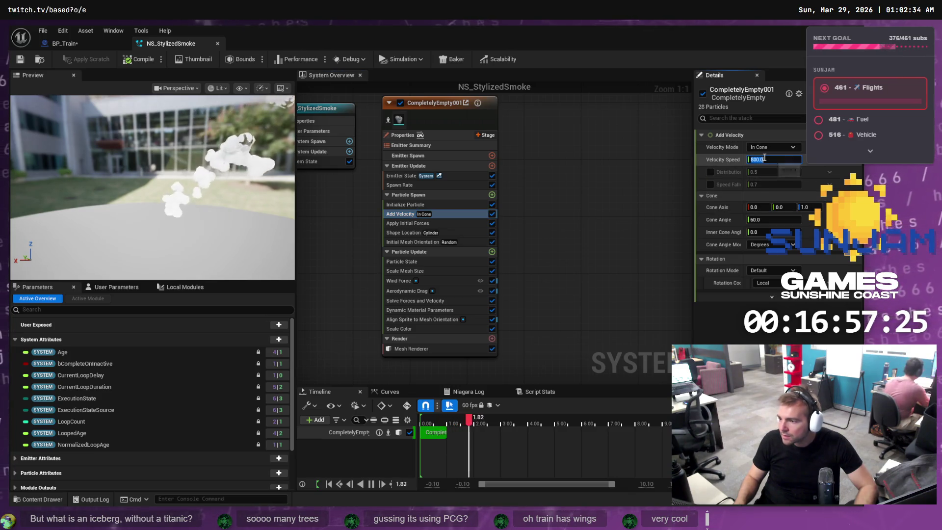
type("2")
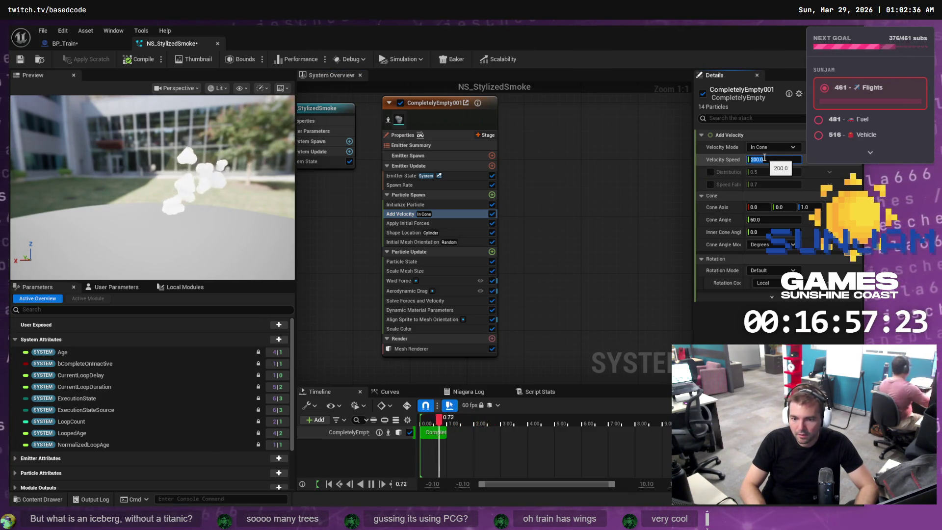
left_click(764, 159)
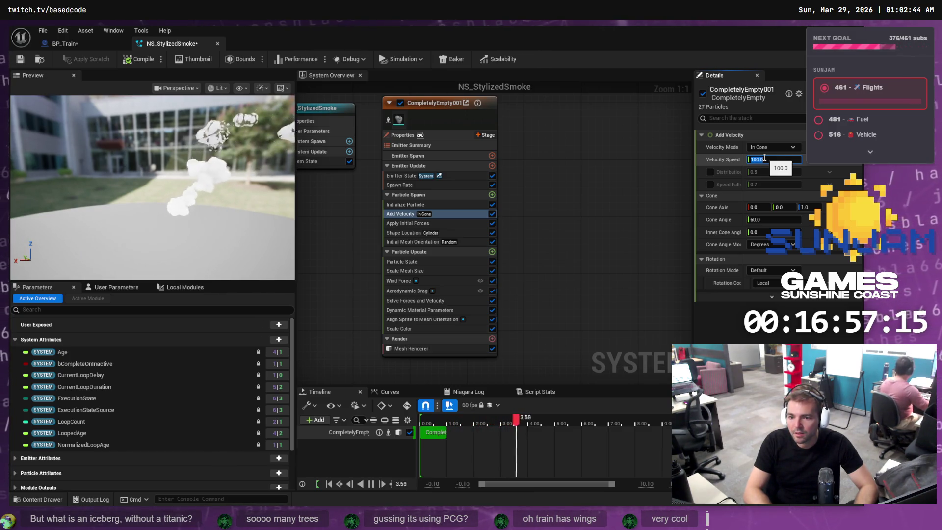
key("ctrl+s")
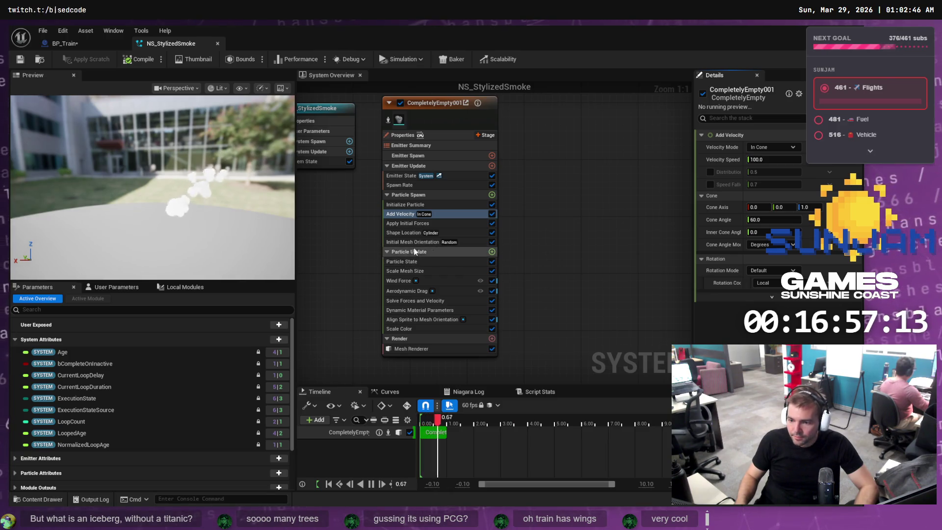
left_click(402, 283)
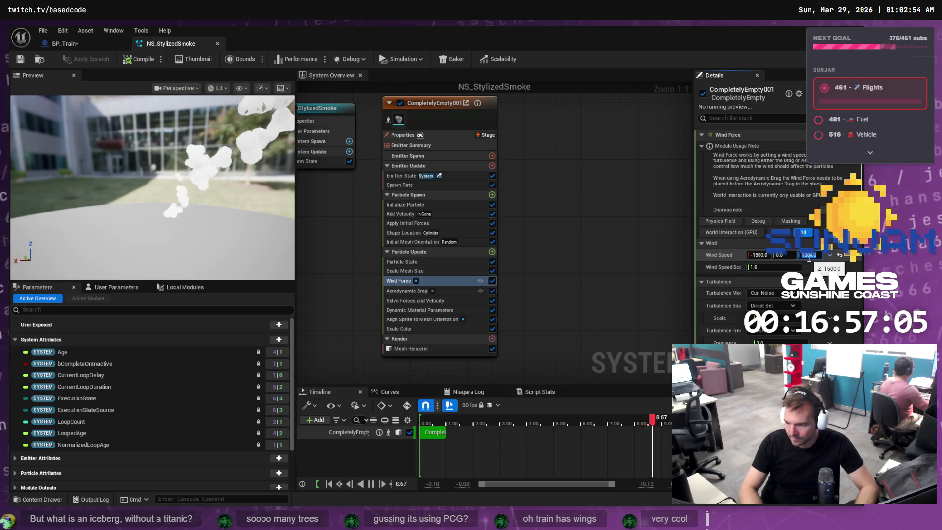
Weaken Wind Force to -500 on X and 500 on Z, save, and view the smoke on BP_Train
type("500")
key("Return")
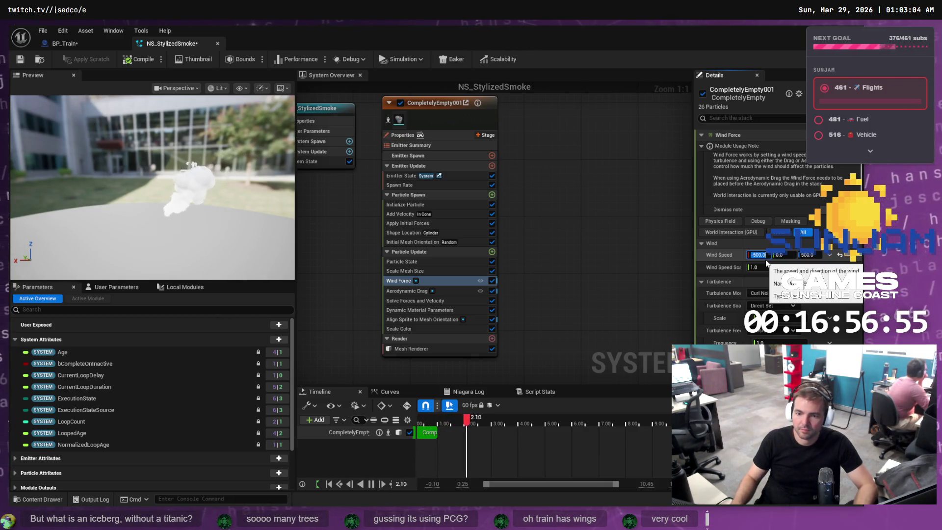
key("ctrl+s")
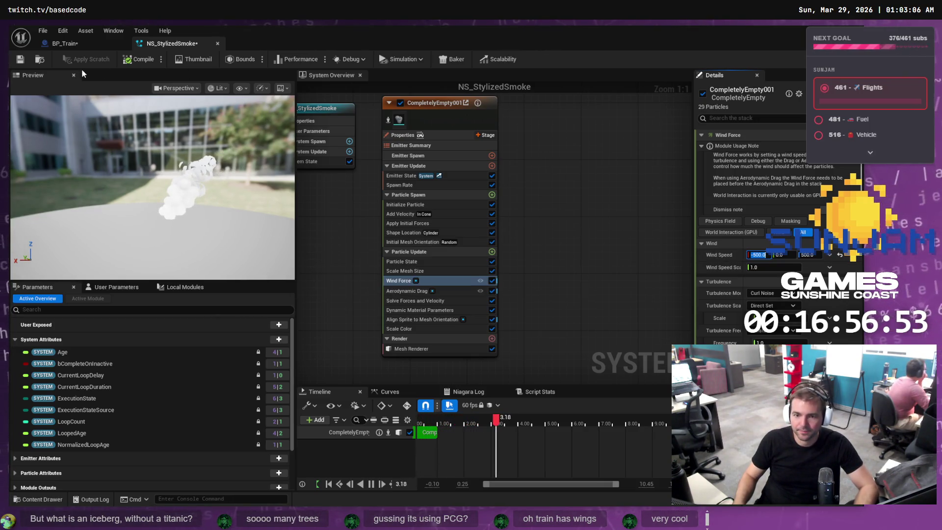
left_click(71, 45)
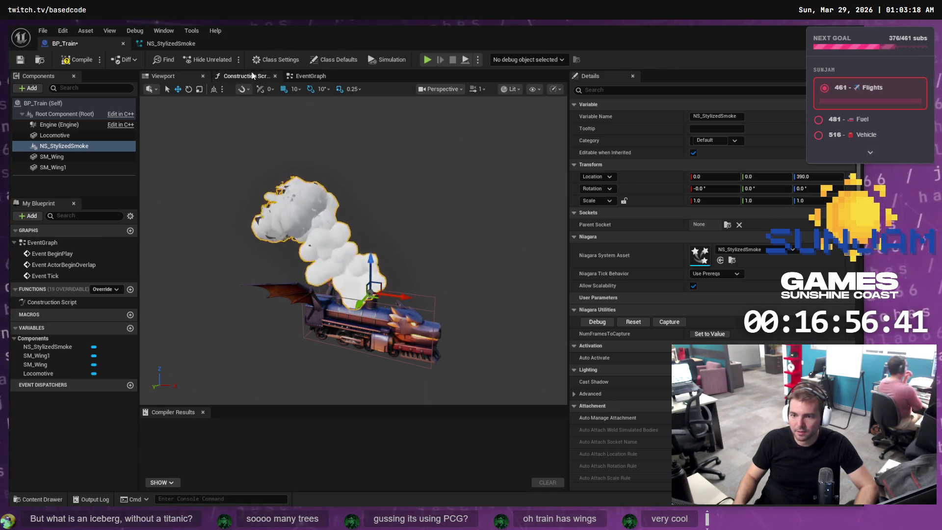
left_click(236, 77)
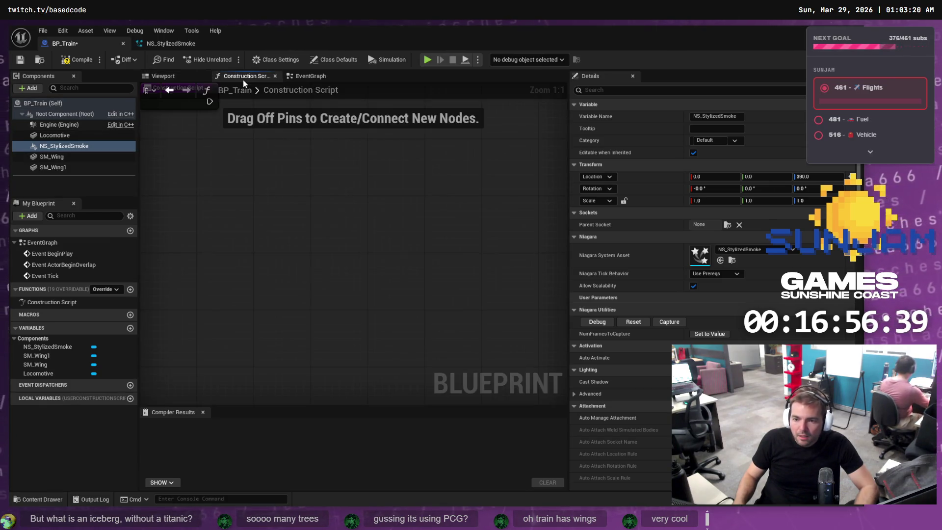
Drag the Scale Mesh Size keys into an S-curve from 0 to 1, save, and view BP_Train
left_click(167, 77)
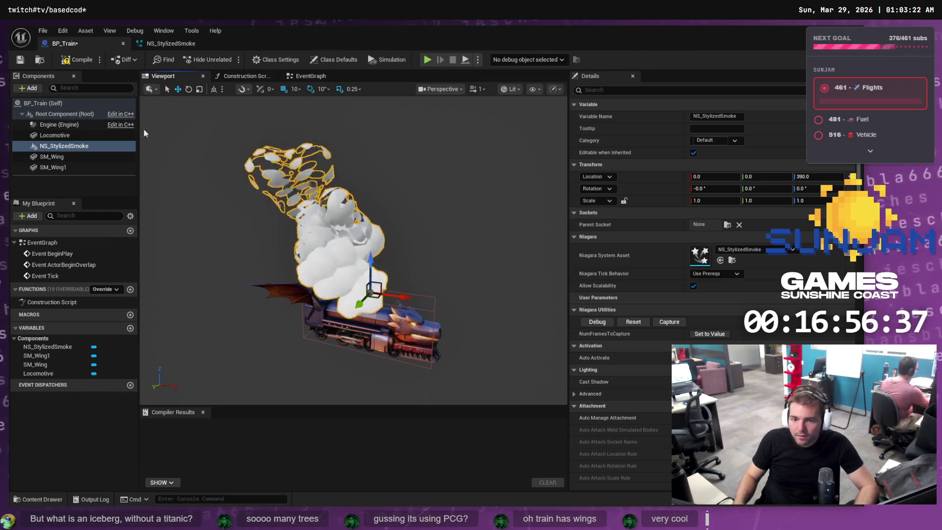
double_click(63, 145)
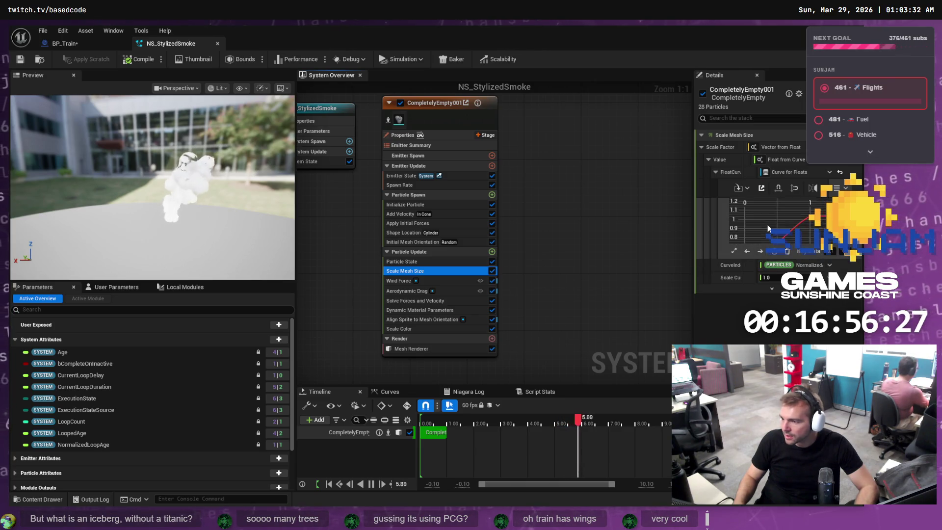
left_click(767, 226)
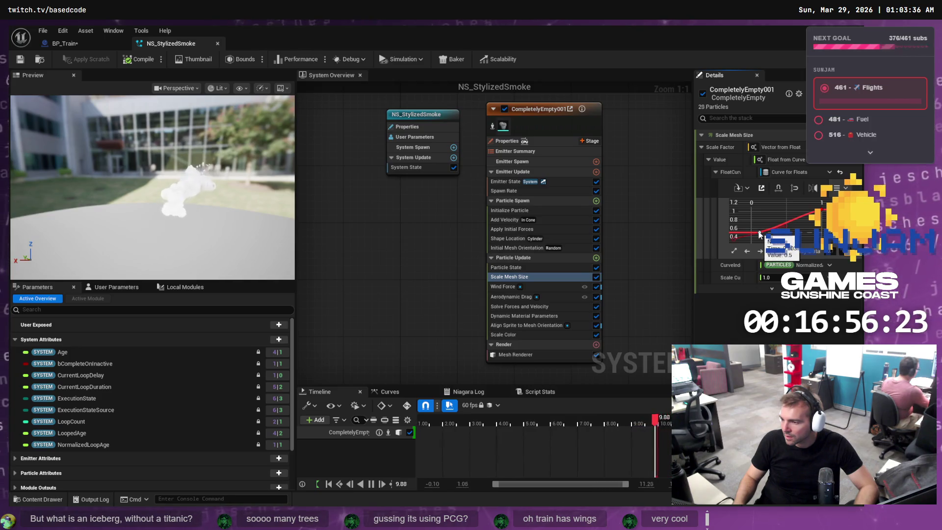
left_click_drag(759, 234, 755, 234)
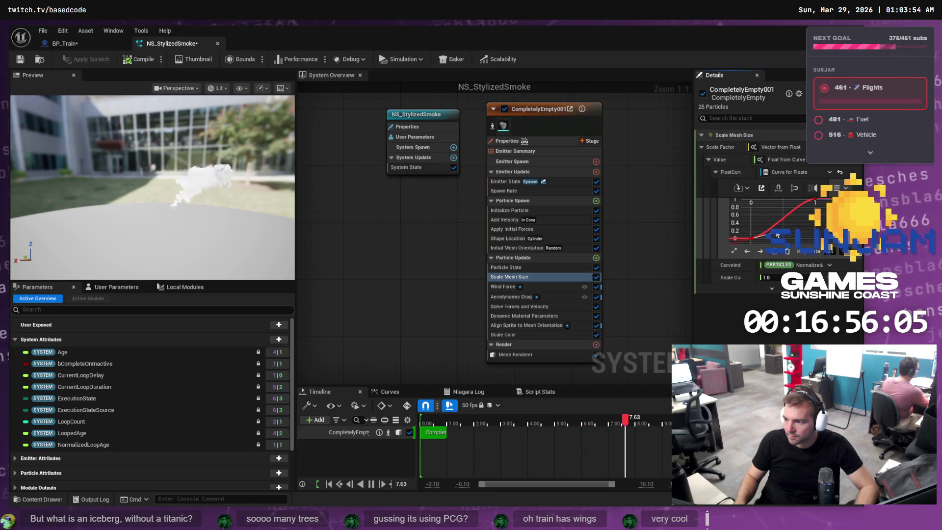
left_click_drag(769, 220, 765, 217)
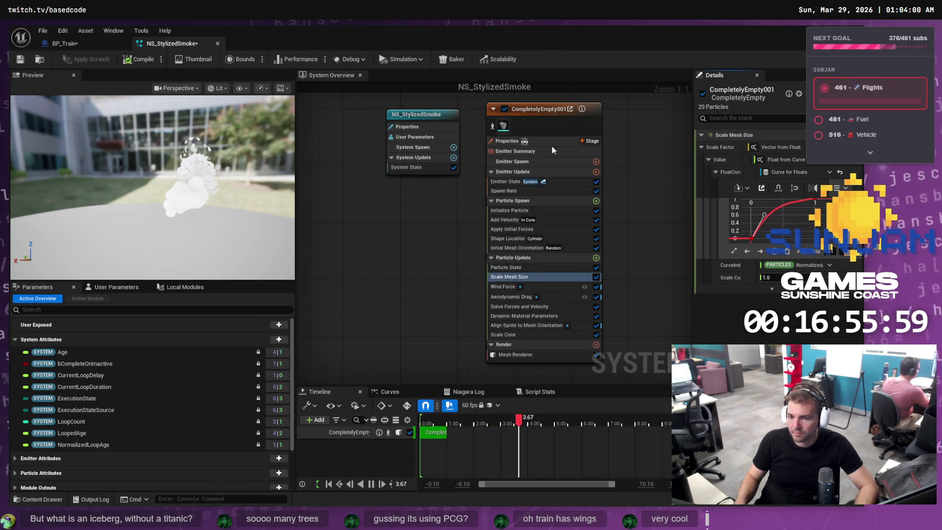
key("ctrl+s")
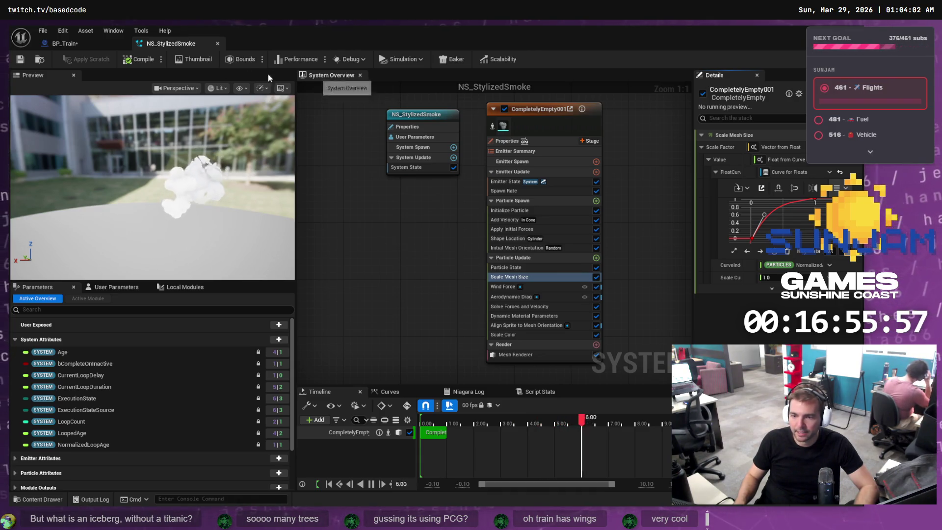
left_click(69, 43)
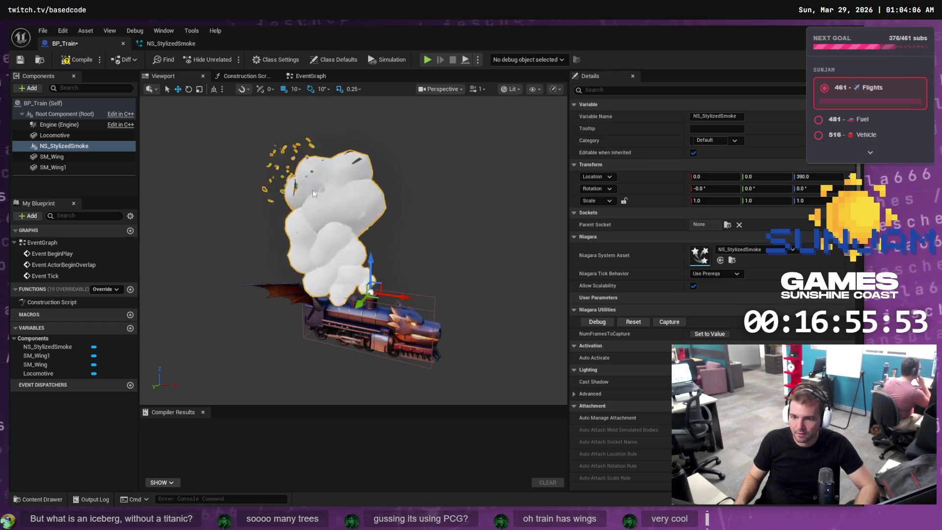
Save BP_Train, restore its editor window, and start Play in Editor on the level
key("ctrl+s")
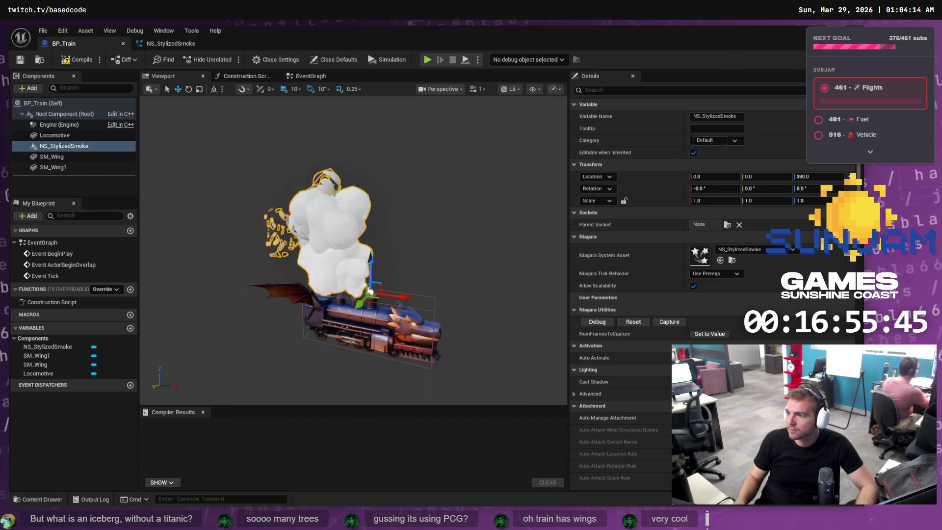
double_click(779, 34)
left_click(229, 60)
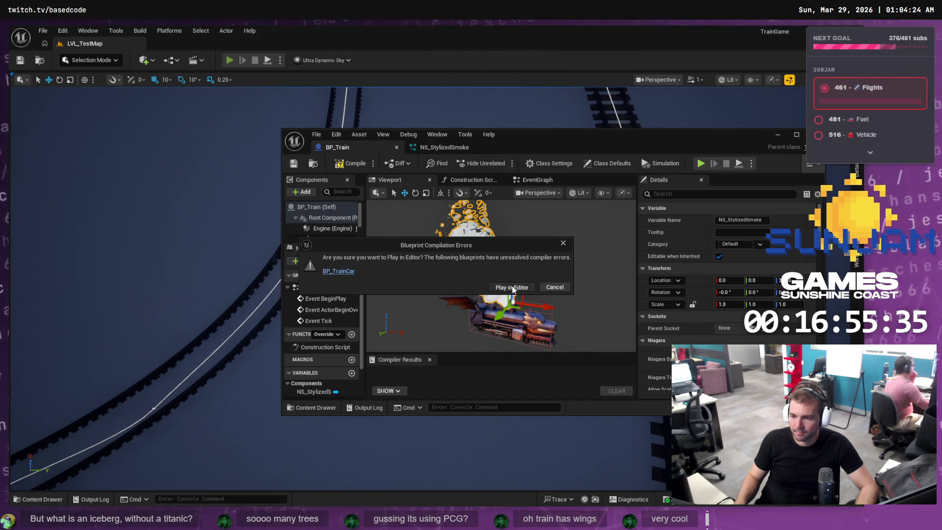
Play LVL_TestMap despite BP_TrainCar's compile errors and minimize the BP_Train editor
left_click(513, 289)
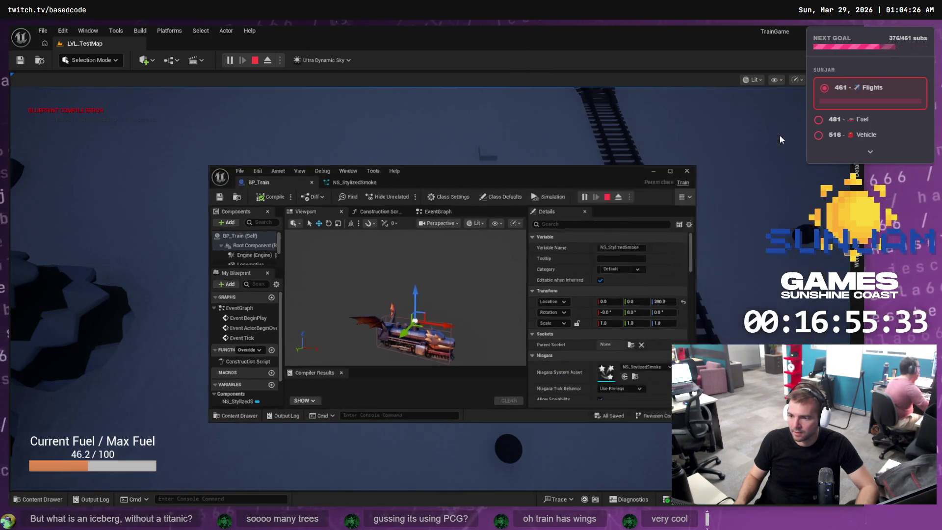
left_click(782, 137)
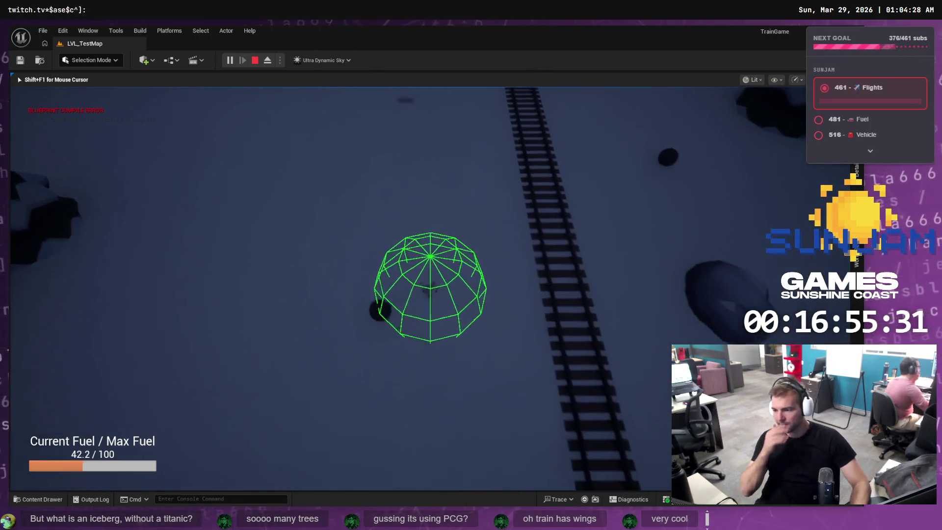
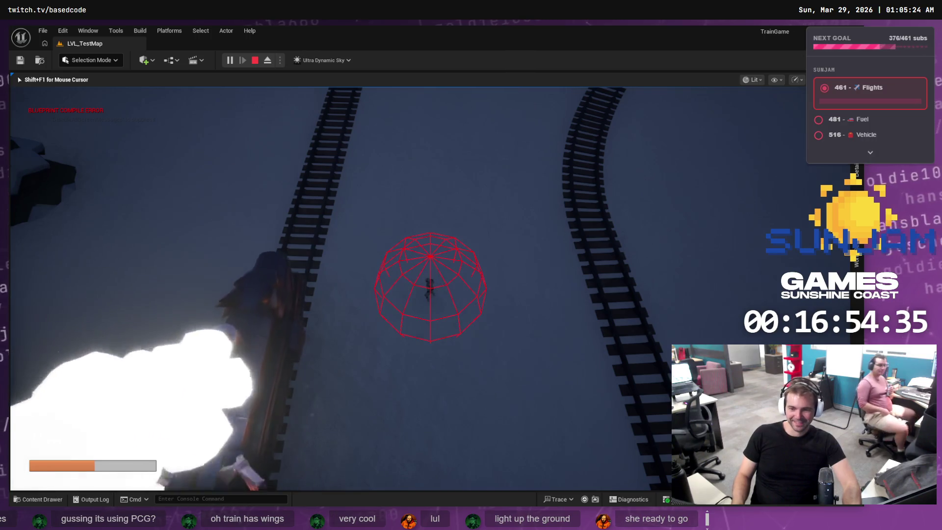
Regain the editor cursor with Shift+F1 and bring the NS_StylizedSmoke Niagara editor full screen
key("shift+F1")
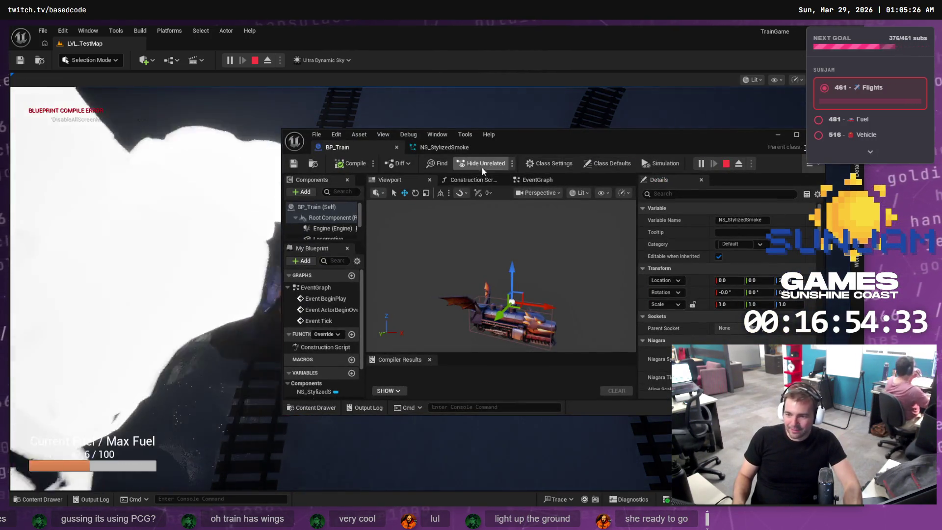
left_click(443, 148)
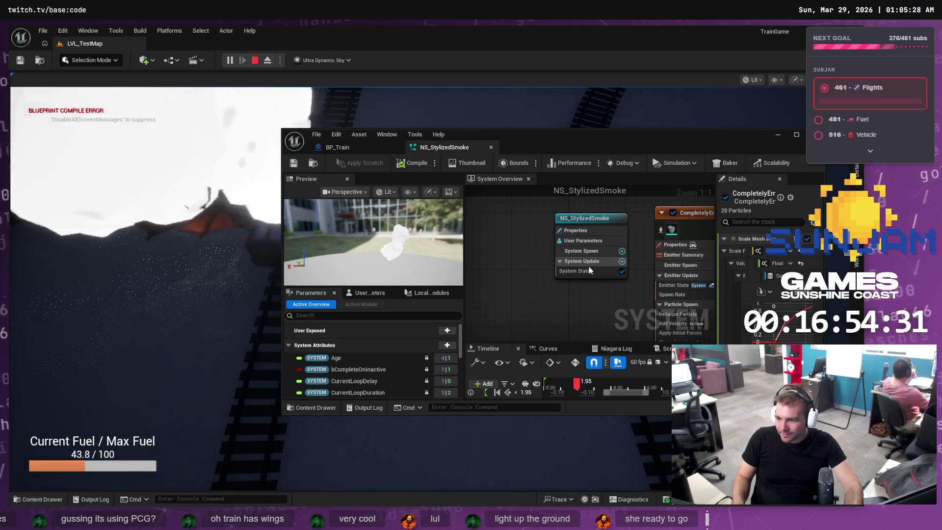
left_click(797, 136)
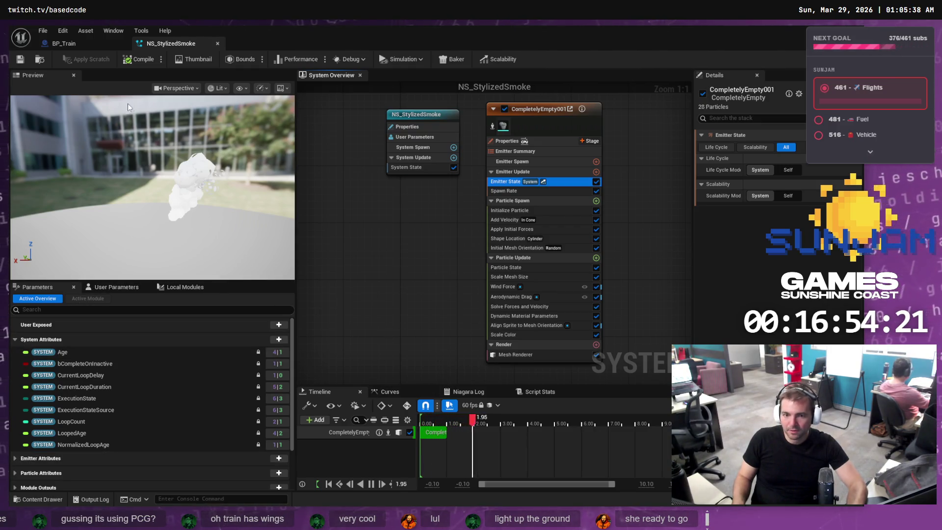
Restore the Niagara editor window over the level and bring up the content browser
left_click(80, 43)
left_click(149, 44)
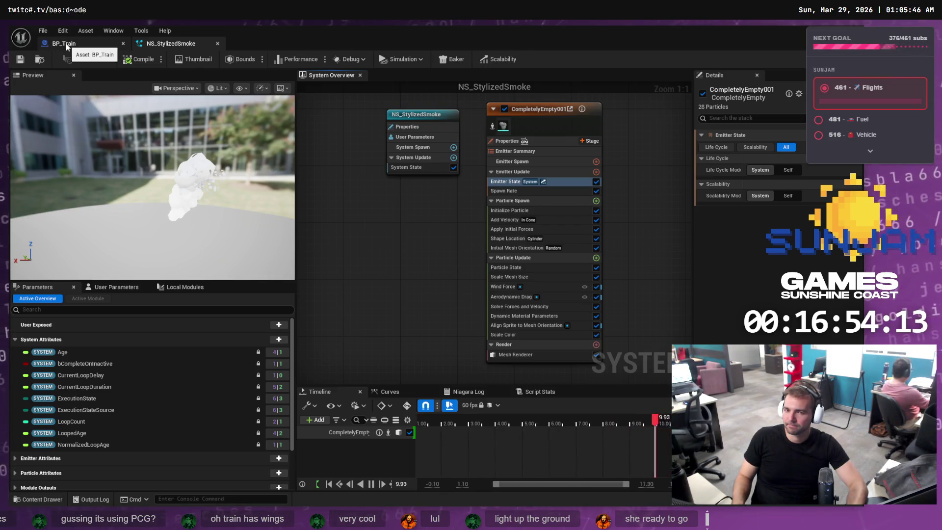
left_click_drag(304, 30, 447, 78)
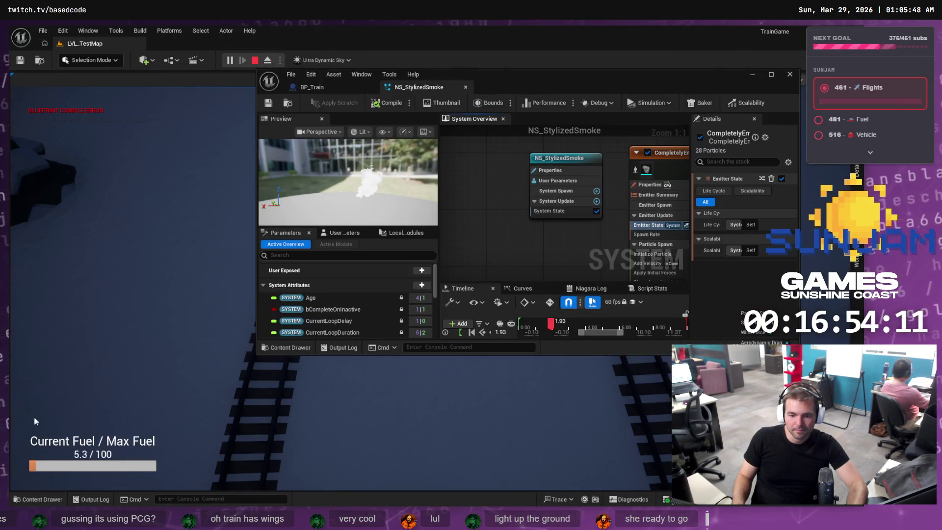
left_click(39, 499)
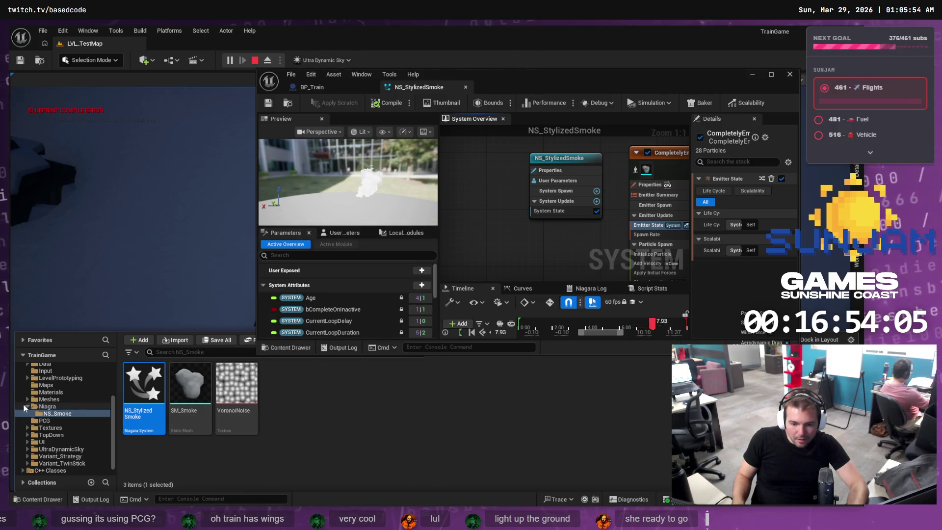
Open the M_PBR_Emissive material from the Materials folder
left_click(57, 393)
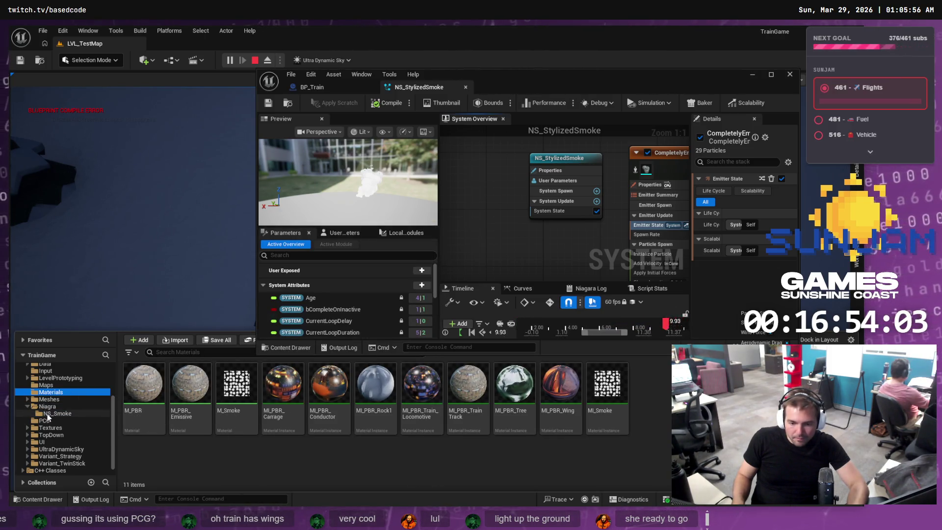
left_click(49, 414)
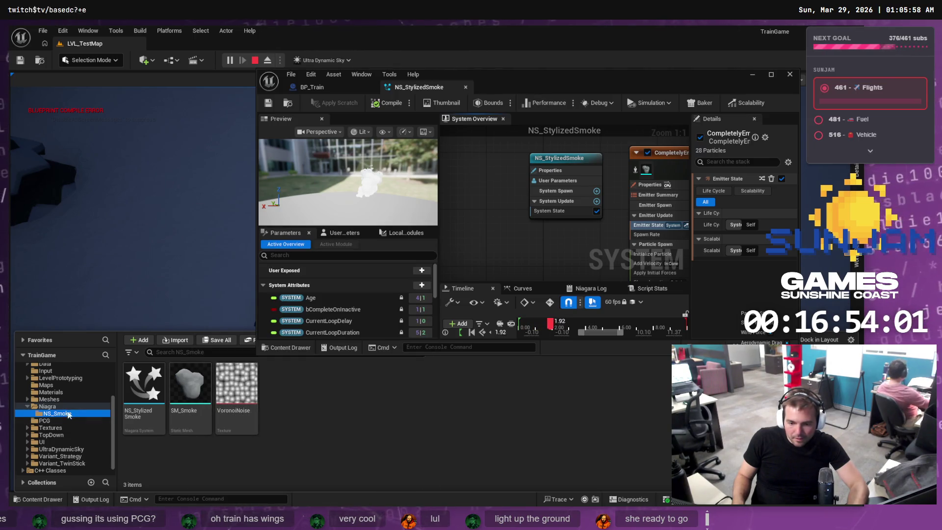
left_click(57, 393)
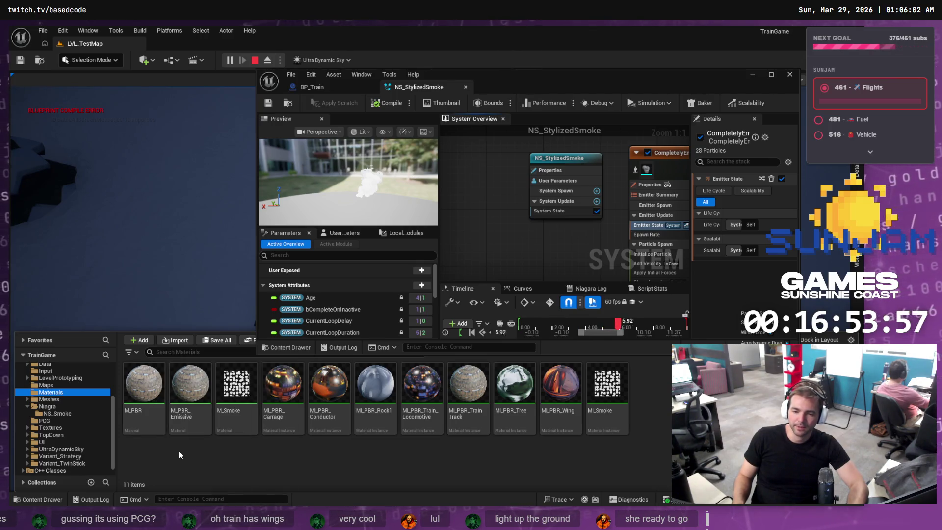
double_click(193, 399)
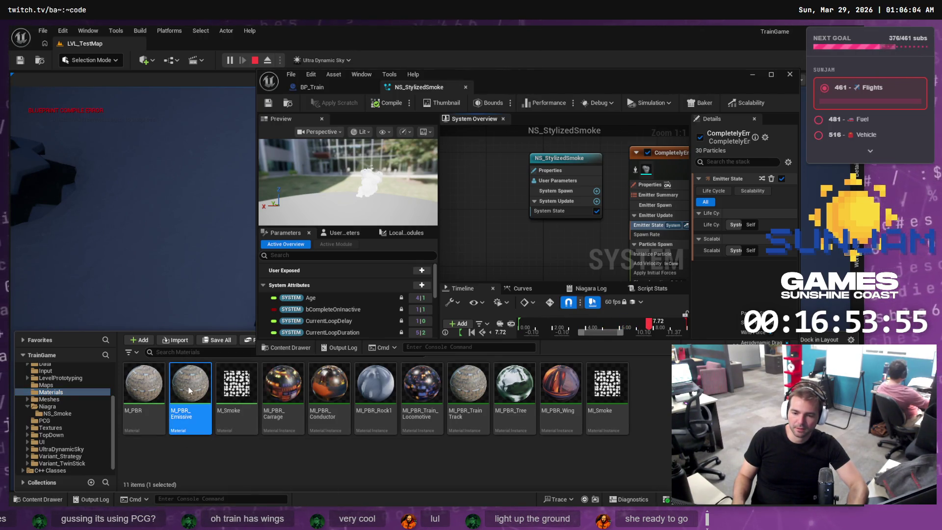
Change the EmissiveMult parameter's default value from 1.0 to 0.2, then restore the editor window
left_click(771, 74)
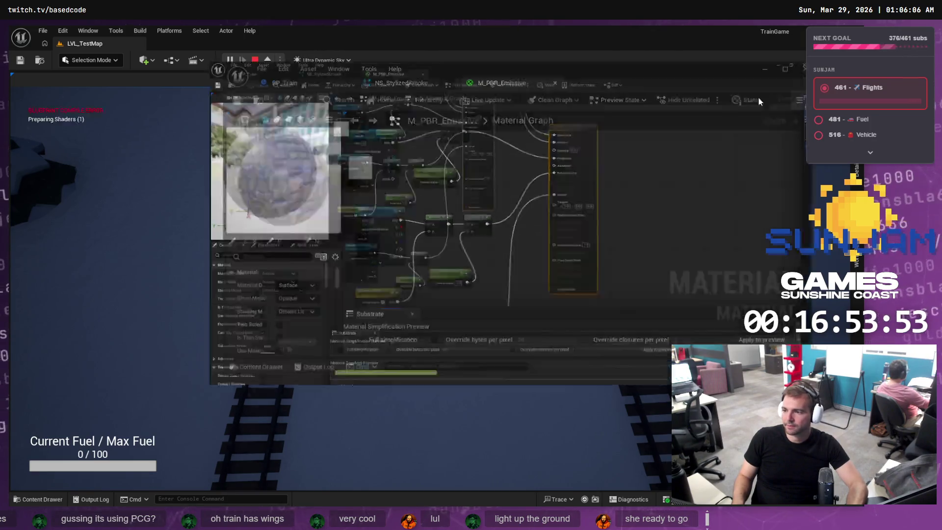
scroll(366, 130, "up", 4)
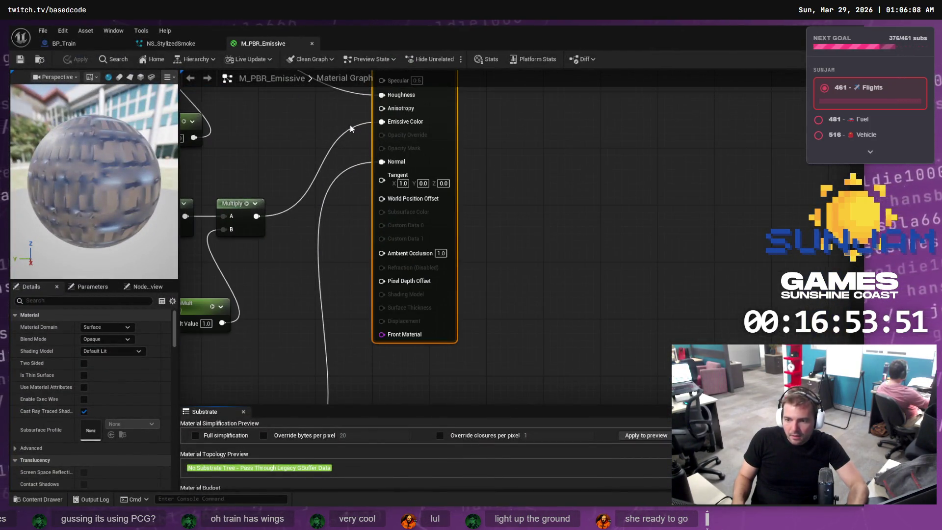
left_click_drag(359, 114, 387, 199)
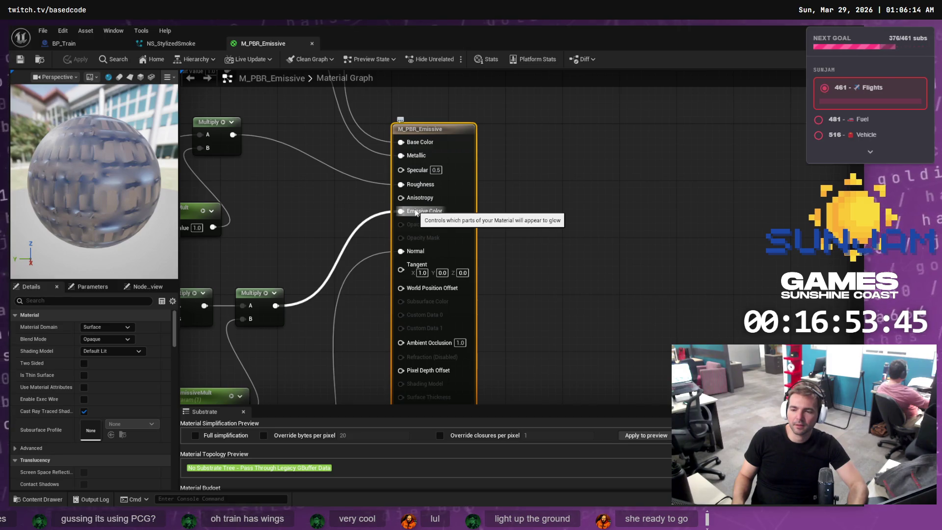
mouse_move(338, 219)
left_mouse_down()
mouse_move(393, 216)
mouse_move(465, 152)
left_mouse_up()
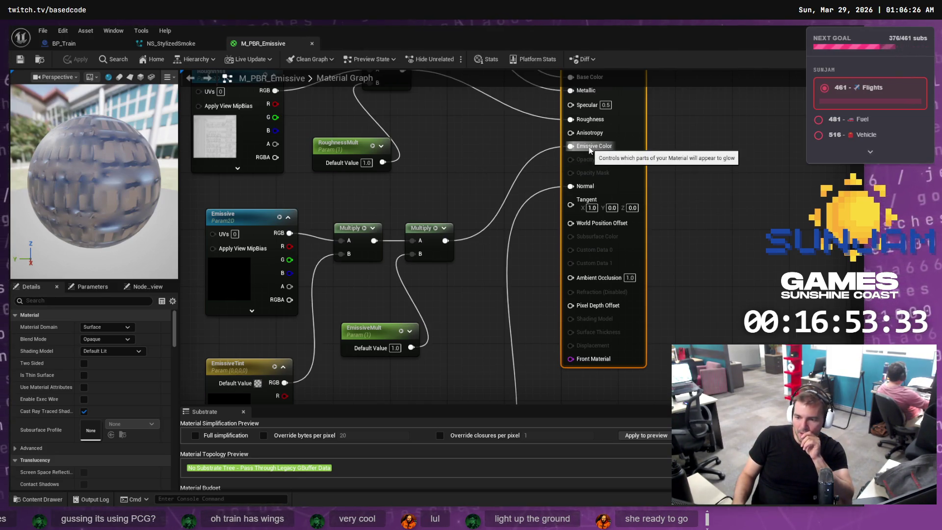
left_click(395, 348)
type("0.2")
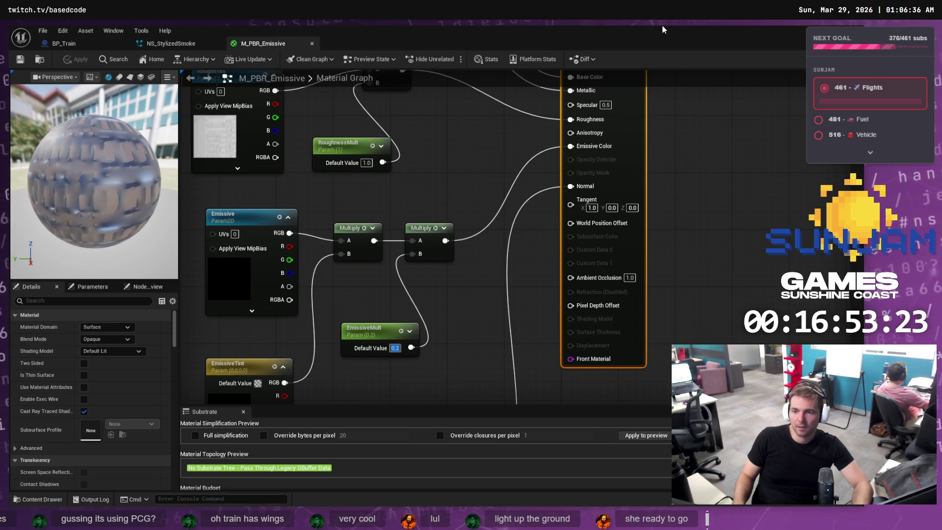
double_click(644, 31)
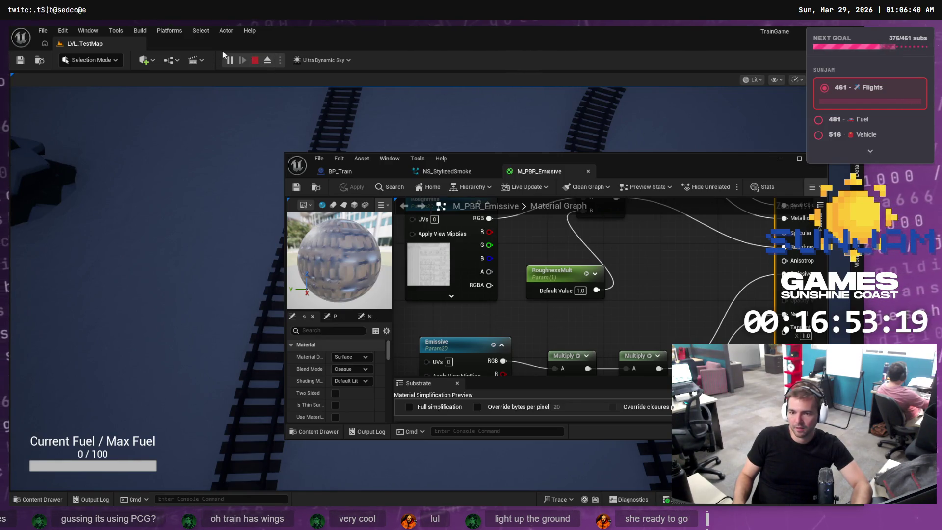
Stop and replay the level, hiding the material editor to watch the train
left_click(256, 60)
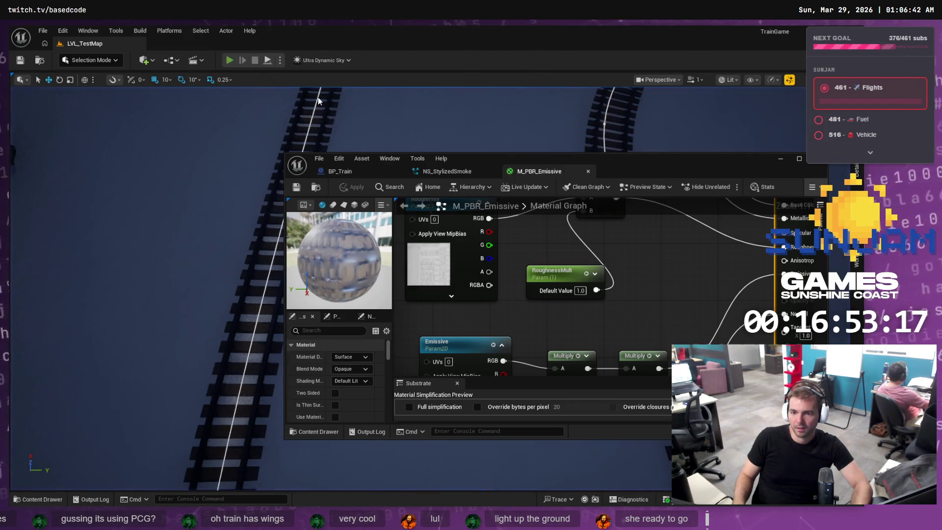
key("alt+p")
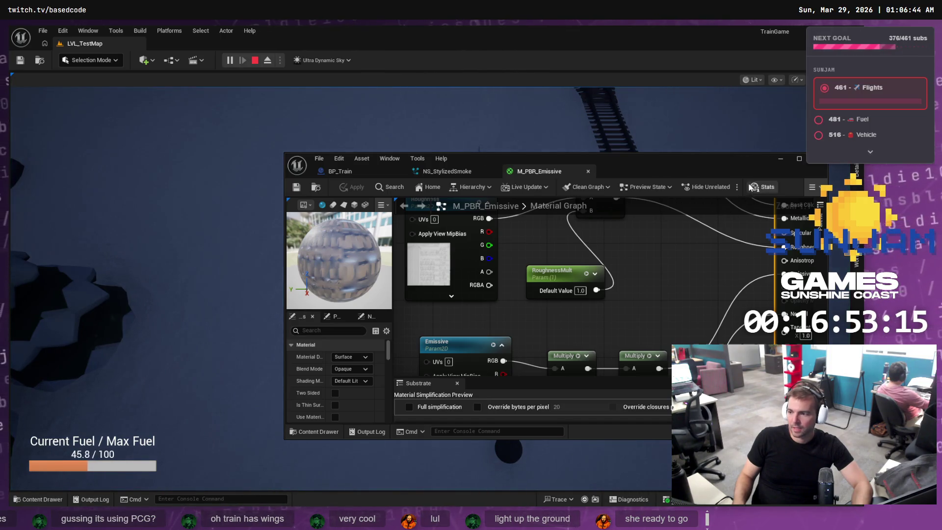
left_click(781, 161)
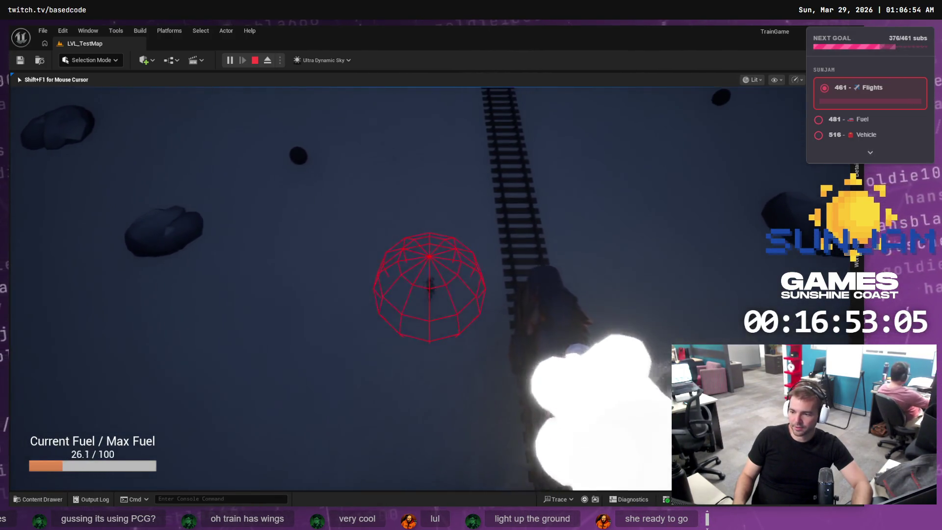
Regain editor control and bring M_PBR_Emissive's Emissive and EmissiveMult nodes back into view
key("shift+F1")
key("alt+Tab")
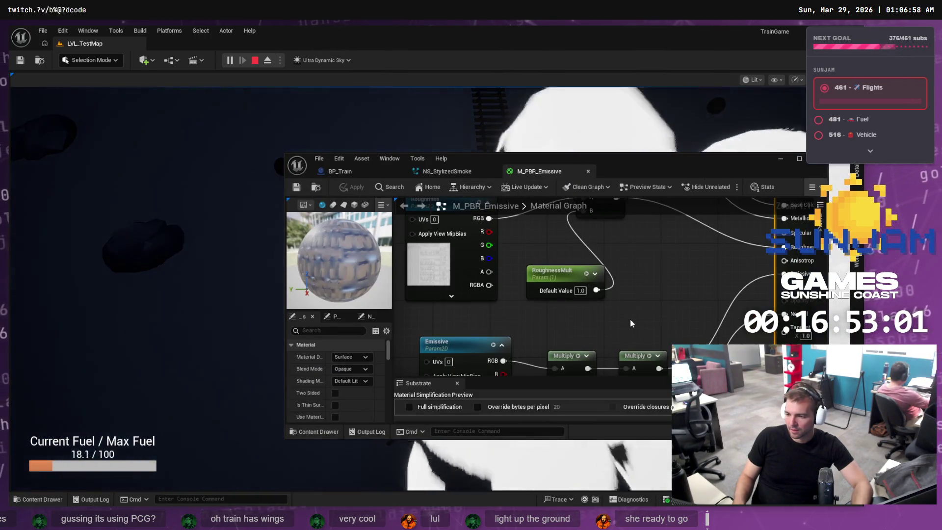
scroll(630, 319, "down", 2)
mouse_move(653, 302)
left_mouse_down()
mouse_move(637, 294)
mouse_move(556, 304)
left_mouse_up()
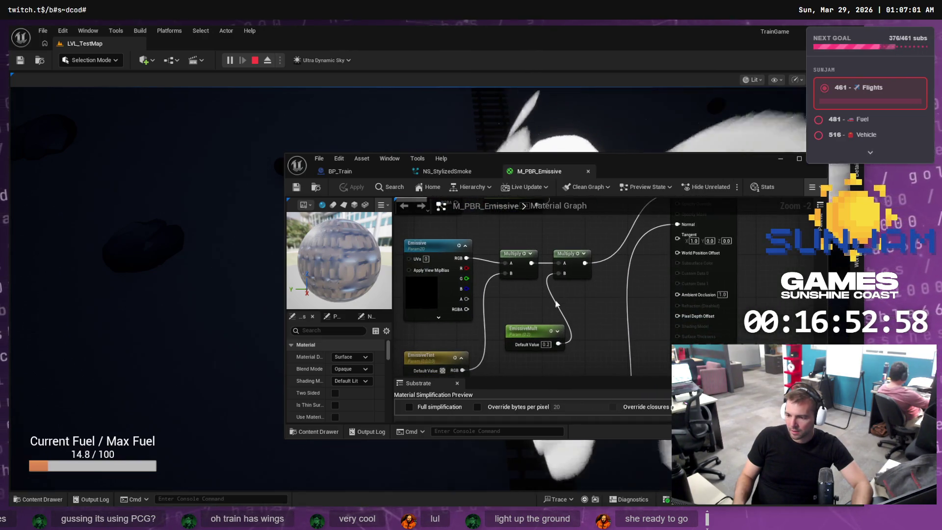
Lower EmissiveMult to 0.1 and apply the material
left_click(544, 344)
type("0.1")
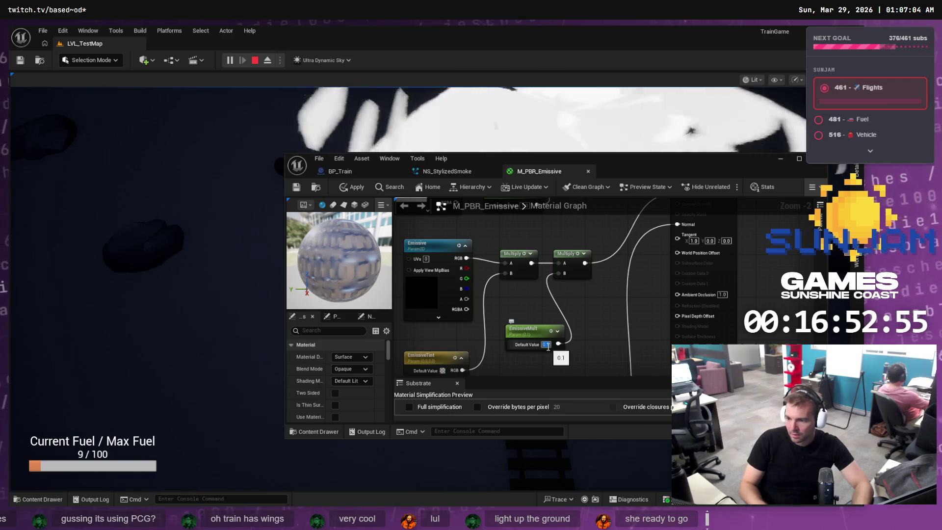
key("Return")
key("ctrl+s")
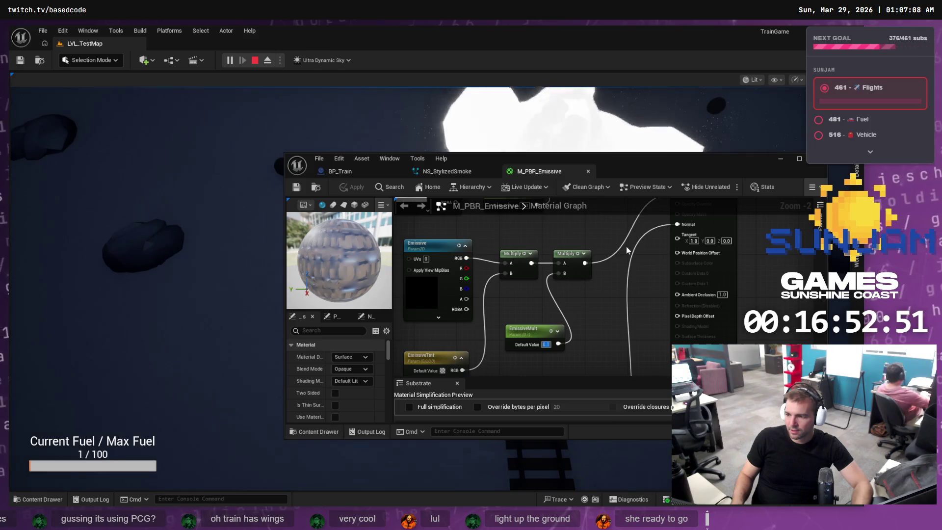
Try wiring the Multiply output into the Emissive Color input
left_click_drag(620, 251, 568, 307)
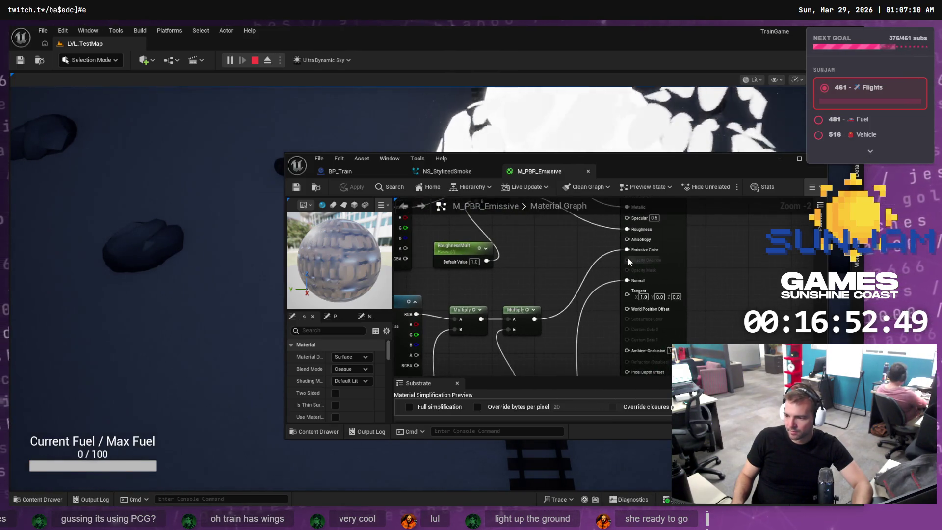
right_click(590, 271)
key("Escape")
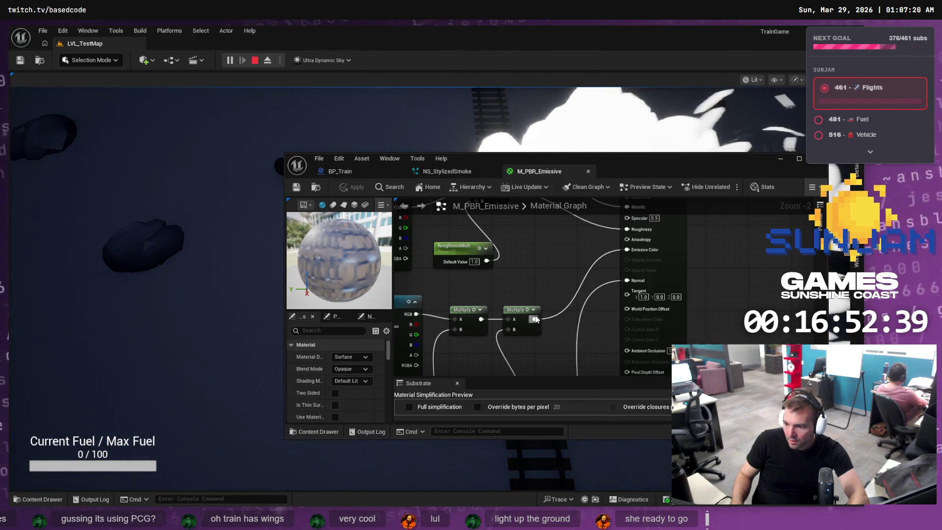
mouse_move(565, 260)
left_mouse_down()
mouse_move(624, 252)
mouse_move(572, 257)
left_mouse_up()
left_click(626, 251)
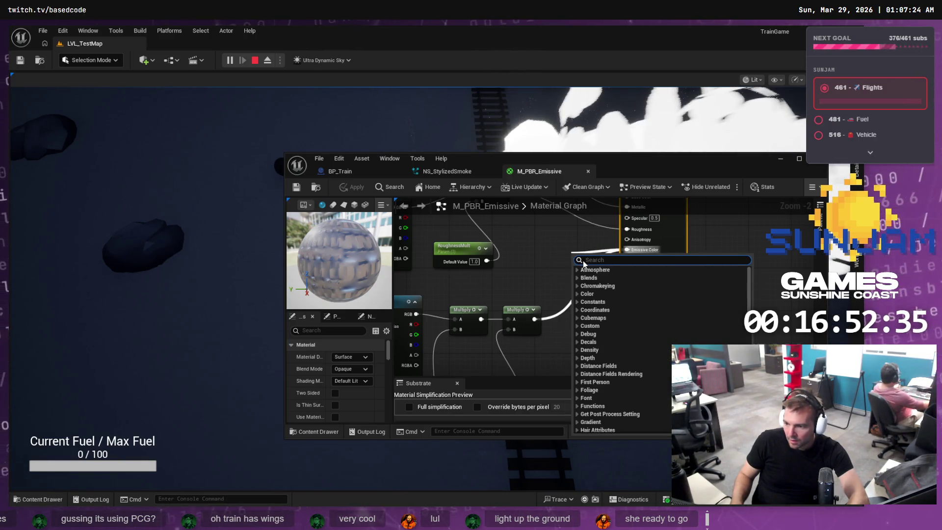
key("Escape")
left_click_drag(557, 316, 558, 313)
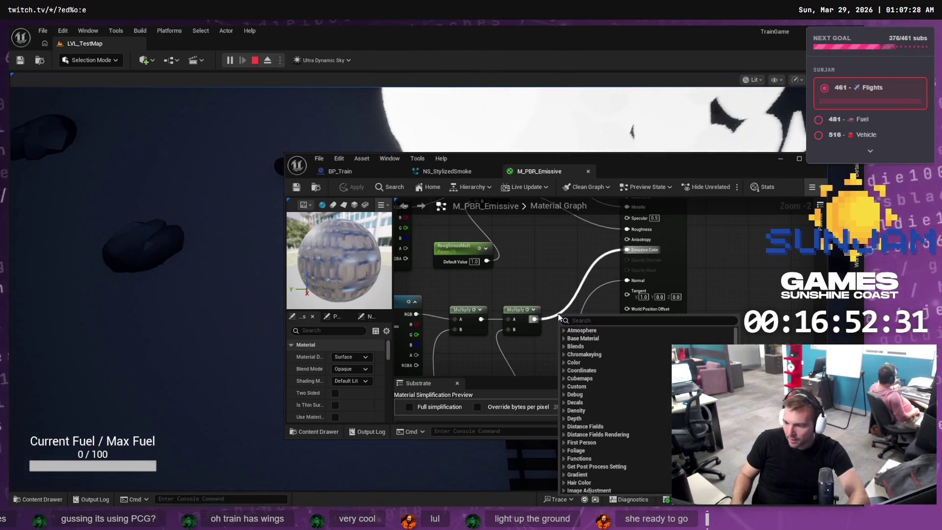
key("Escape")
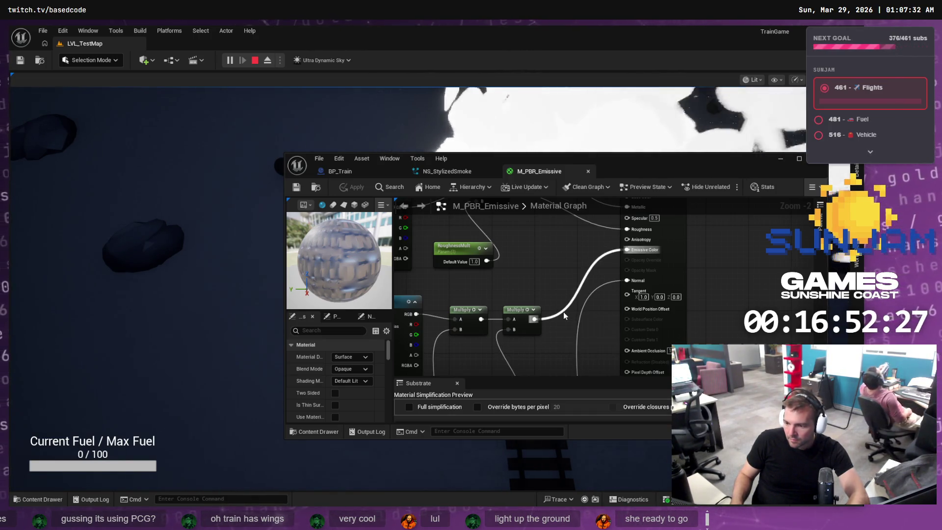
Disconnect Multiply from Emissive Color, leaving it unconnected, and apply the material
right_click(550, 267)
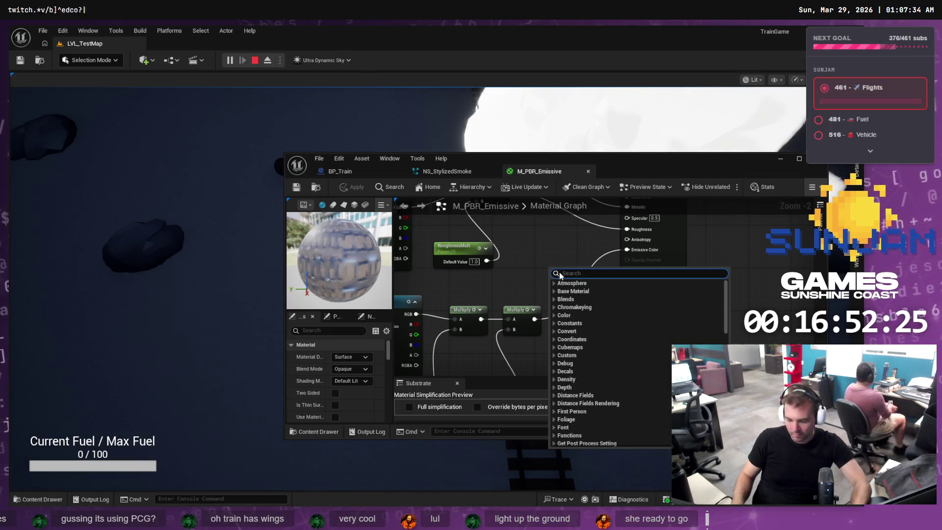
type("none")
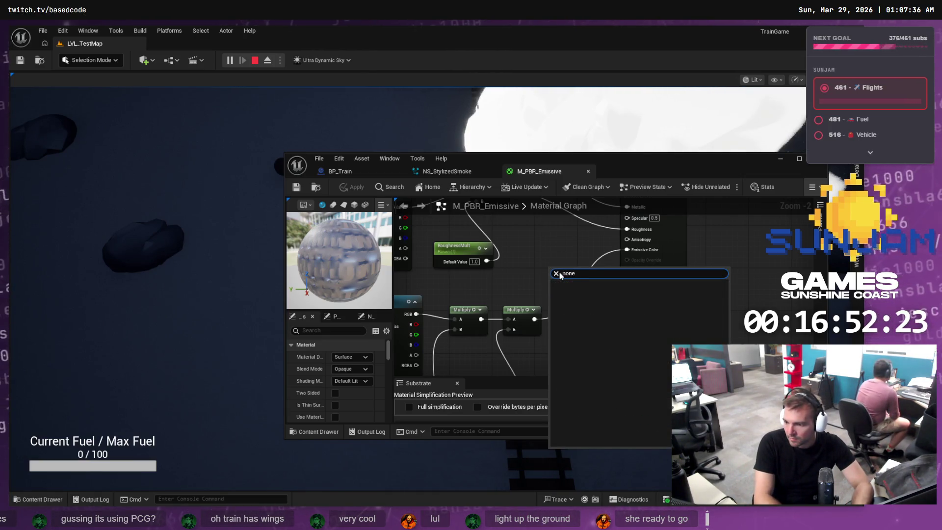
type("nullnothi")
key("Escape")
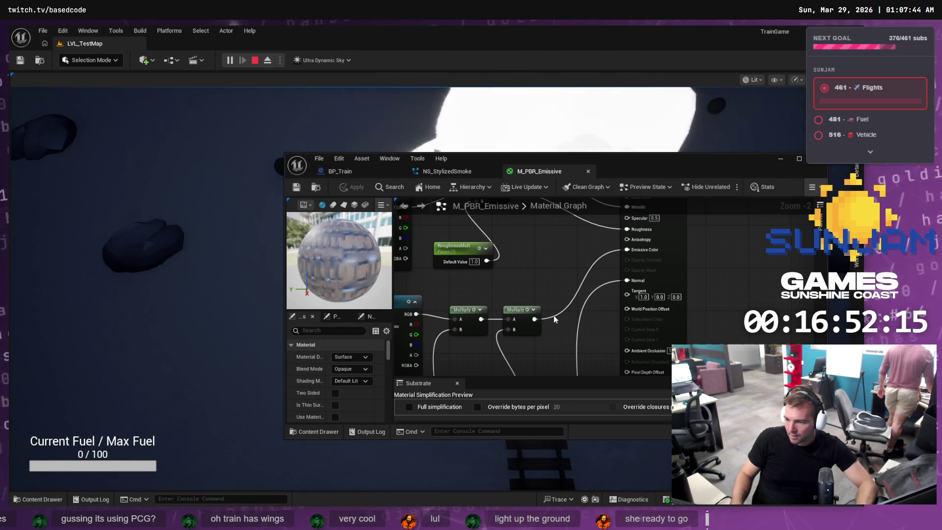
left_click_drag(552, 319, 556, 320)
left_click(557, 281)
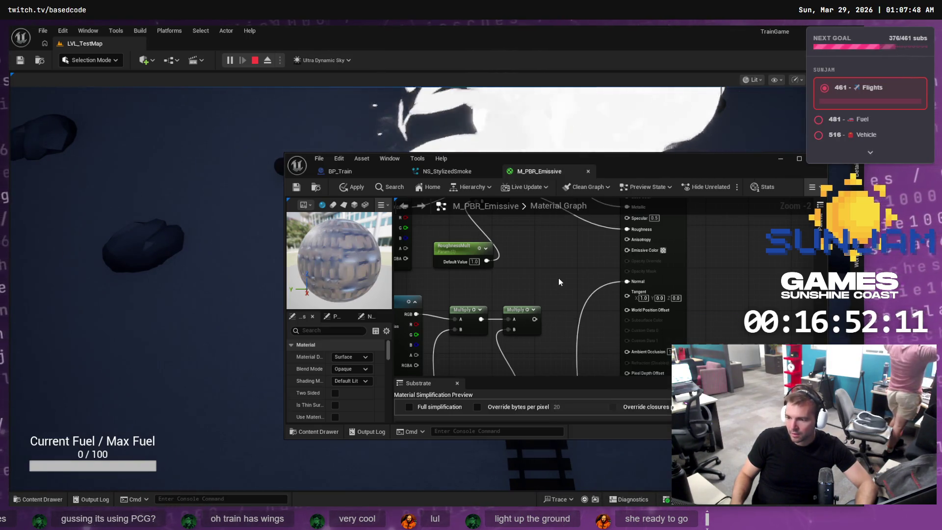
key("ctrl+s")
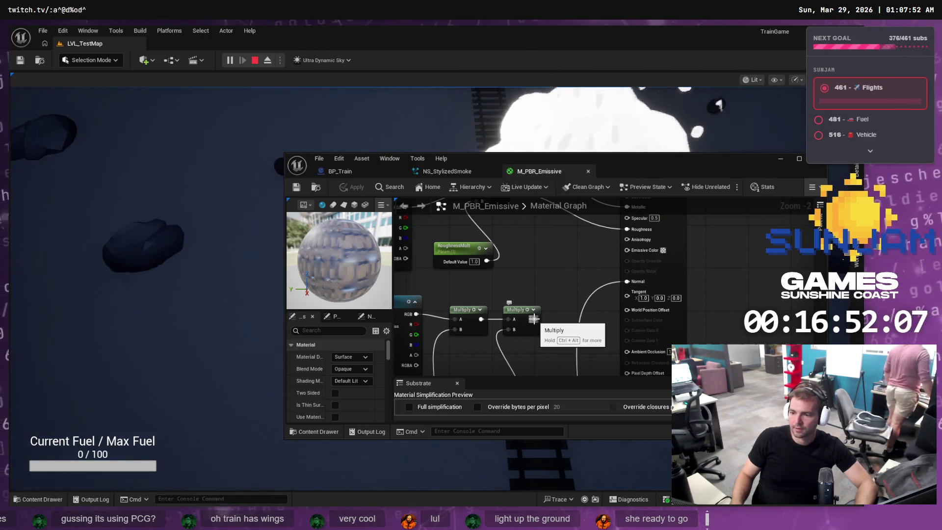
Wire the second Multiply output toward Emissive Color and restart play to test it in game
mouse_move(534, 319)
left_mouse_down()
mouse_move(607, 255)
mouse_move(628, 251)
left_mouse_up()
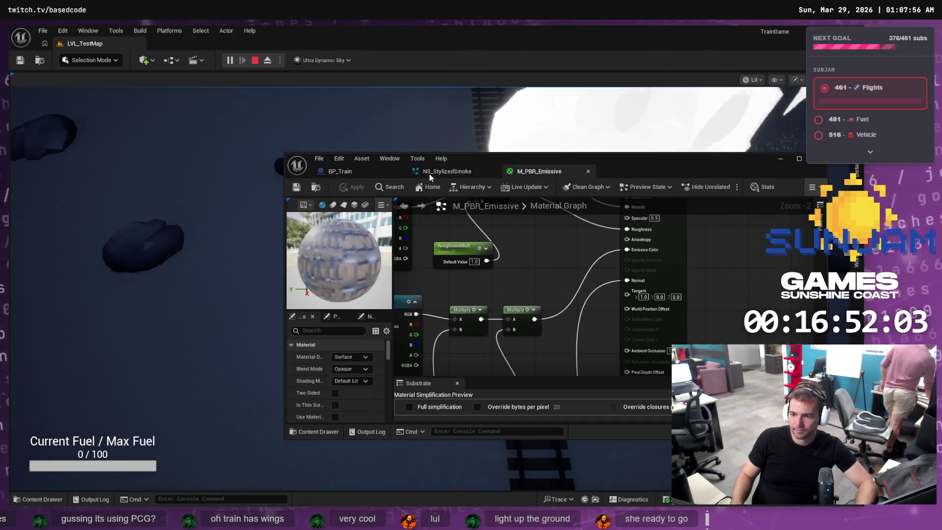
left_click(254, 60)
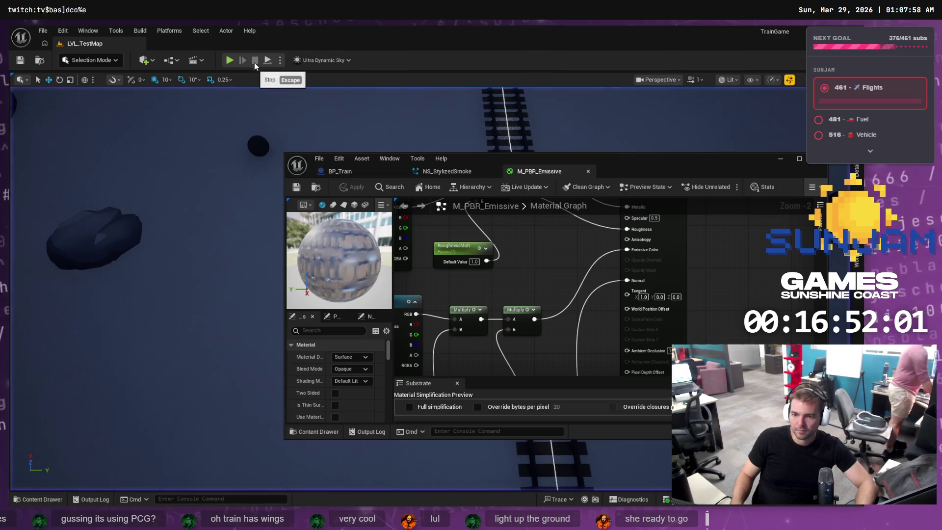
left_click(229, 60)
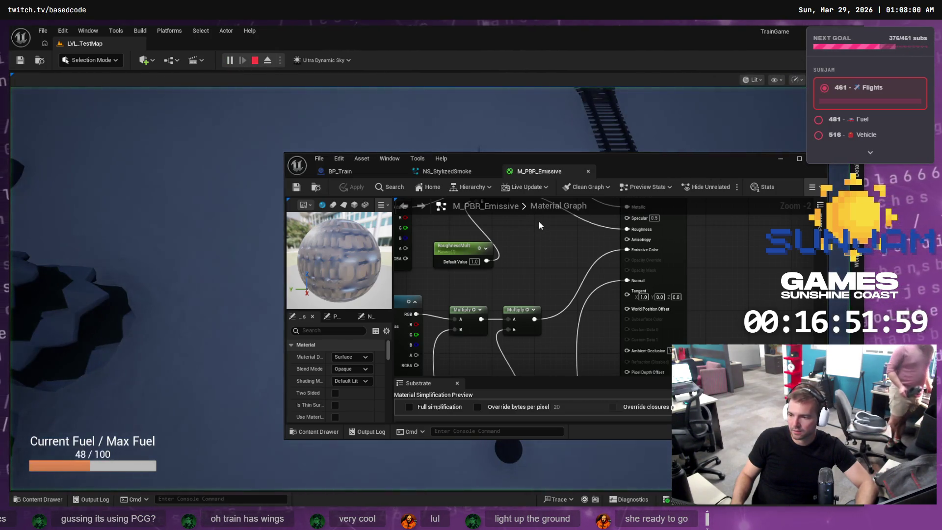
mouse_move(647, 165)
left_mouse_down()
mouse_move(260, 203)
mouse_move(427, 166)
mouse_move(407, 165)
left_mouse_up()
left_click(607, 230)
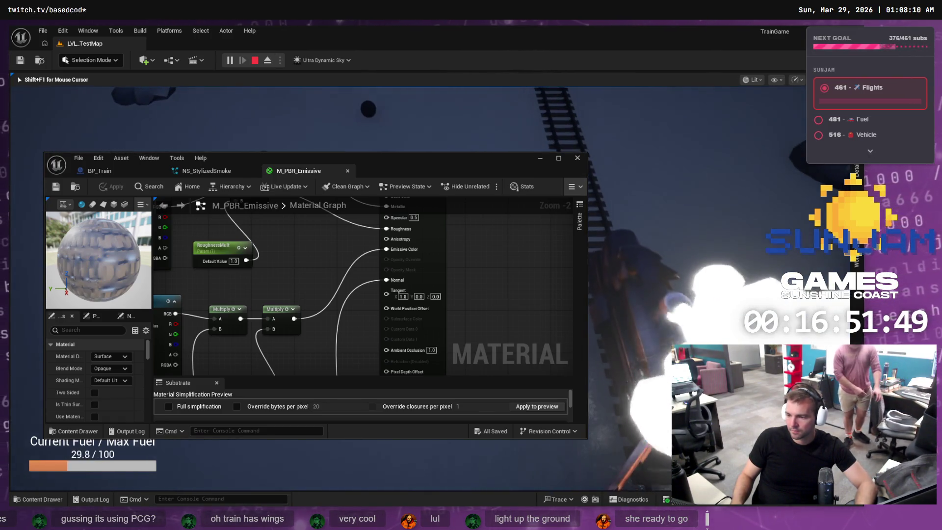
key("shift+F1")
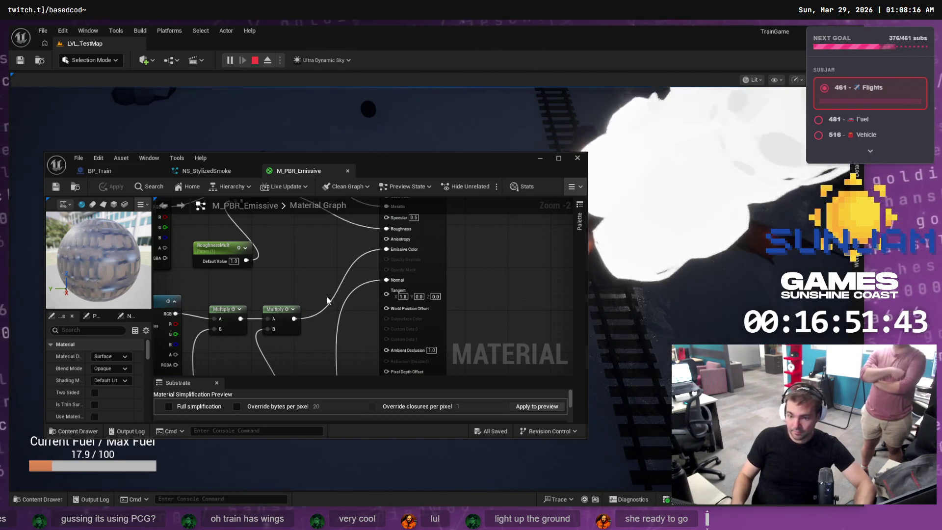
Disconnect the Multiply result from Emissive Color and replay to compare the look
left_click_drag(294, 319, 322, 287)
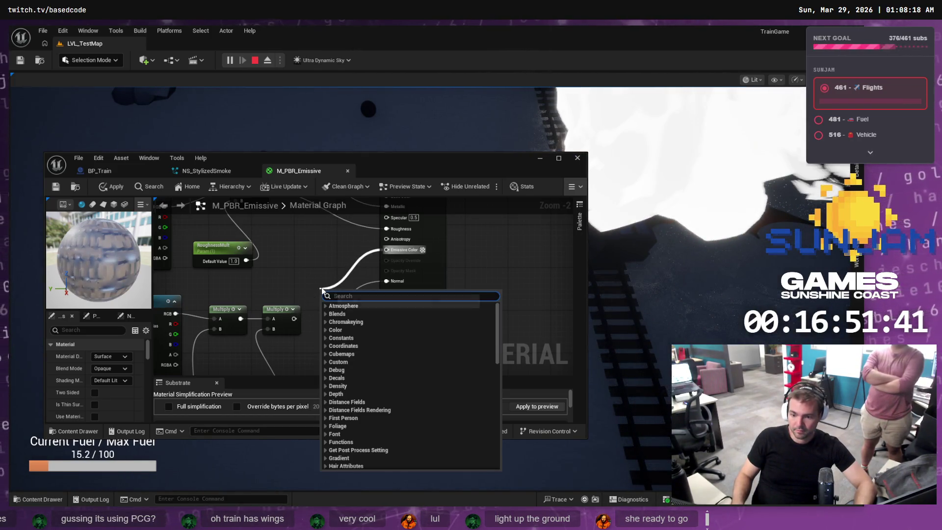
key("Escape")
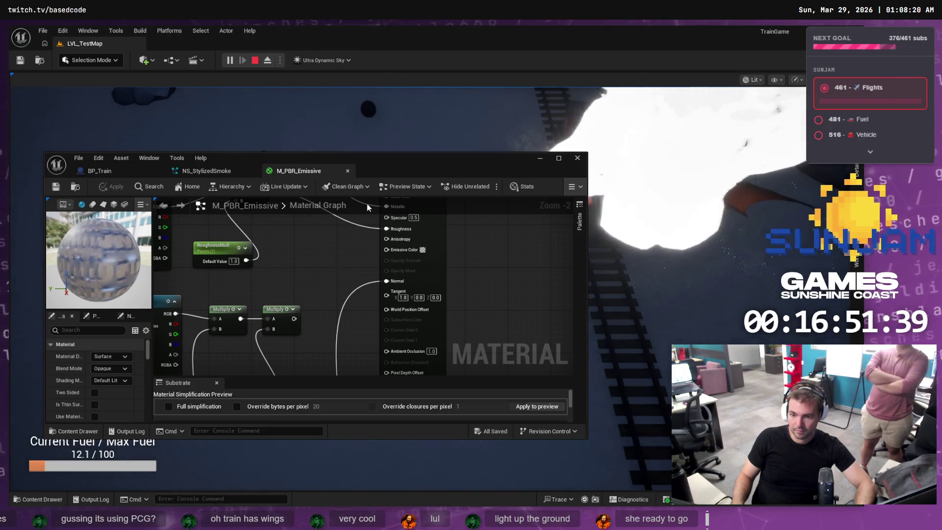
left_click(622, 212)
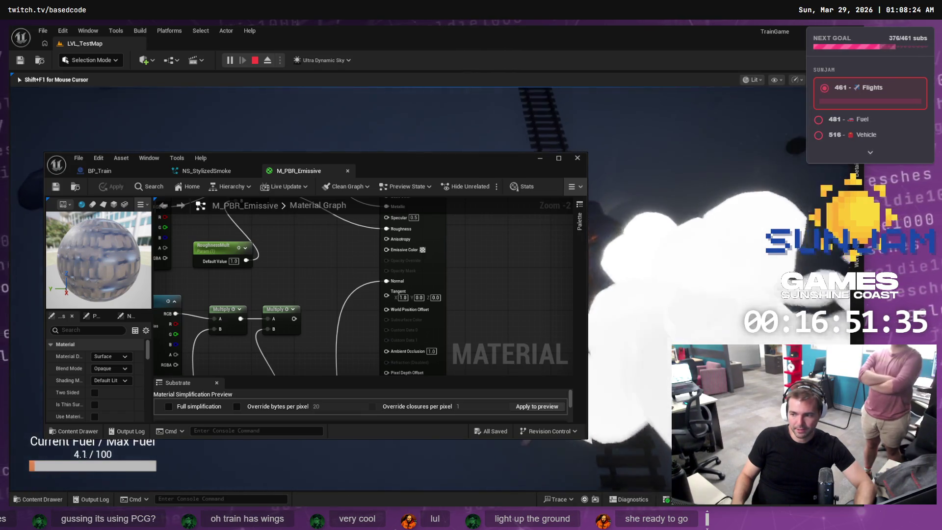
key("shift+F1")
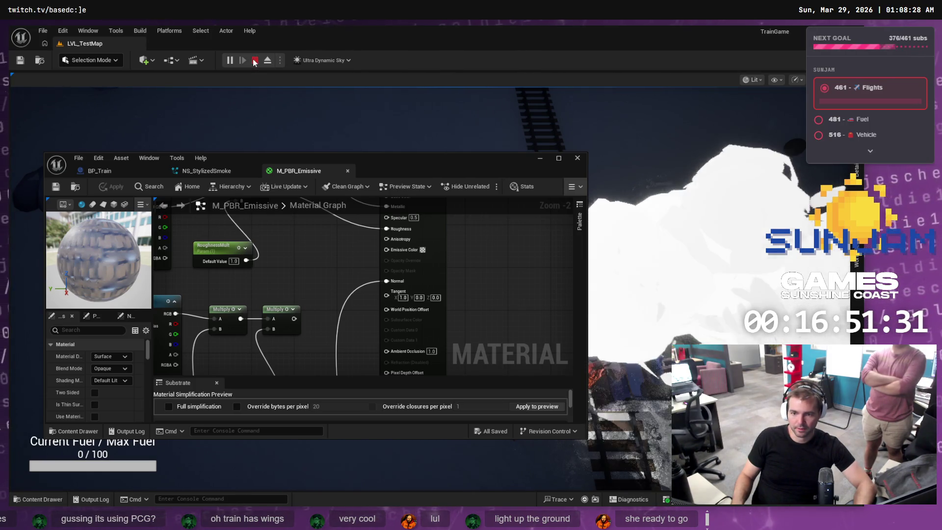
left_click(254, 60)
left_click(228, 60)
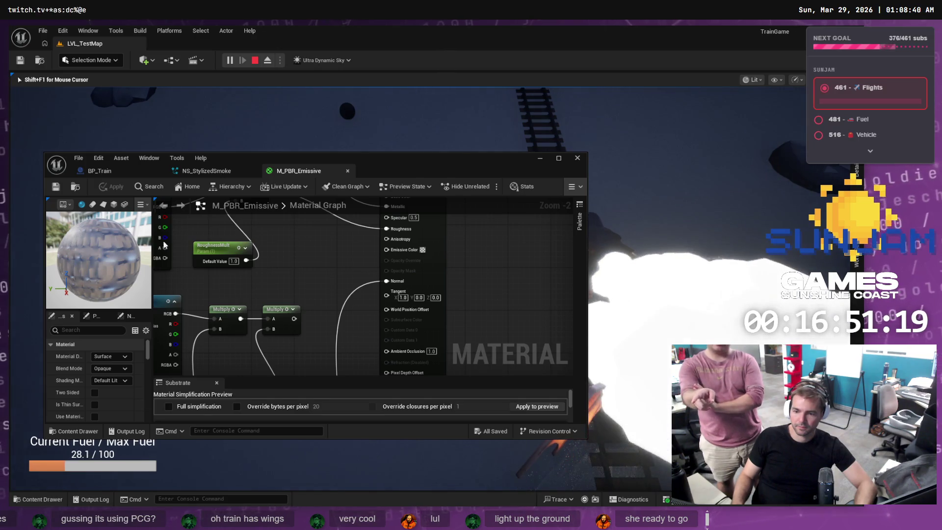
Reconnect the Multiply output to Emissive Color and minimise the material editor to watch the game
left_click_drag(294, 319, 378, 271)
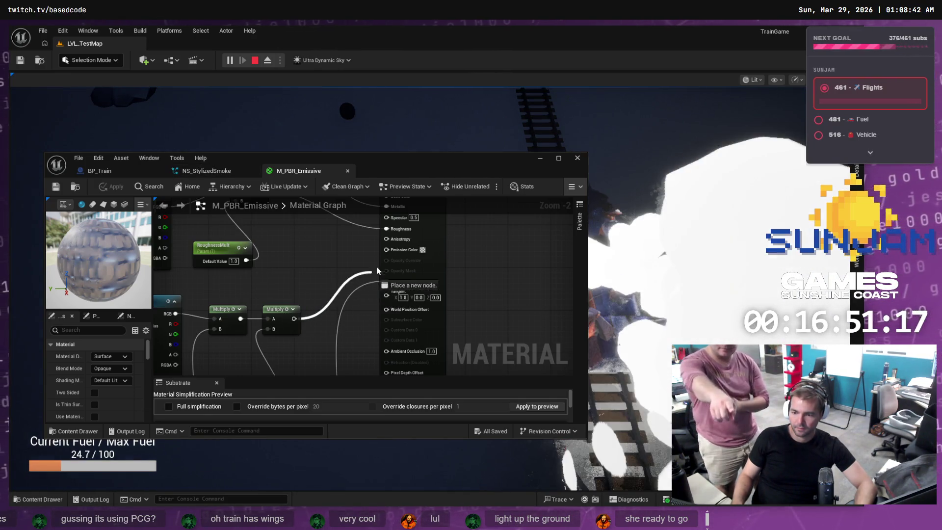
left_click_drag(329, 254, 329, 254)
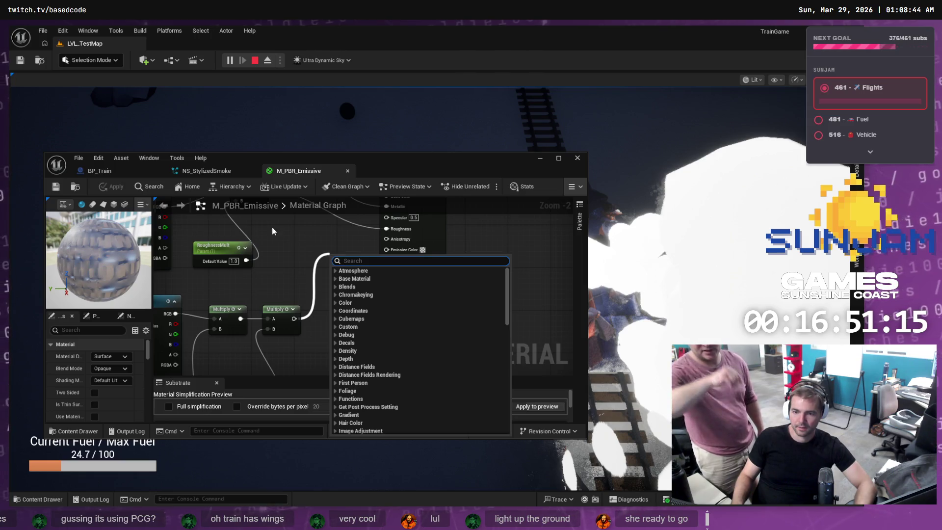
left_click(292, 246)
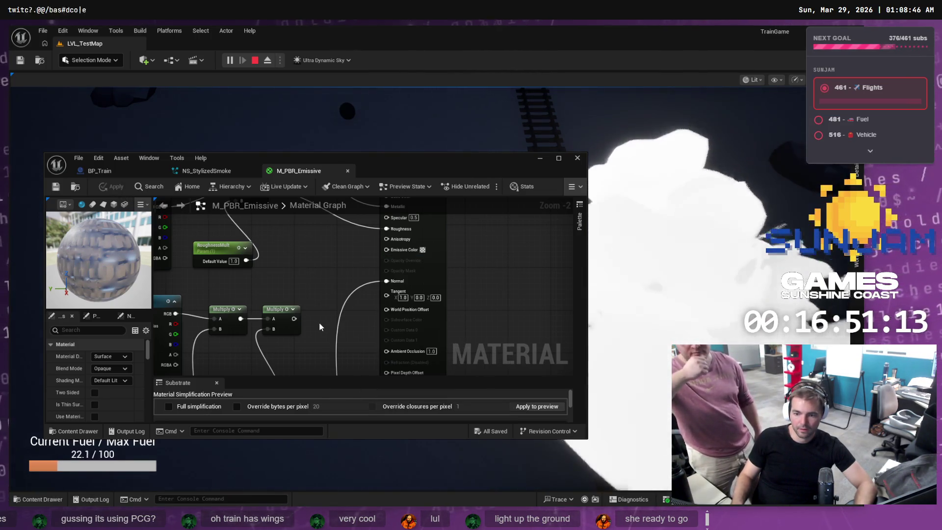
left_click_drag(294, 319, 388, 250)
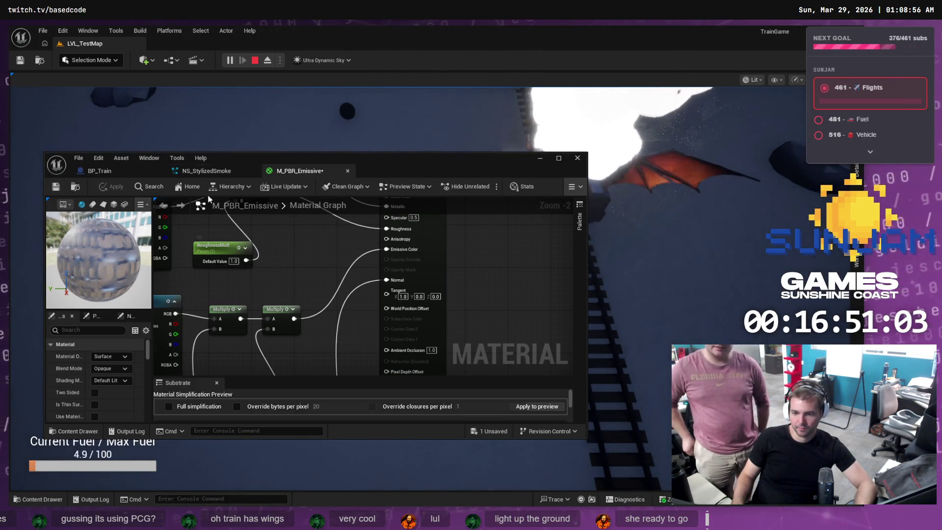
left_click(546, 161)
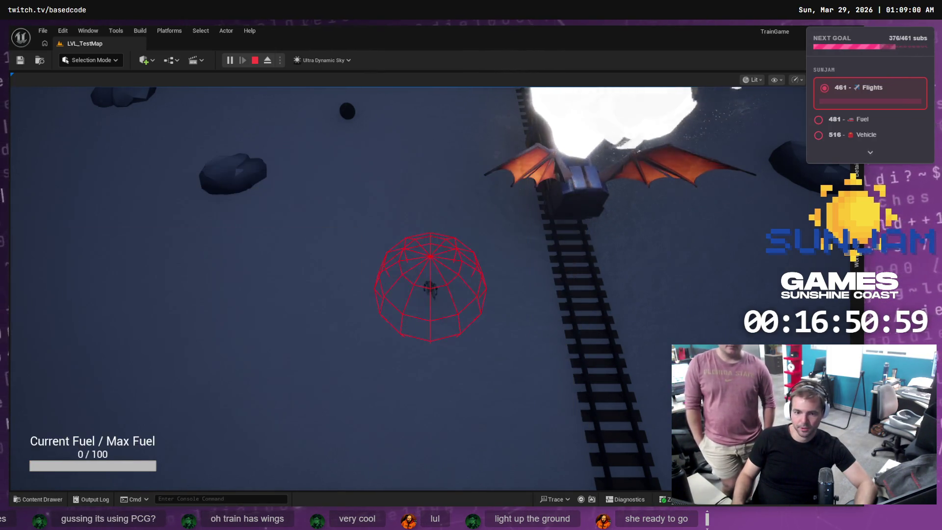
Browse to the Blueprints folder in the content browser to reach BP_Train
left_click(34, 500)
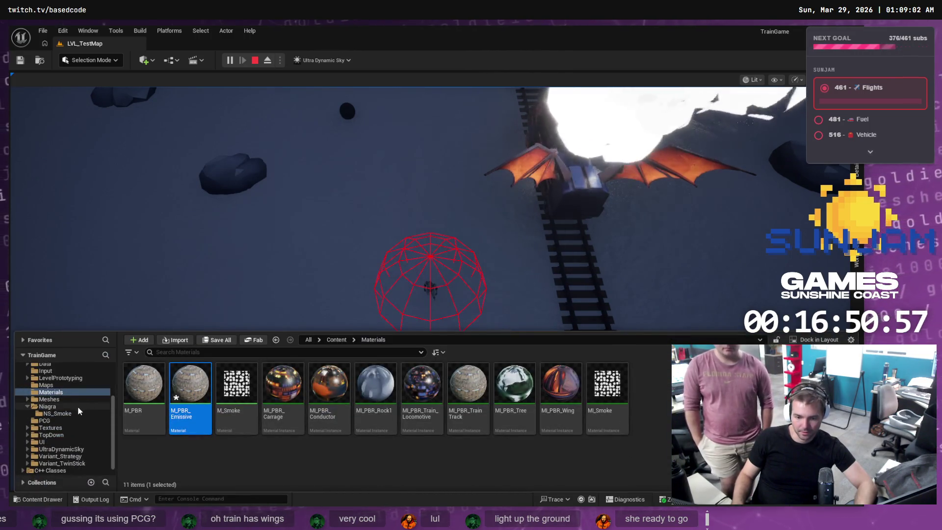
scroll(77, 410, "up", 3)
left_click(60, 389)
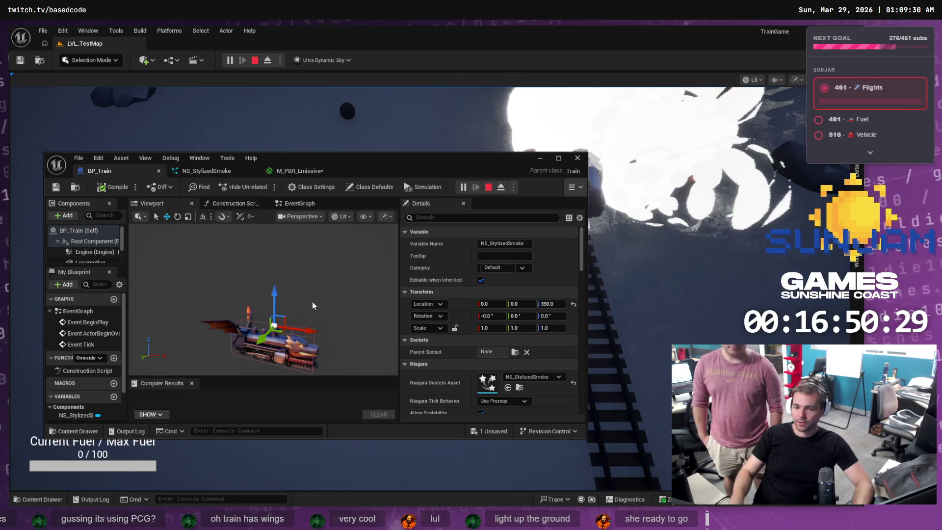
Enlarge the BP_Train editor and its panels, and move the preview camera close to the train
scroll(99, 252, "down", 3)
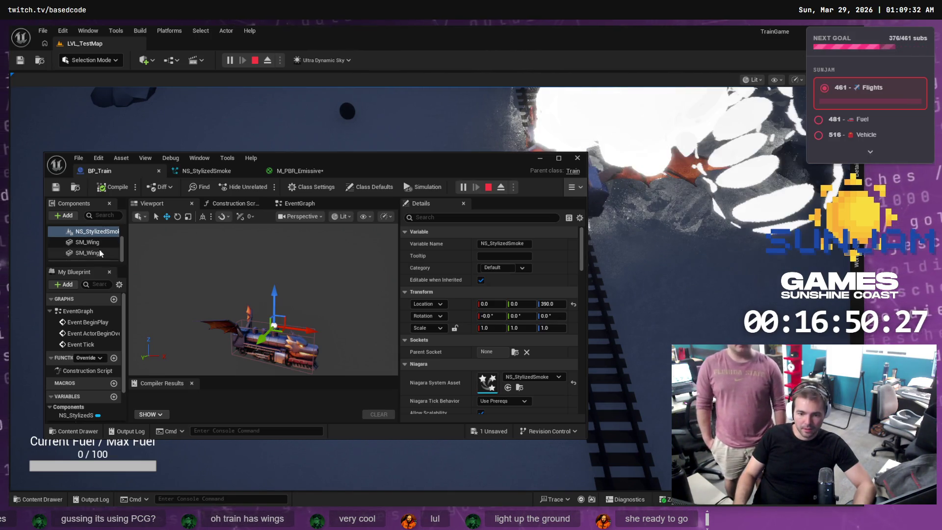
scroll(97, 260, "up", 2)
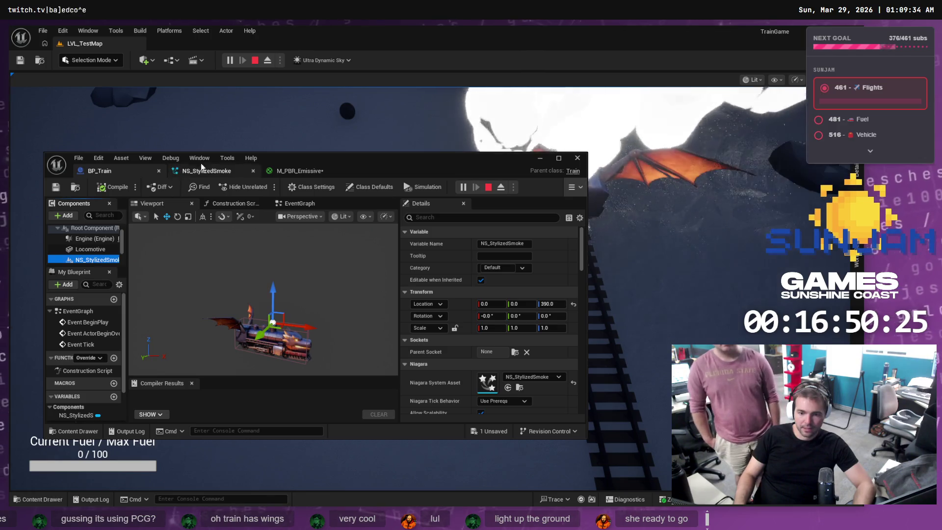
left_click_drag(199, 153, 220, 101)
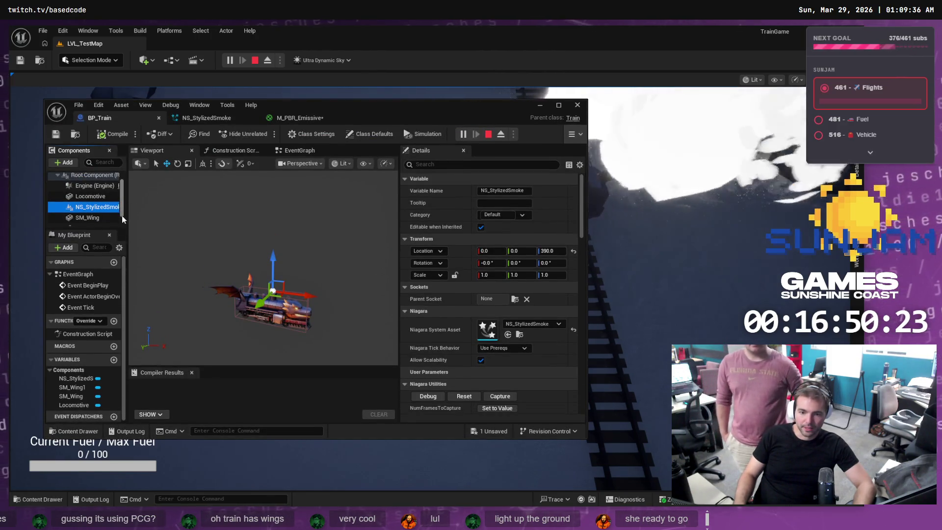
left_click_drag(127, 219, 184, 213)
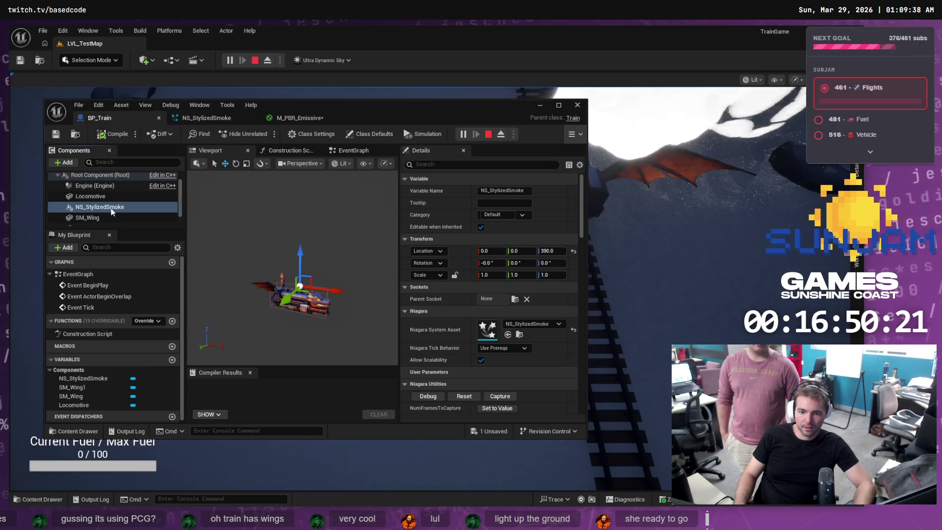
mouse_move(320, 334)
left_mouse_down()
mouse_move(309, 314)
mouse_move(322, 361)
mouse_move(302, 314)
mouse_move(330, 292)
left_mouse_up()
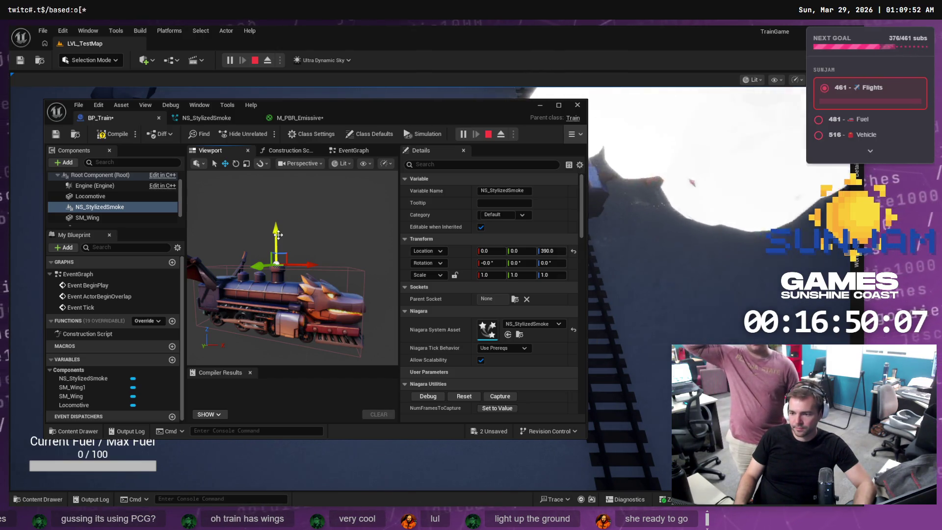
Compile BP_Train, stop the play session, and view the smoking locomotive from another angle
left_click(112, 134)
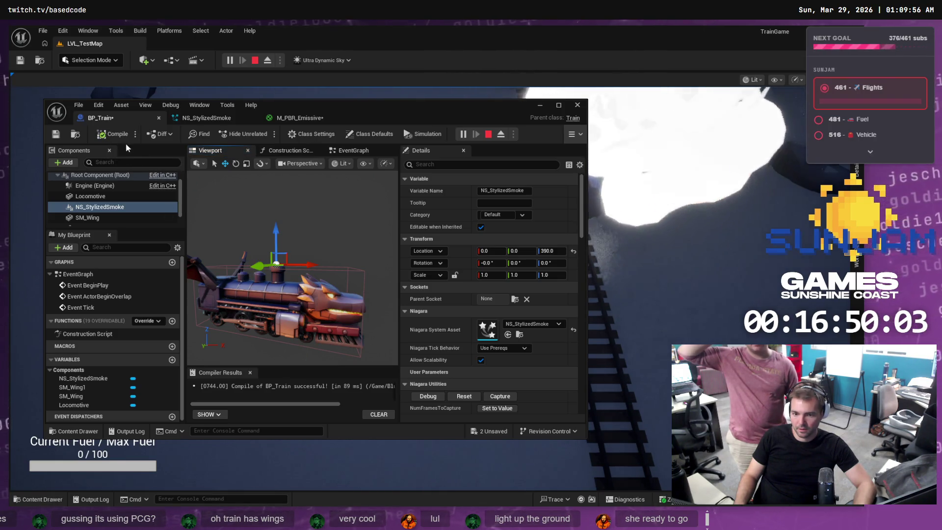
left_click(112, 134)
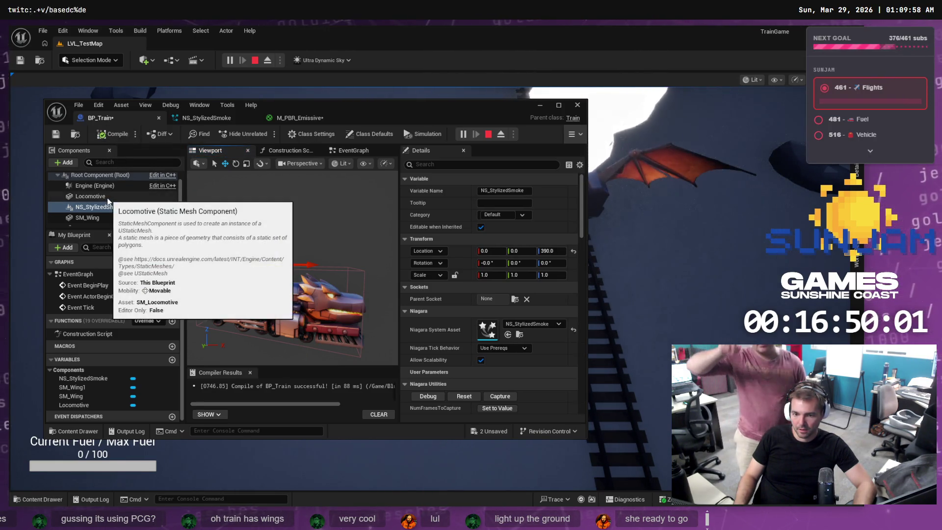
left_click(256, 61)
left_click_drag(224, 211, 232, 234)
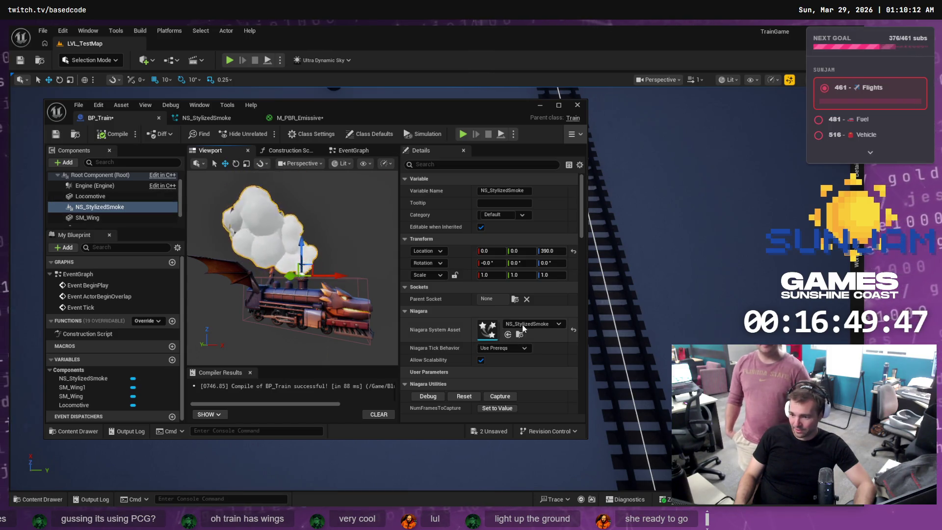
Open the MI_Smoke override material from NS_StylizedSmoke's Mesh Renderer settings
left_click(206, 118)
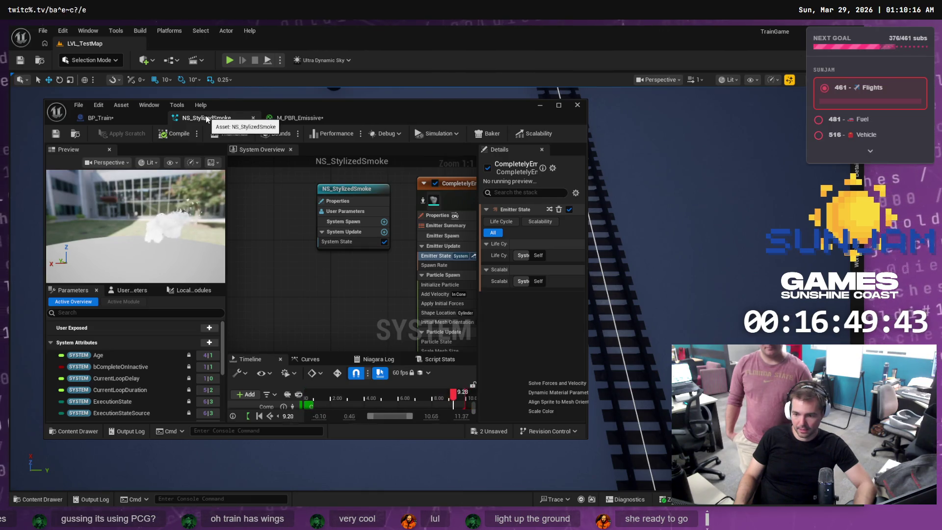
mouse_move(369, 272)
left_mouse_down()
mouse_move(261, 272)
mouse_move(255, 149)
mouse_move(264, 160)
left_mouse_up()
left_click(343, 317)
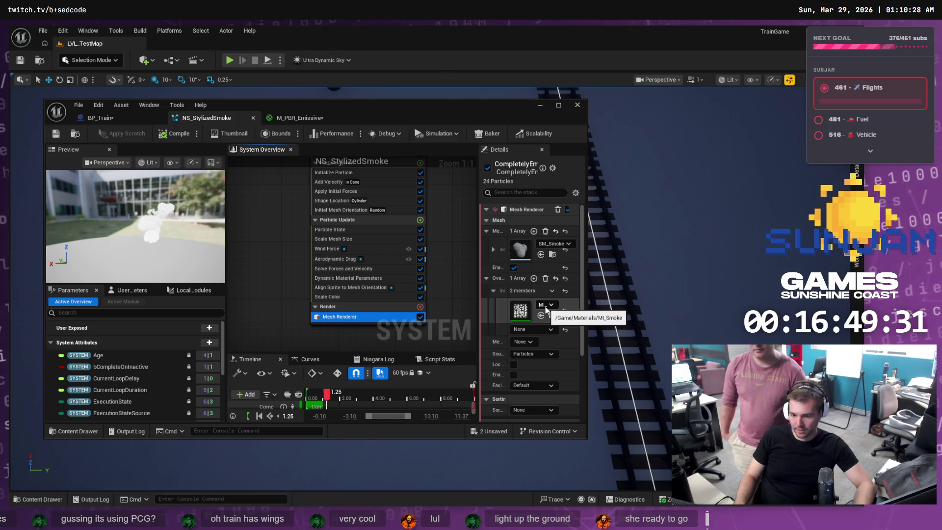
left_click(527, 313)
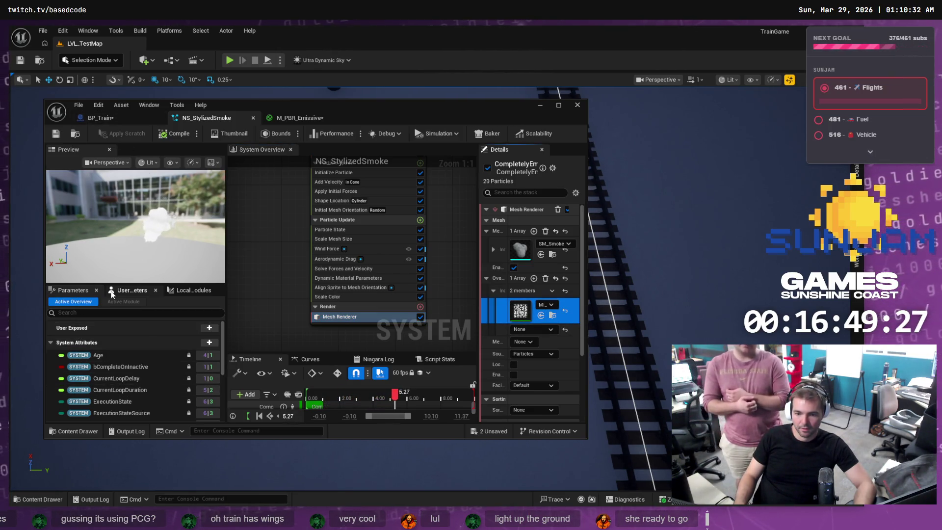
double_click(526, 313)
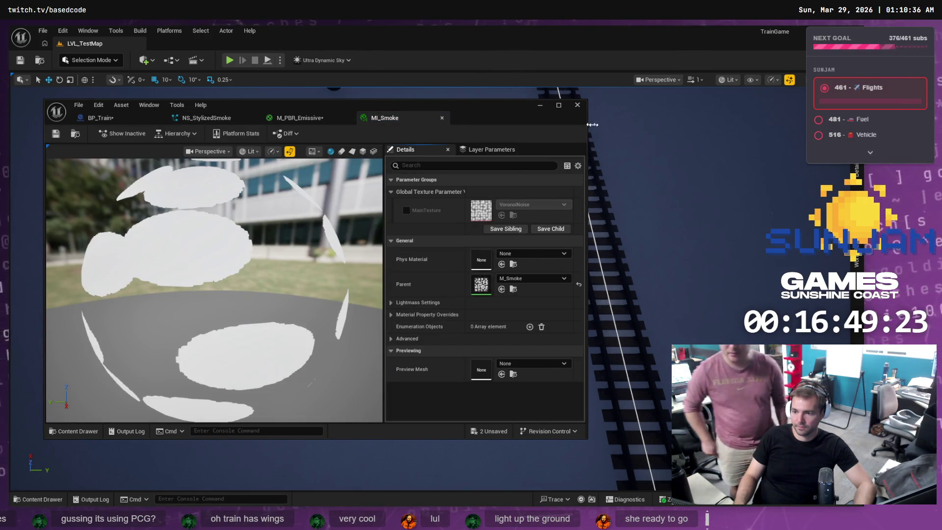
Widen the MI_Smoke editor, then select the Emissive texture parameter node in M_PBR_Emissive
left_click_drag(587, 124, 674, 138)
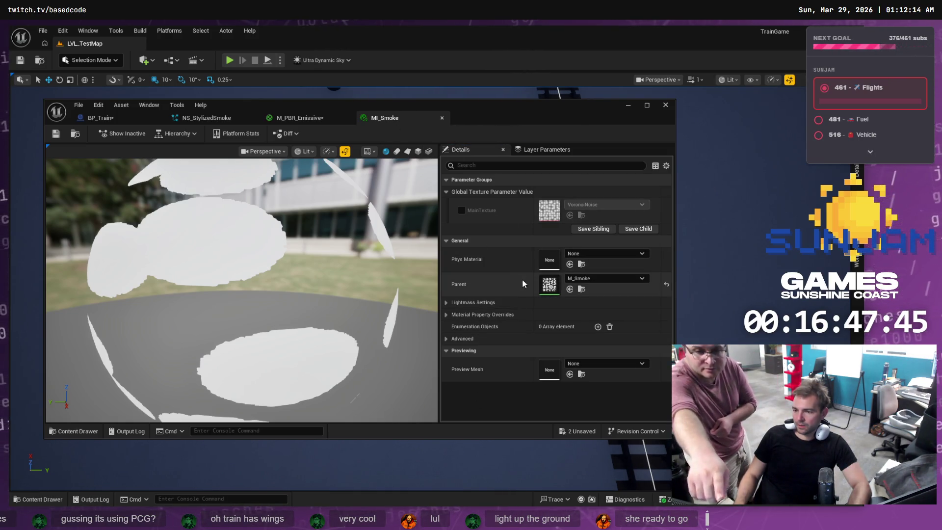
left_click(310, 118)
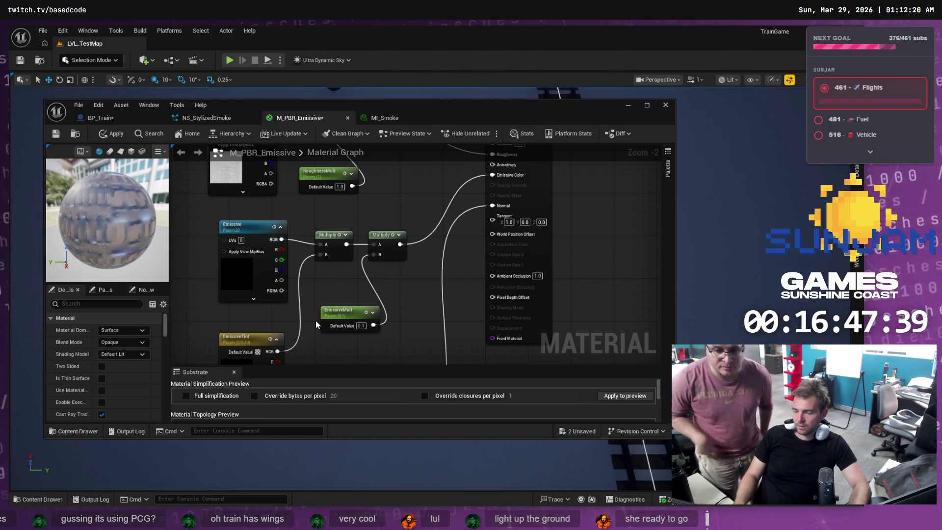
left_click(254, 224)
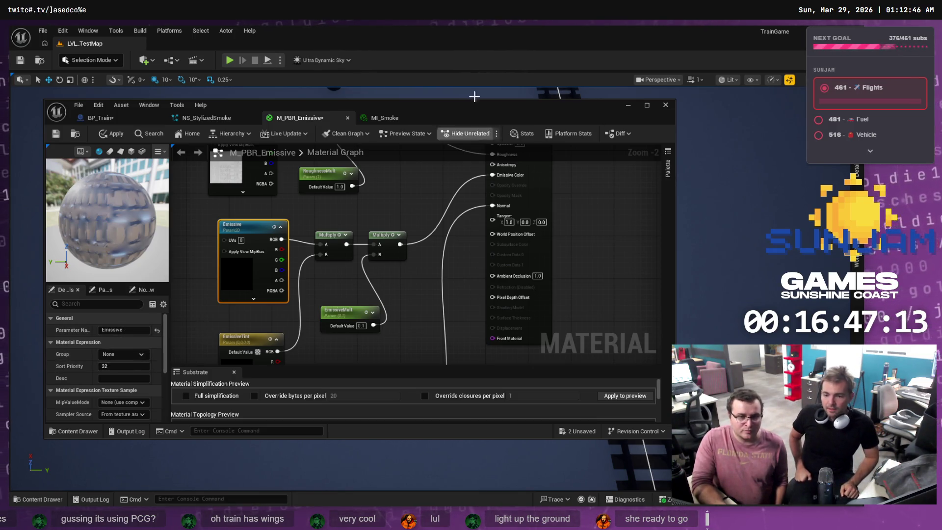
Set the Emissive parameter's Group to 'Emissive', then apply and save M_PBR_Emissive
left_click(130, 354)
key("ctrl+a")
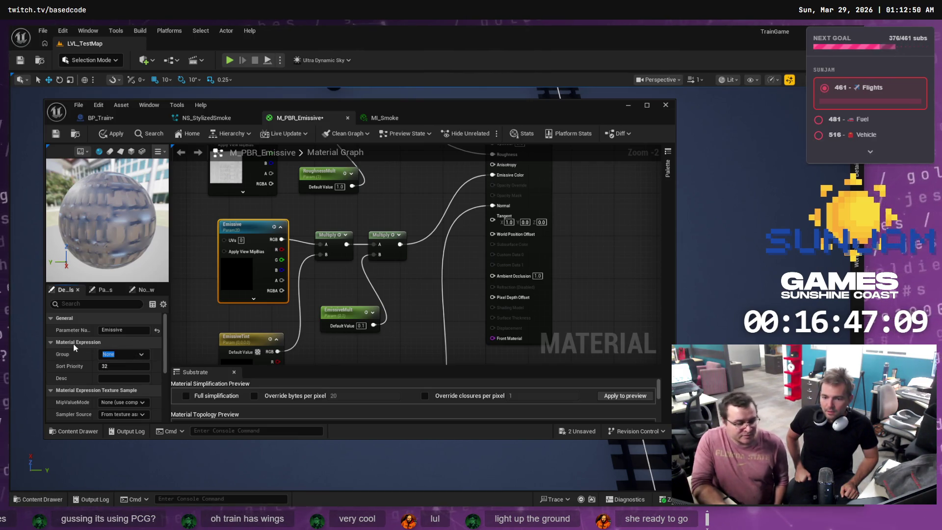
type("Emissive")
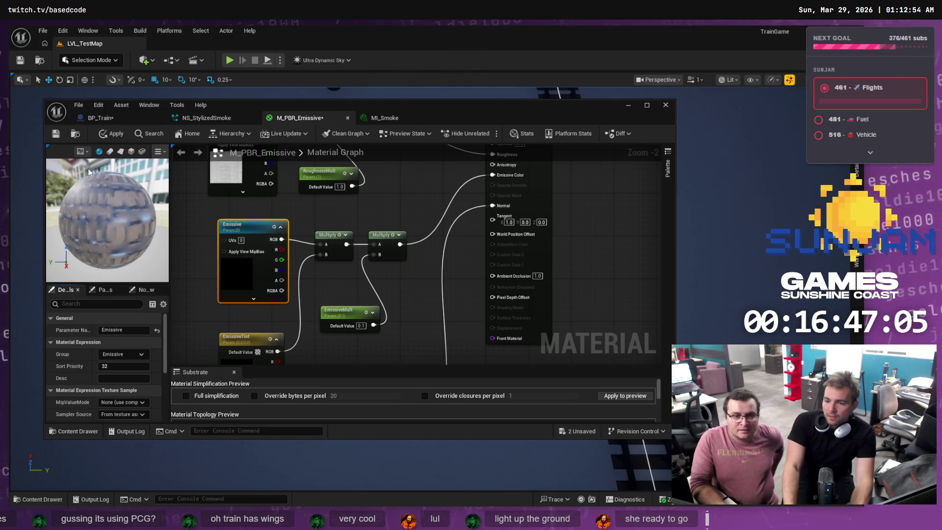
left_click(105, 134)
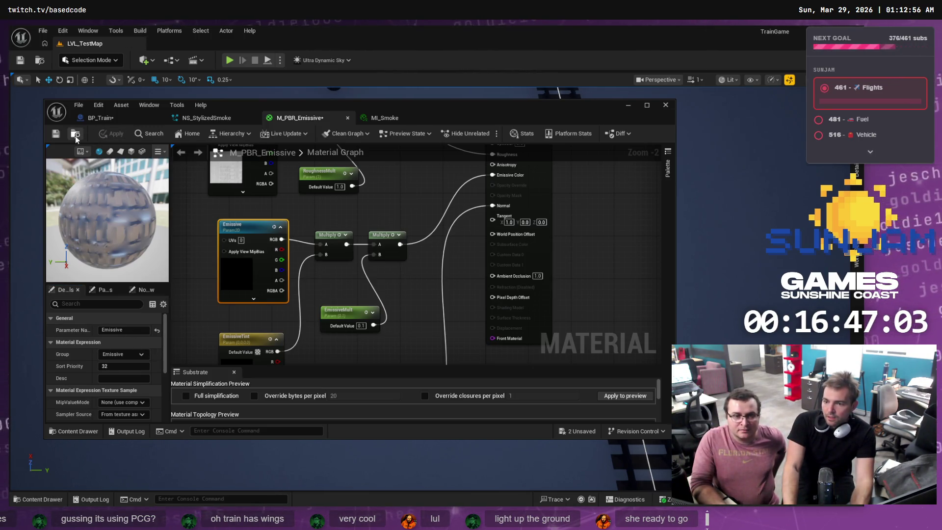
left_click(57, 134)
left_click(414, 116)
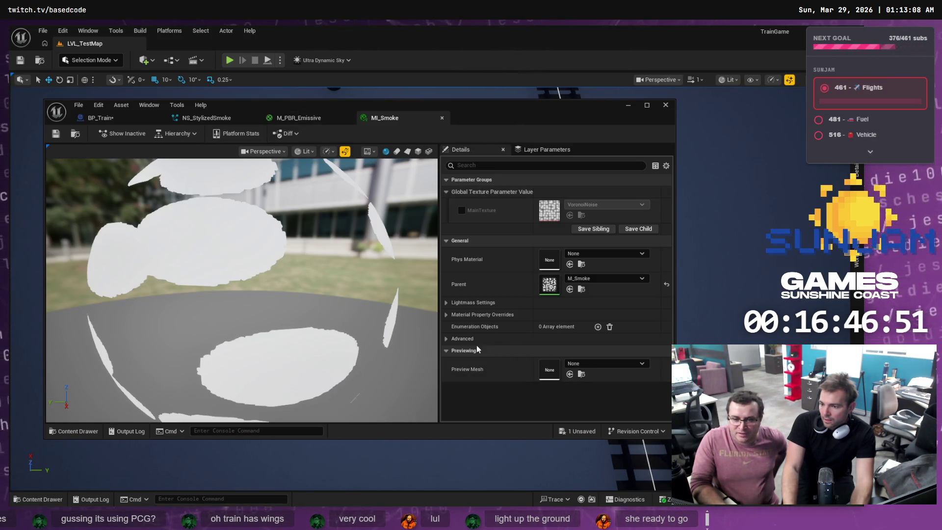
Expand MI_Smoke's Advanced properties, filter them for 'Emissive', then clear the filter
left_click(448, 337)
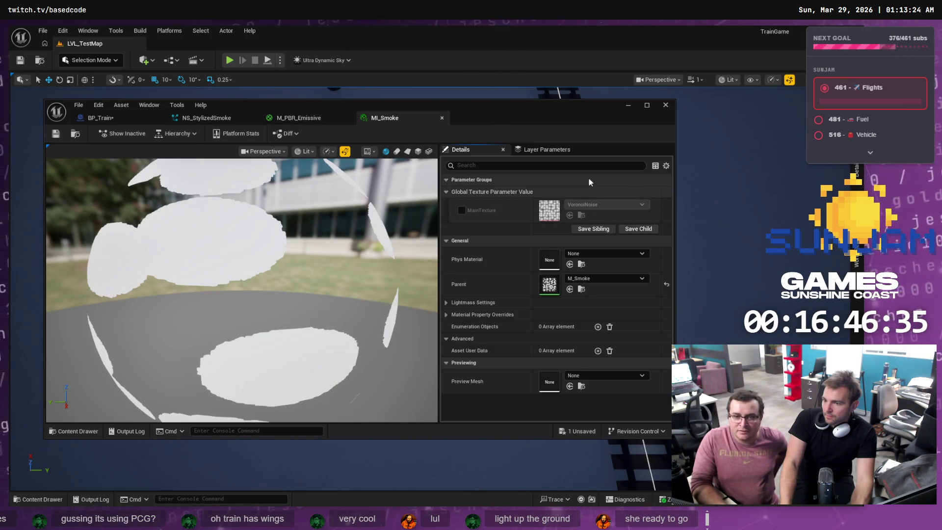
left_click(553, 165)
type("emi")
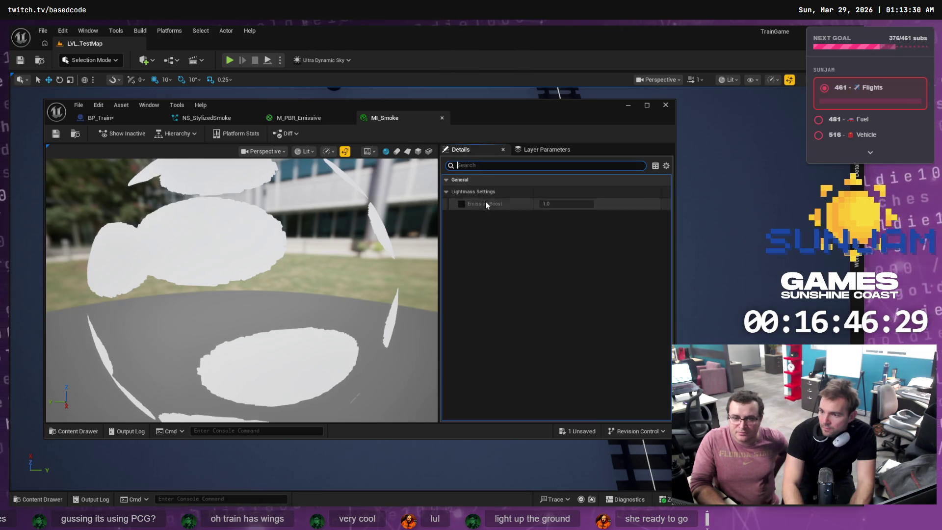
key("BackSpace")
key("BackSpace")
key("BackSpace")
type("Emissive")
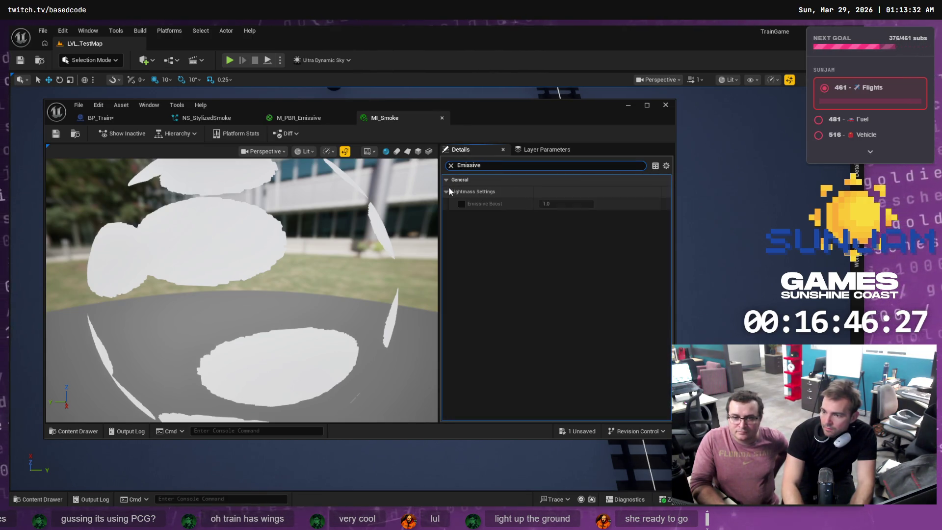
key("BackSpace")
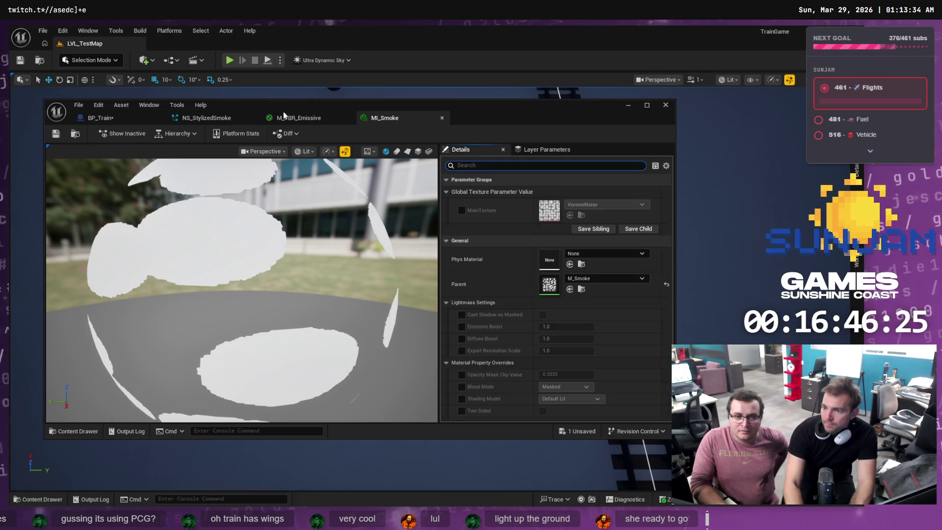
left_click(315, 119)
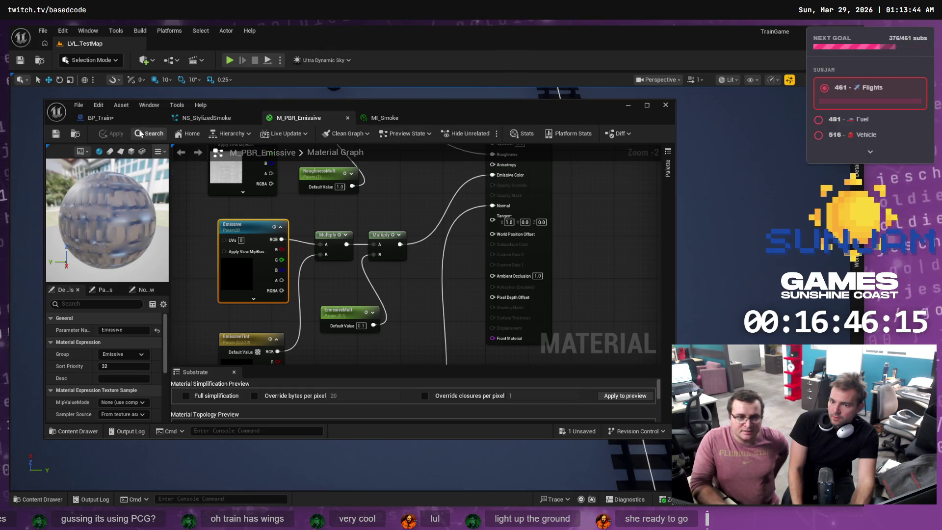
Open MI_Smoke from NS_StylizedSmoke's Mesh Renderer and widen the Details name column
left_click(219, 118)
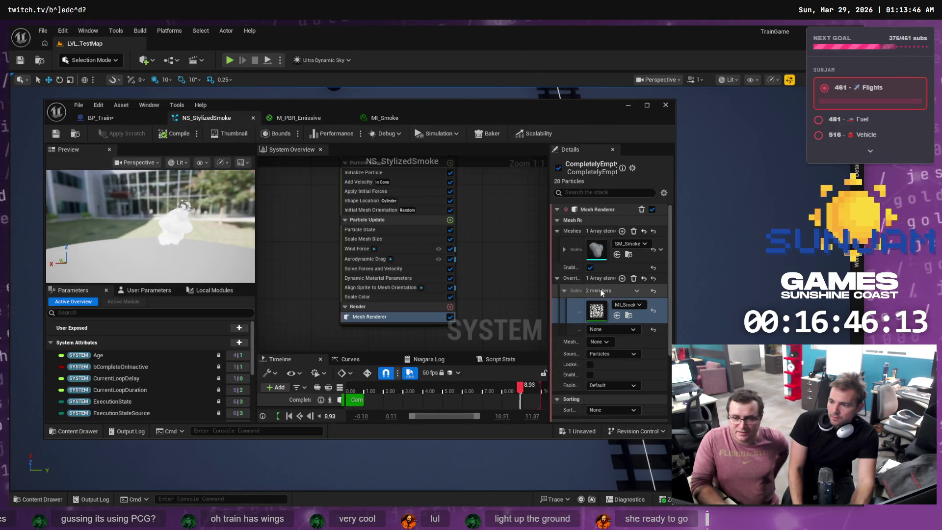
left_click(628, 315)
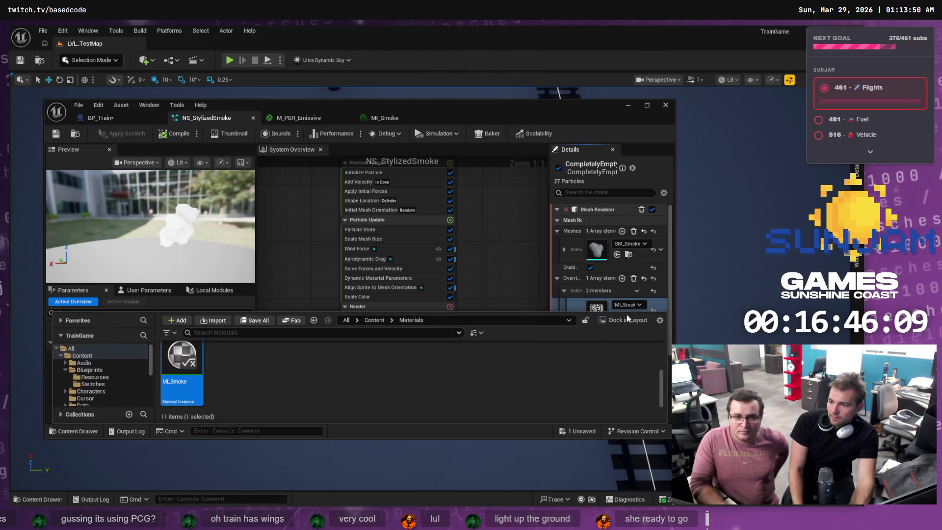
double_click(196, 359)
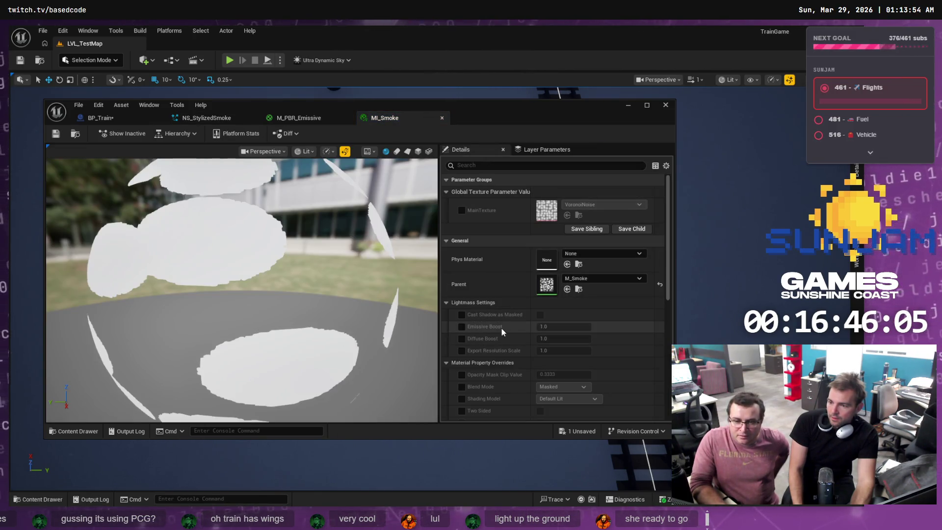
scroll(493, 361, "up", 2)
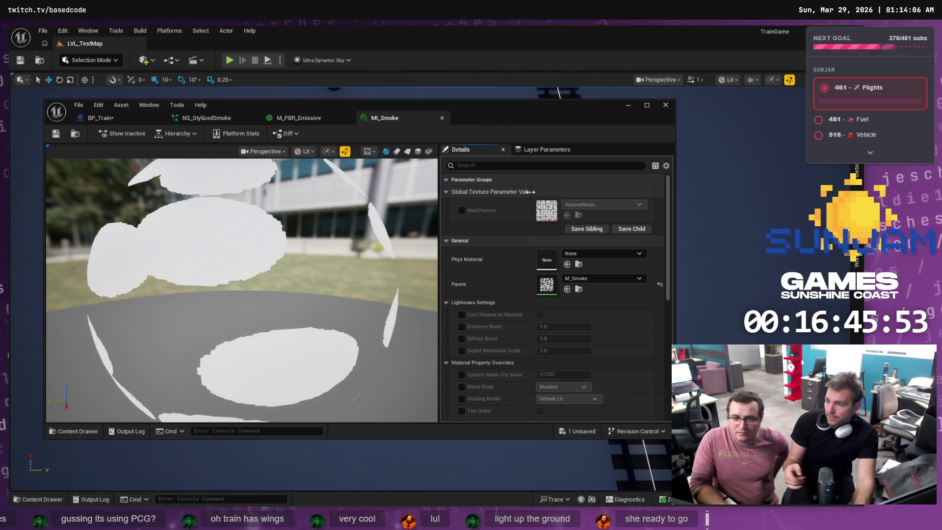
left_click_drag(534, 191, 586, 191)
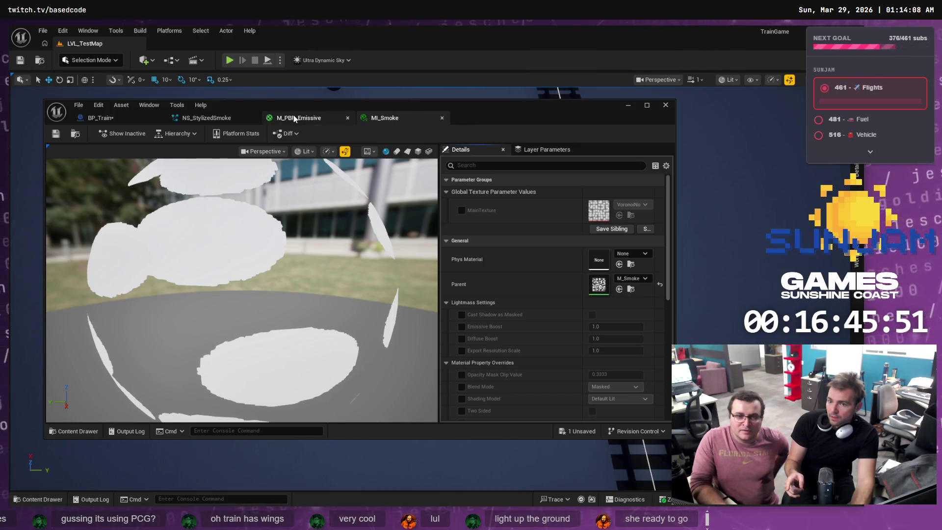
Inspect the Albedo and Metallic nodes of the M_PBR_Emissive graph, then close that material
left_click(294, 116)
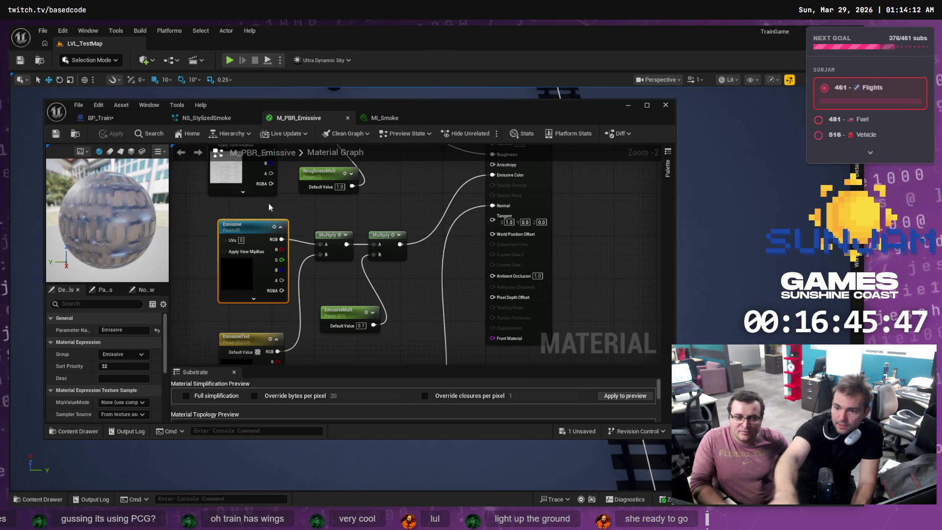
left_click_drag(313, 211, 382, 302)
mouse_move(382, 199)
left_mouse_down()
mouse_move(404, 334)
mouse_move(393, 353)
mouse_move(325, 234)
left_mouse_up()
scroll(354, 294, "down", 1)
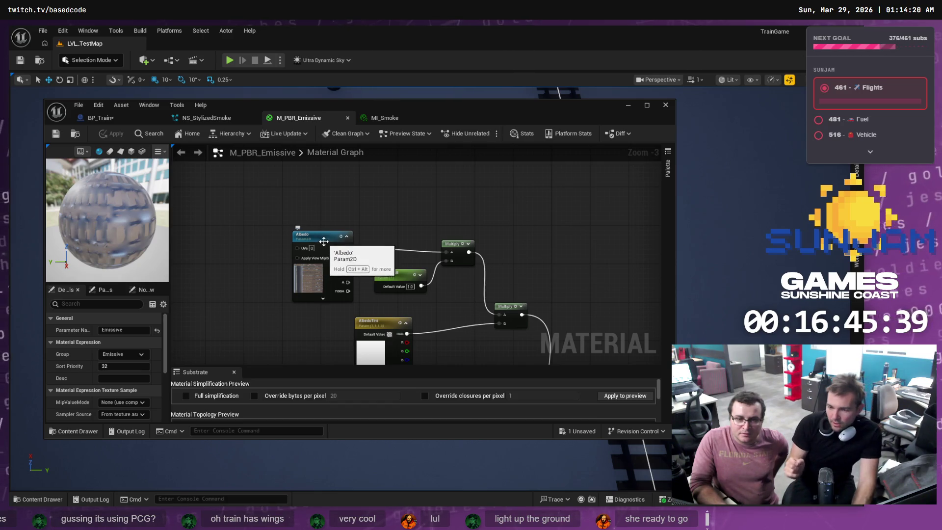
scroll(313, 326, "down", 2)
scroll(307, 329, "up", 1)
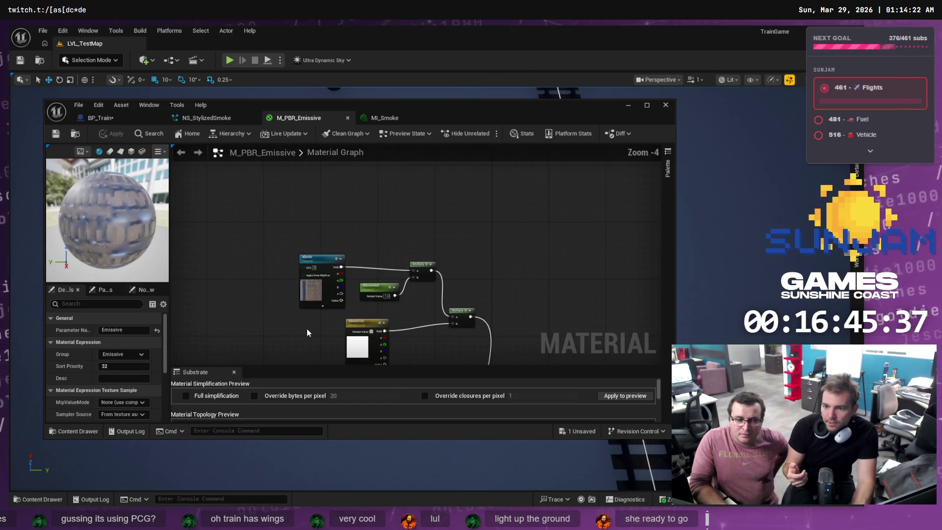
left_click_drag(303, 324, 311, 276)
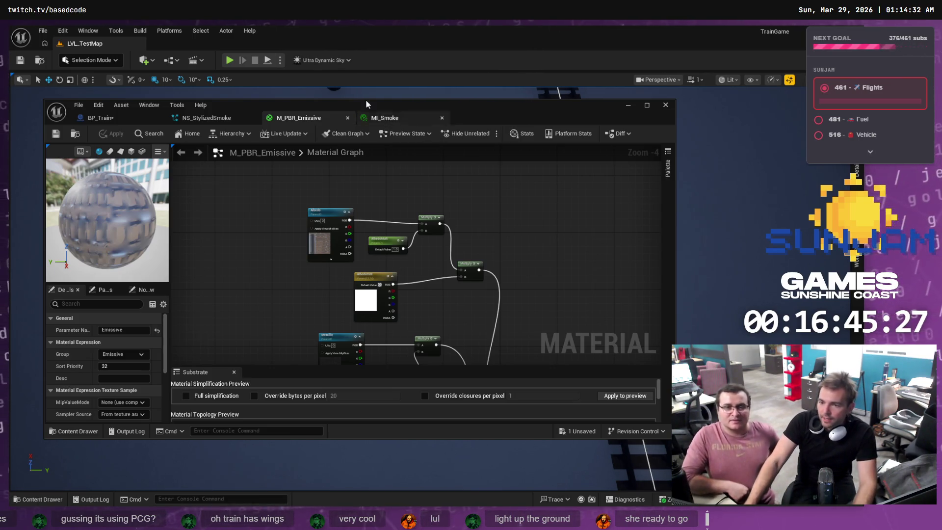
left_click(347, 118)
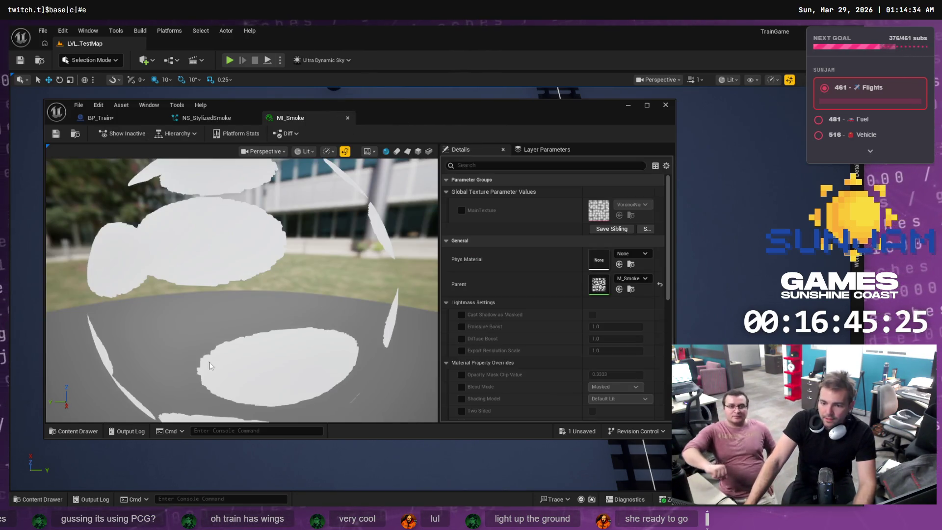
Browse the Content Drawer's NS_Smoke and Materials folders and open the M_Smoke parent material
left_click(78, 431)
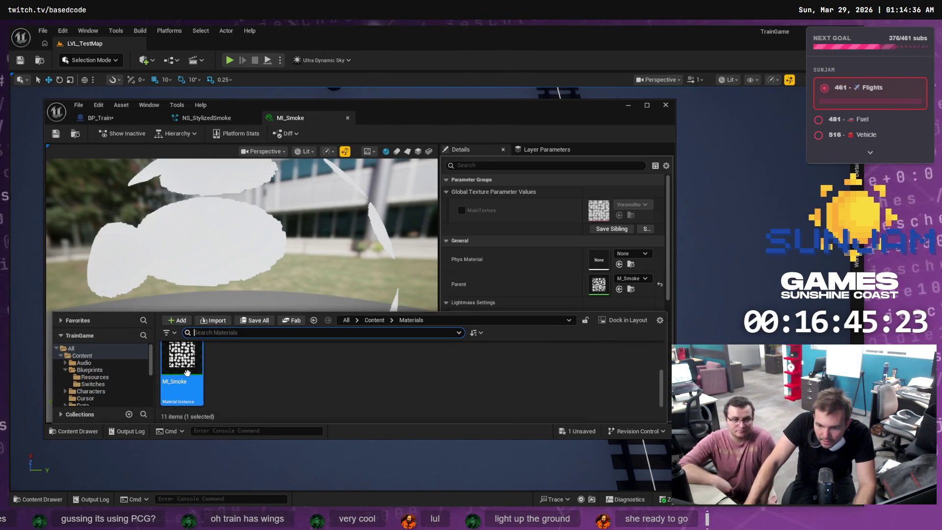
scroll(96, 390, "down", 1)
scroll(96, 387, "down", 4)
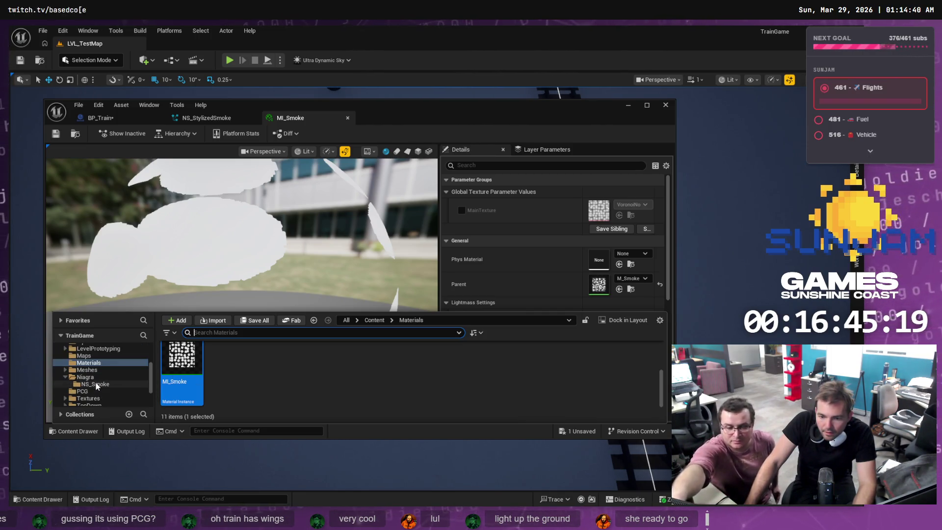
left_click(95, 382)
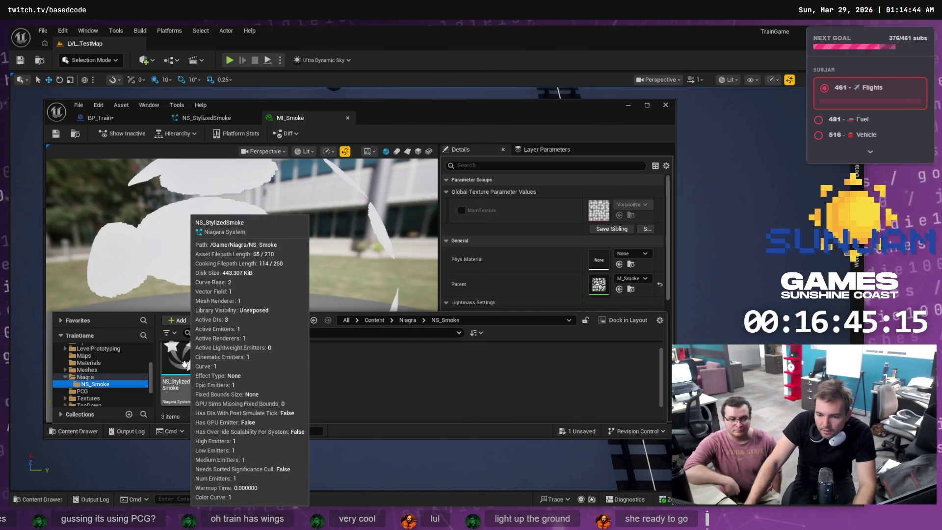
left_click(96, 363)
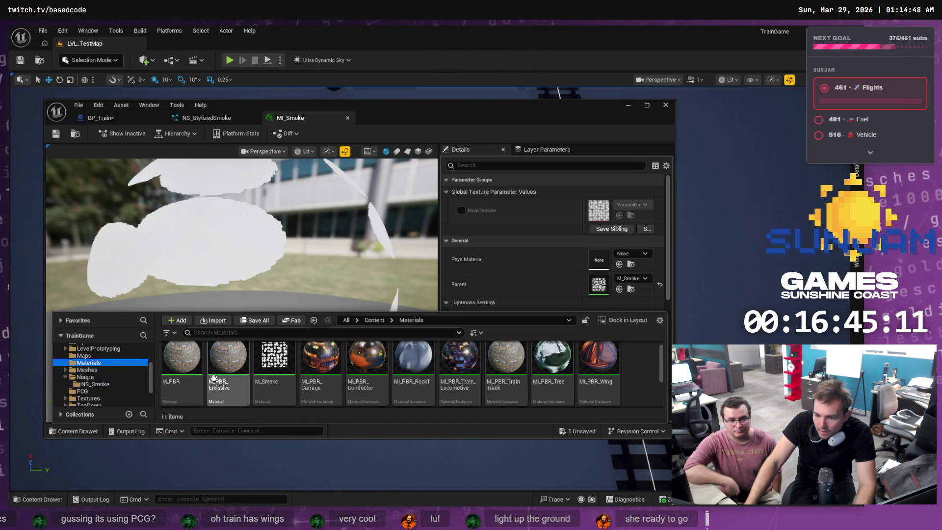
scroll(294, 384, "down", 1)
scroll(182, 392, "down", 1)
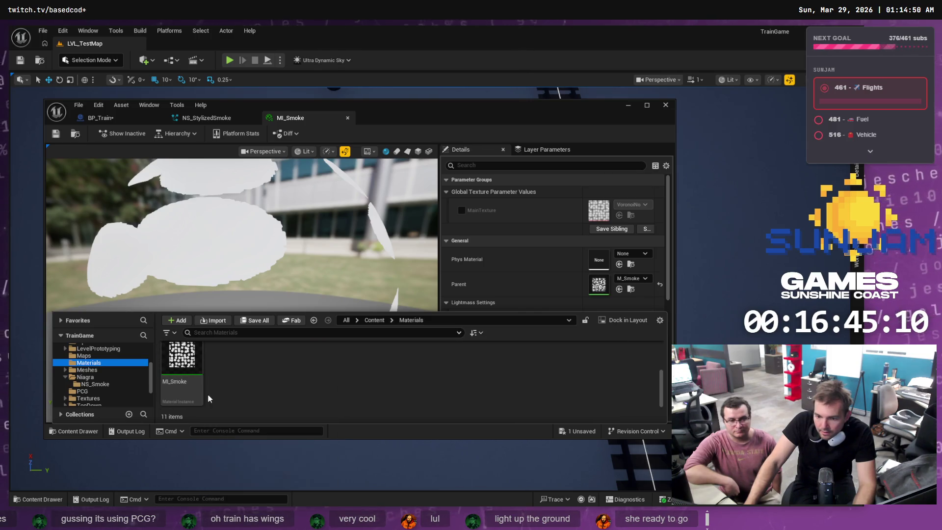
left_click(182, 371)
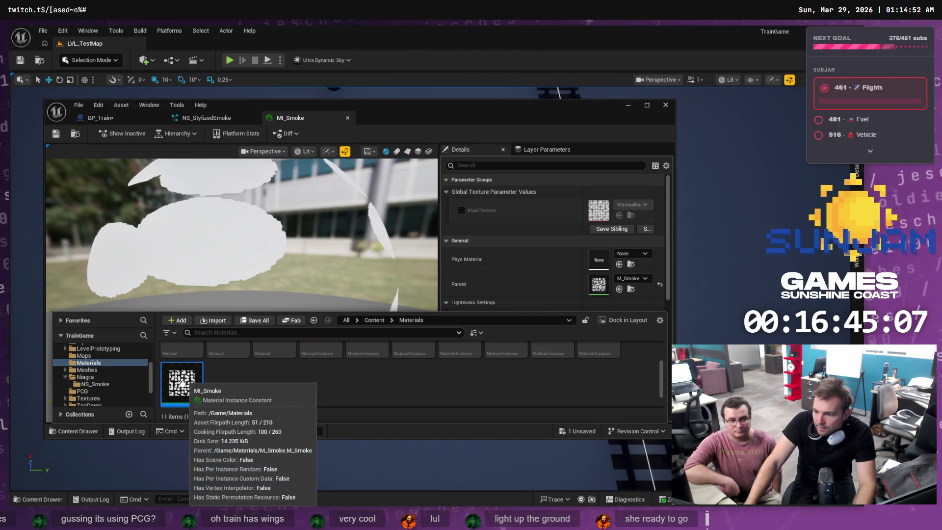
scroll(181, 373, "up", 2)
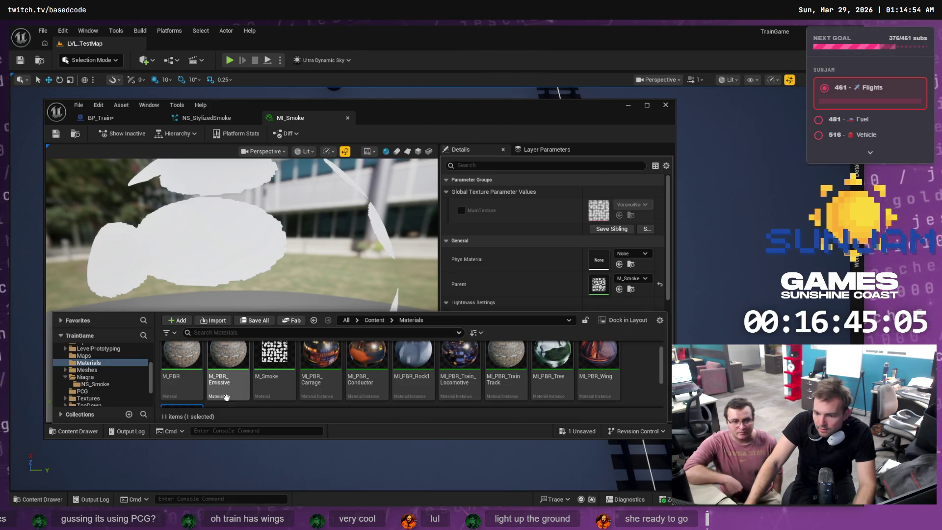
double_click(274, 358)
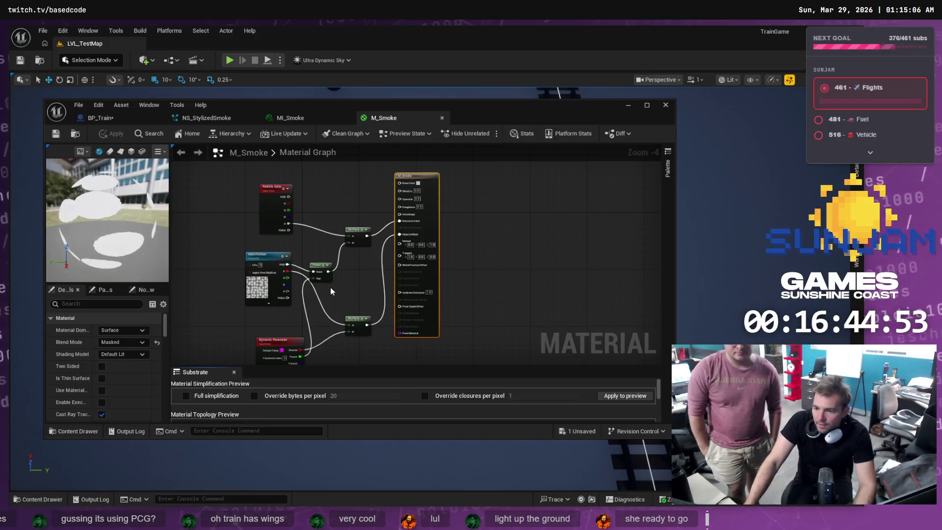
Wire the Multiply node's output into M_Smoke's Emissive Color input
scroll(382, 232, "up", 5)
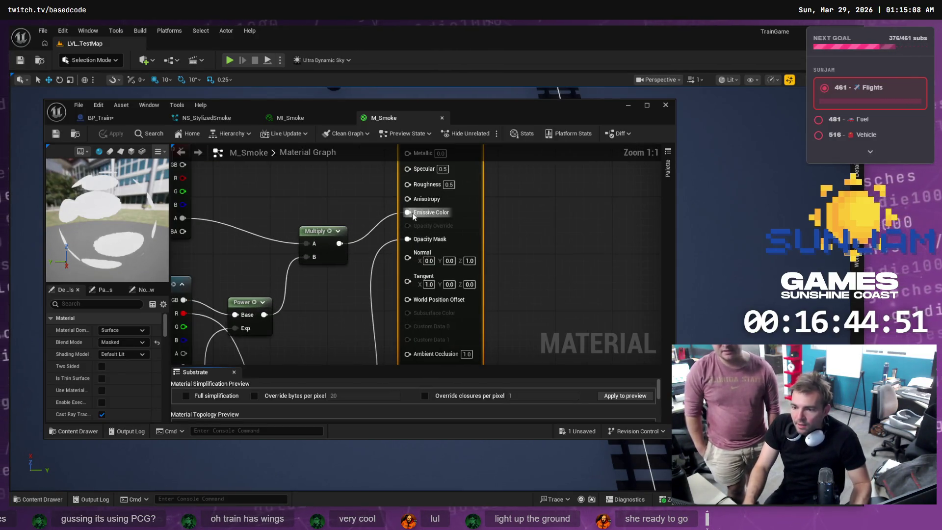
left_click(388, 212)
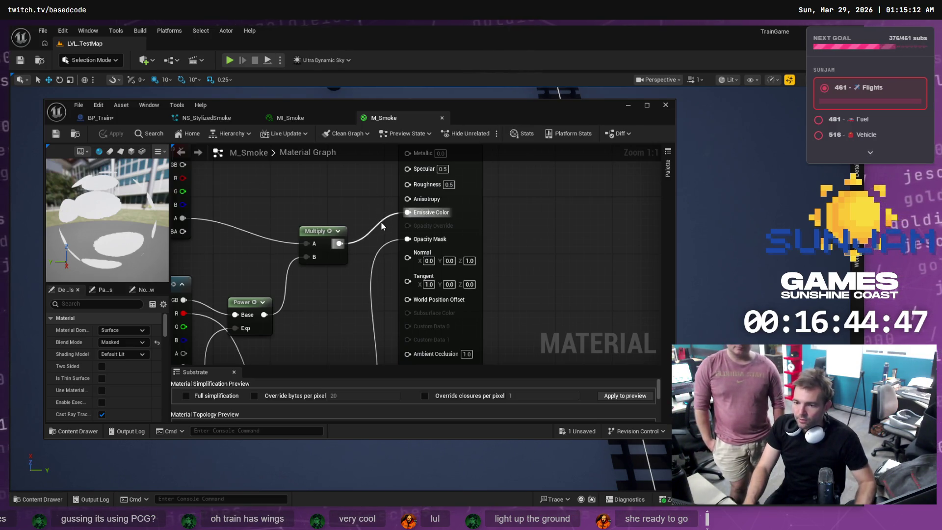
mouse_move(381, 222)
left_mouse_down()
mouse_move(365, 196)
mouse_move(375, 174)
mouse_move(364, 164)
left_mouse_up()
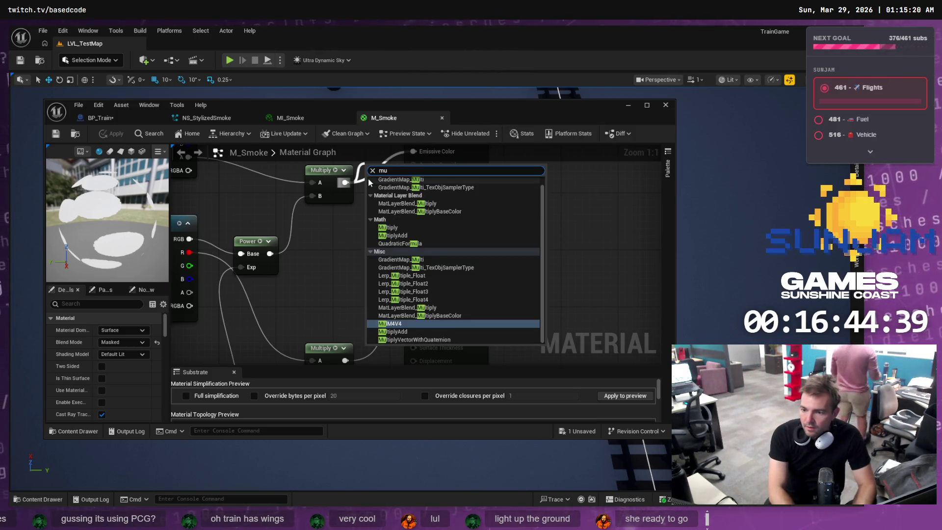
key("Escape")
mouse_move(347, 183)
left_mouse_down()
mouse_move(368, 259)
mouse_move(350, 183)
mouse_move(392, 246)
mouse_move(350, 194)
left_mouse_up()
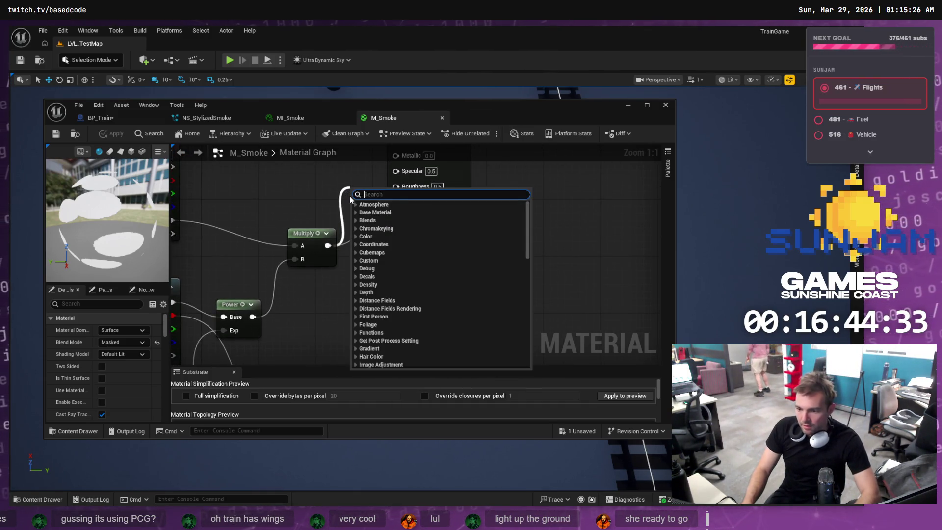
key("Escape")
mouse_move(328, 245)
left_mouse_down()
mouse_move(388, 215)
mouse_move(352, 246)
left_mouse_up()
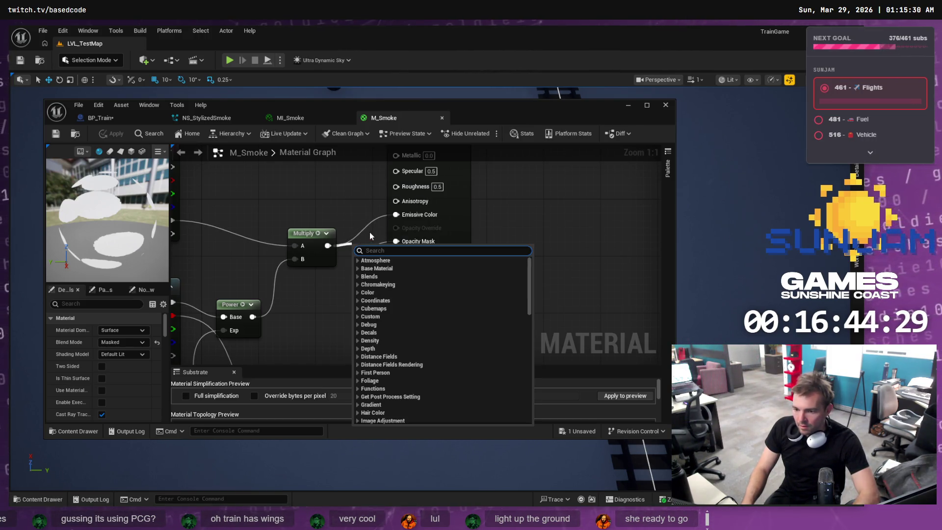
key("Escape")
mouse_move(392, 214)
left_mouse_down()
mouse_move(353, 204)
mouse_move(328, 245)
left_mouse_up()
key("Escape")
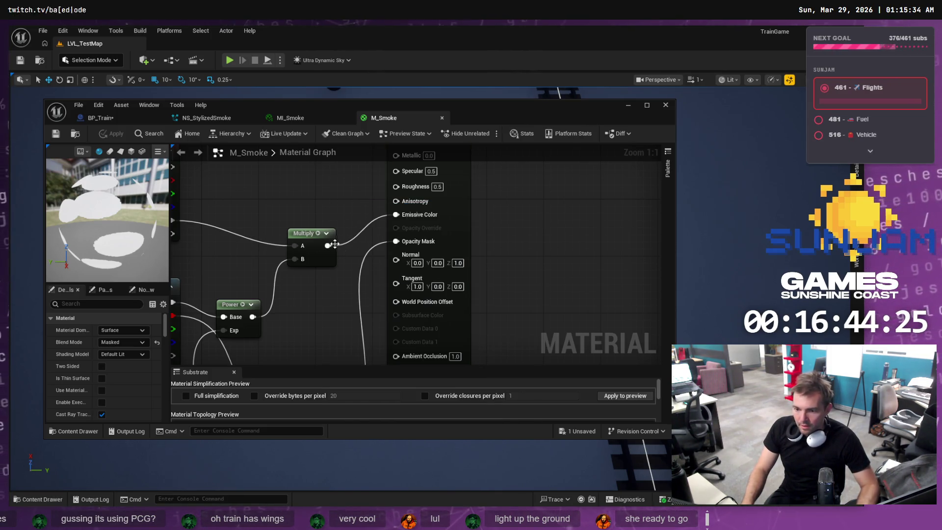
Break the Multiply-to-Emissive Color link and apply the M_Smoke material
right_click(329, 248)
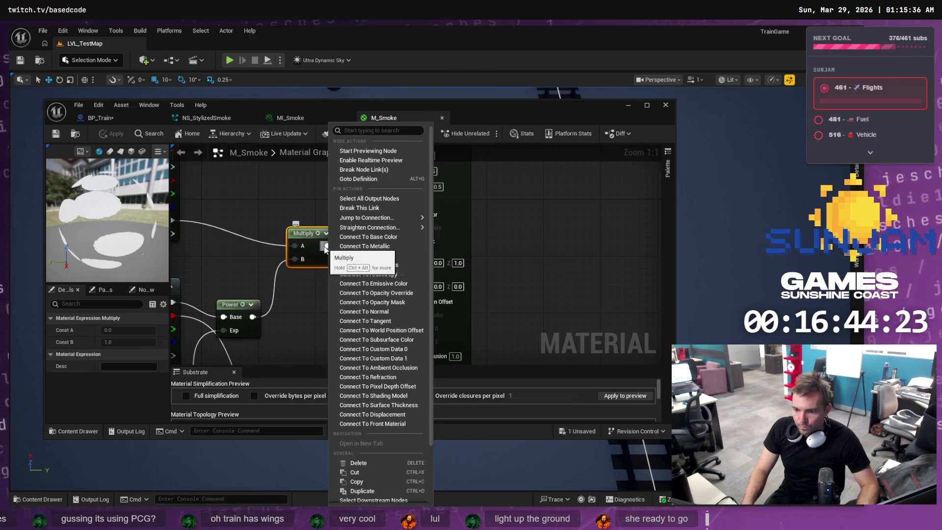
key("Escape")
left_click_drag(328, 247, 360, 215)
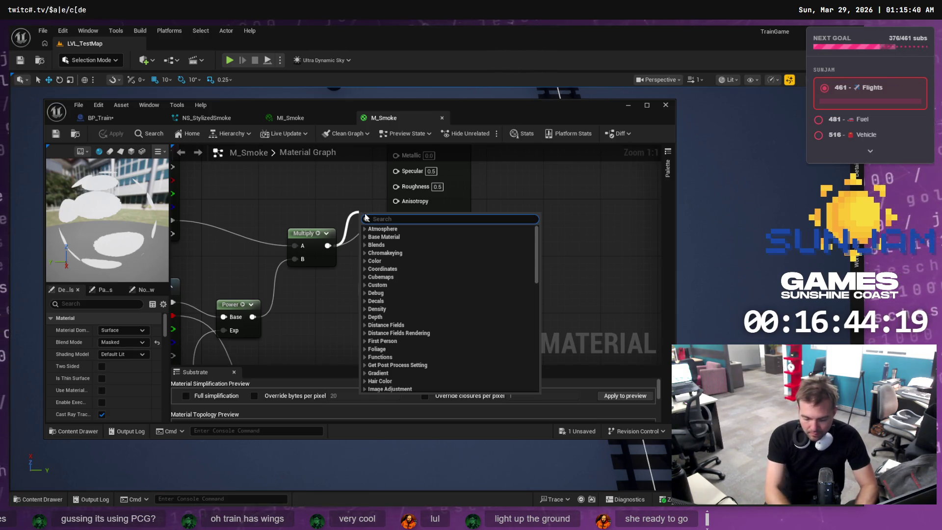
type("re")
key("BackSpace")
key("BackSpace")
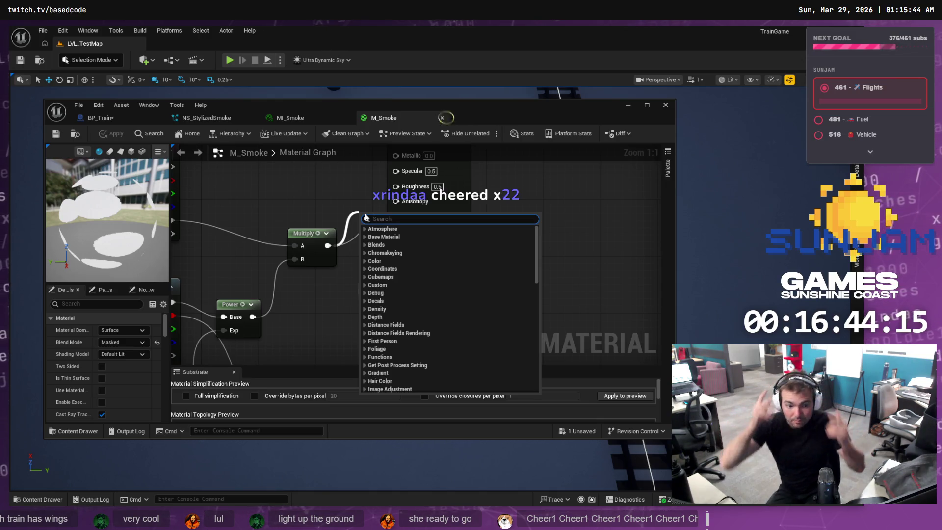
key("Escape")
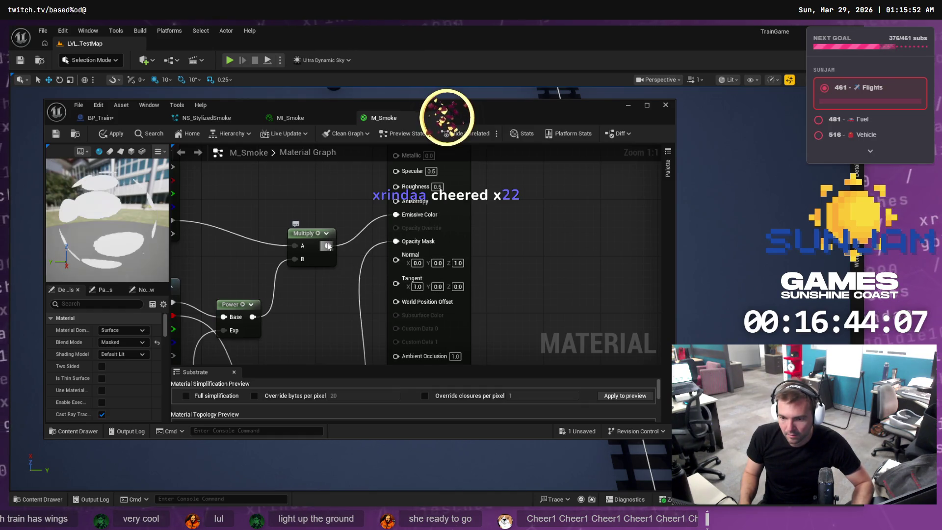
left_click_drag(328, 246, 338, 218)
key("Escape")
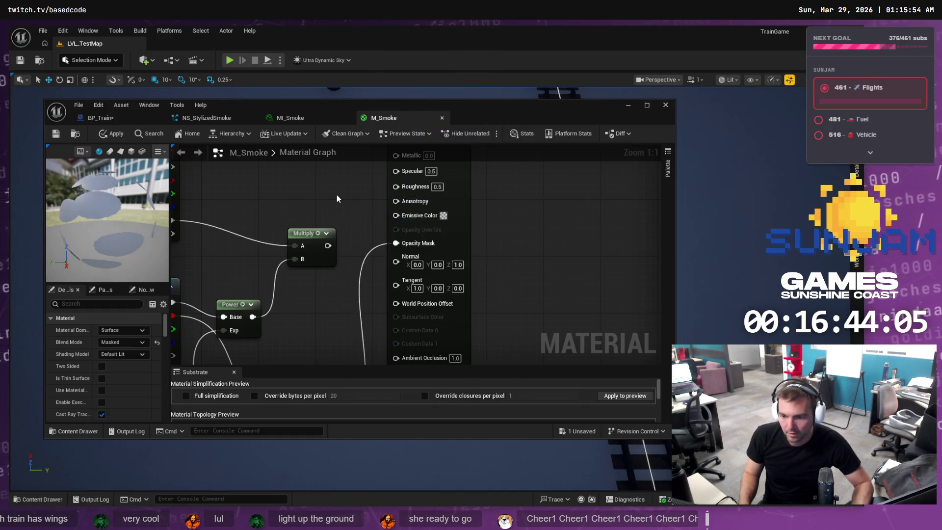
key("ctrl+s")
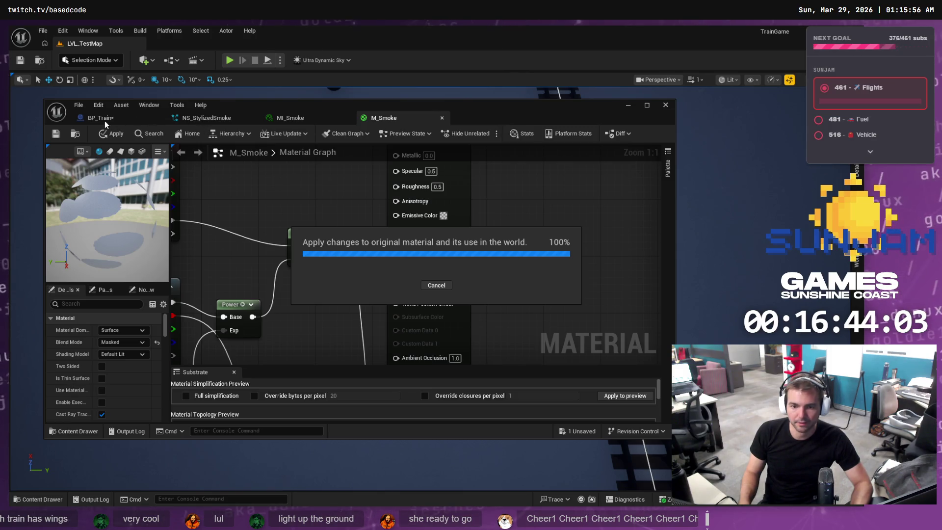
left_click(103, 120)
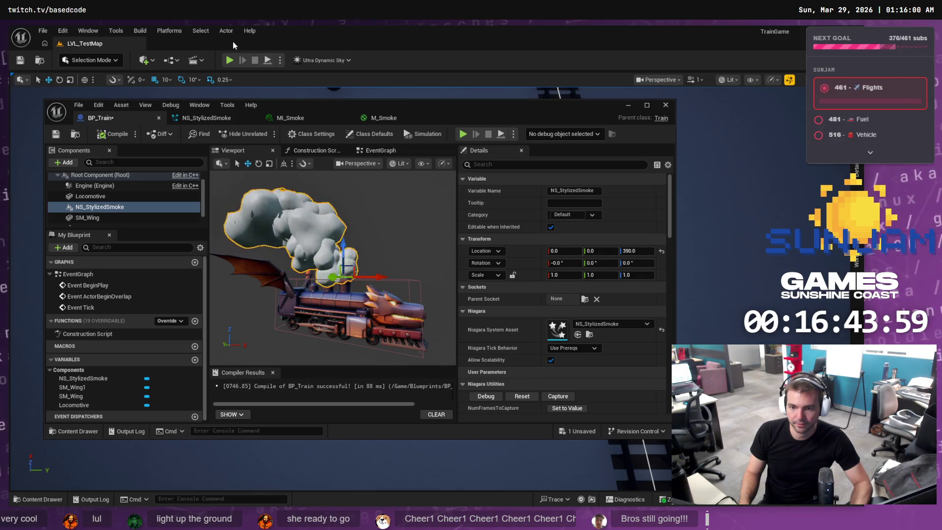
Play LVL_TestMap and minimize the Blueprint window to watch the train's smoke
left_click(228, 60)
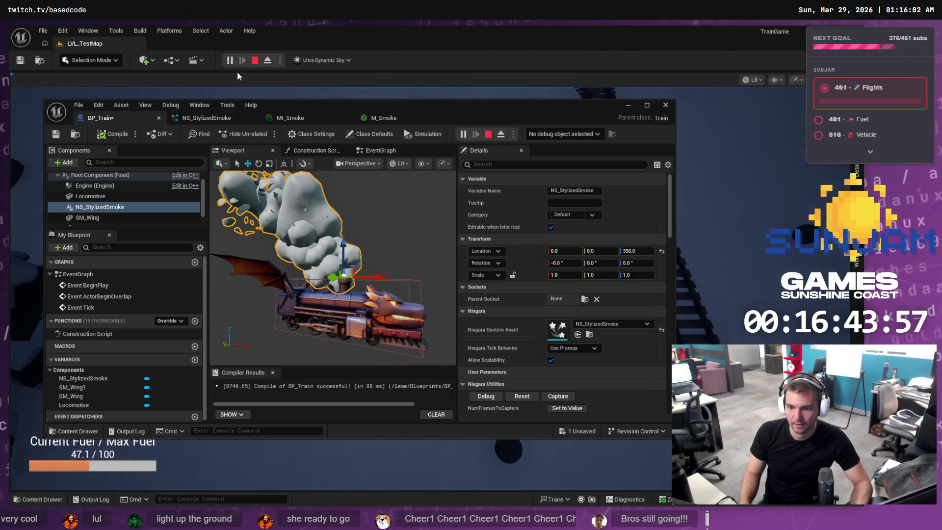
left_click(628, 105)
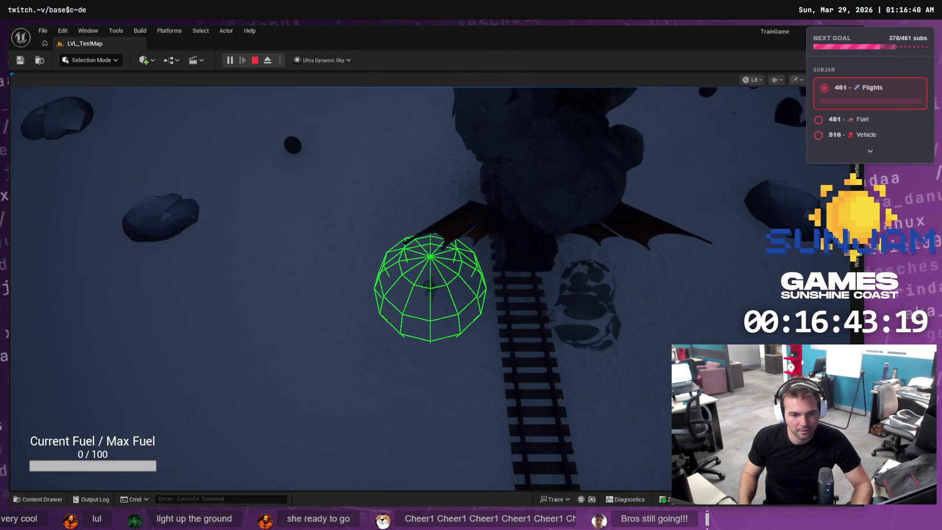
Stop the play session and bring the Blueprint window back to the M_Smoke graph
left_click(311, 313)
key("Escape")
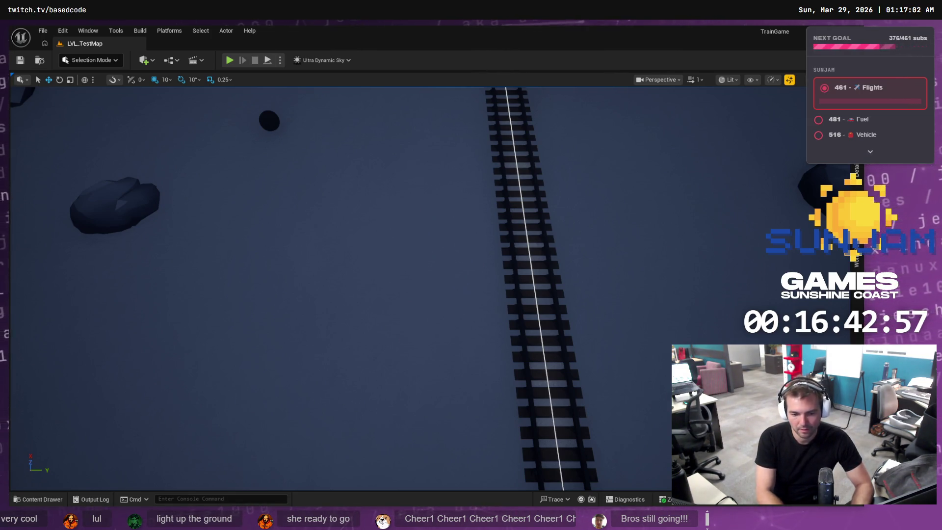
left_click_drag(256, 164, 96, 123)
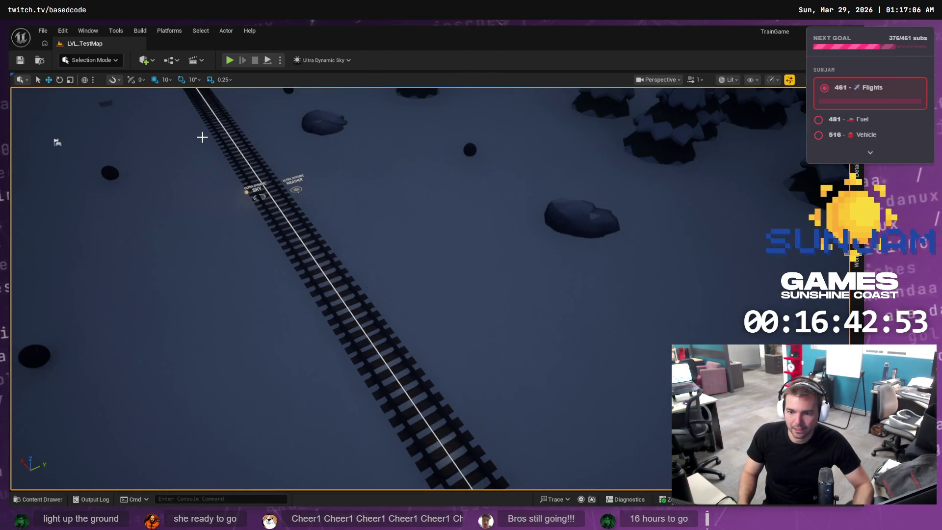
key("alt+Tab")
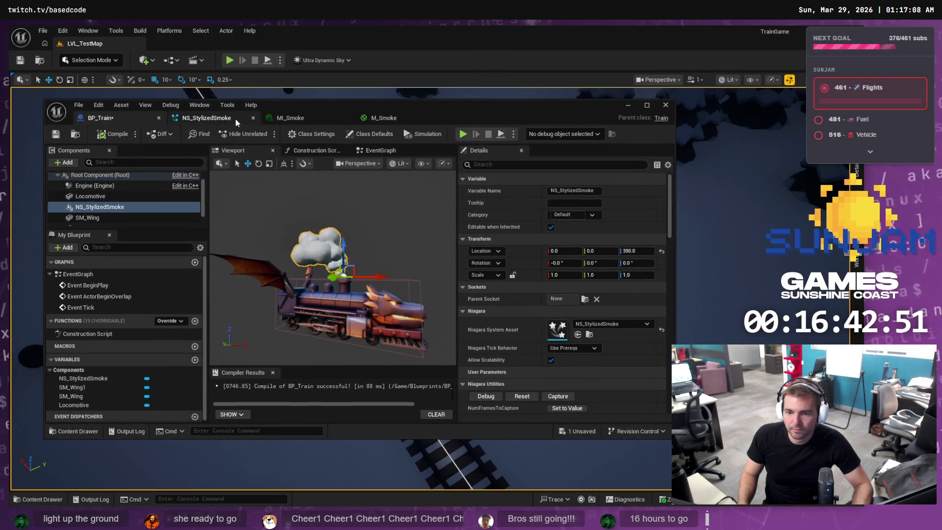
left_click(375, 118)
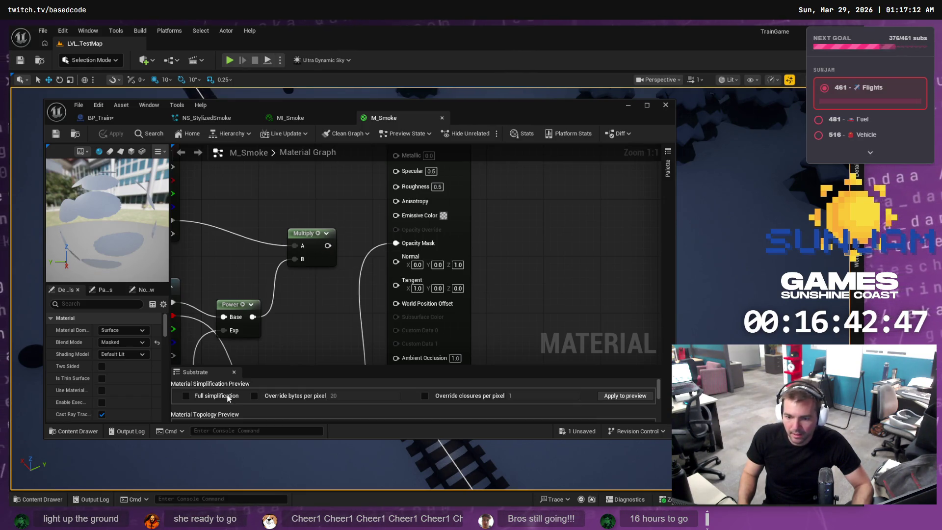
Add a new Multiply with B 0.1 feeding Emissive Color, apply M_Smoke, and reveal the level
mouse_move(351, 230)
left_mouse_down()
mouse_move(348, 182)
mouse_move(387, 262)
mouse_move(390, 398)
left_mouse_up()
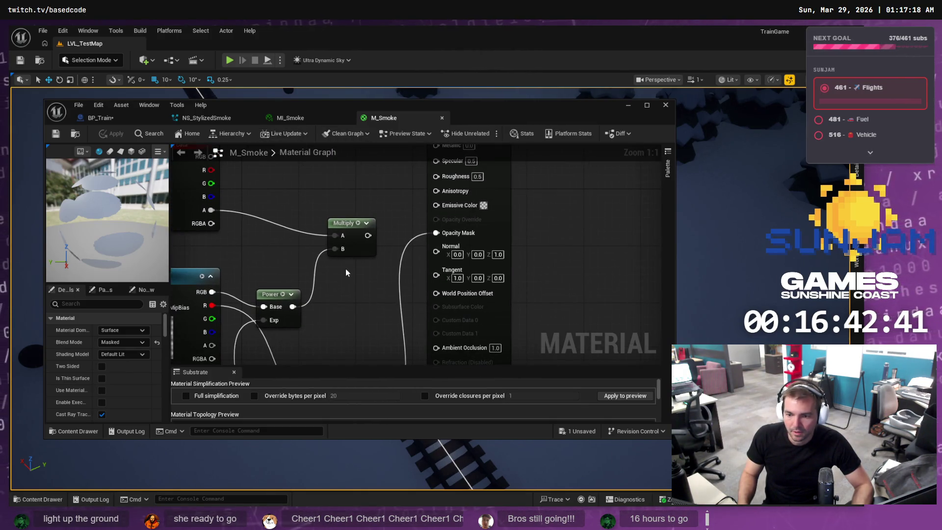
right_click(347, 285)
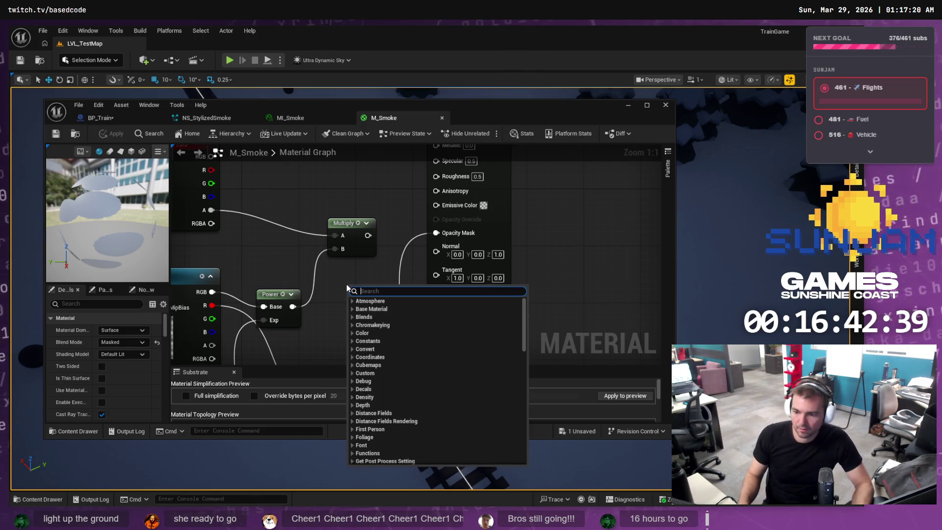
type("multi")
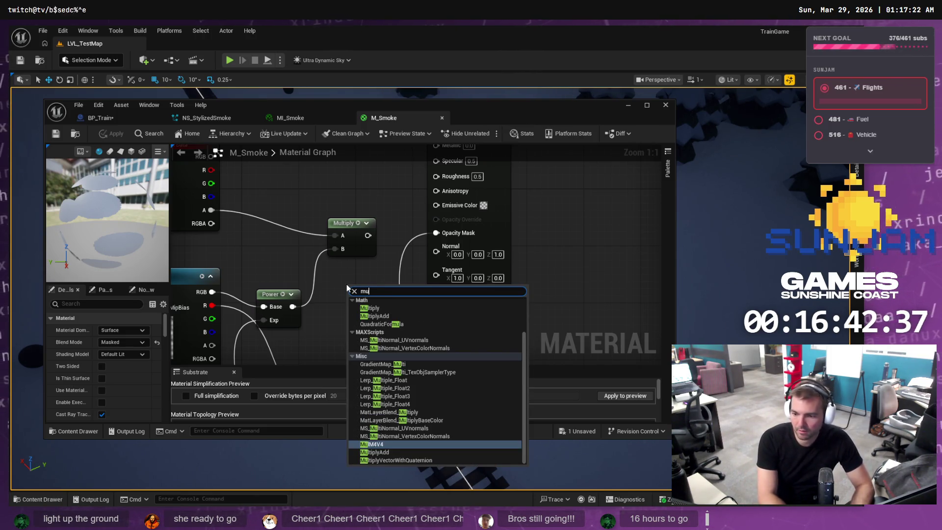
key("Return")
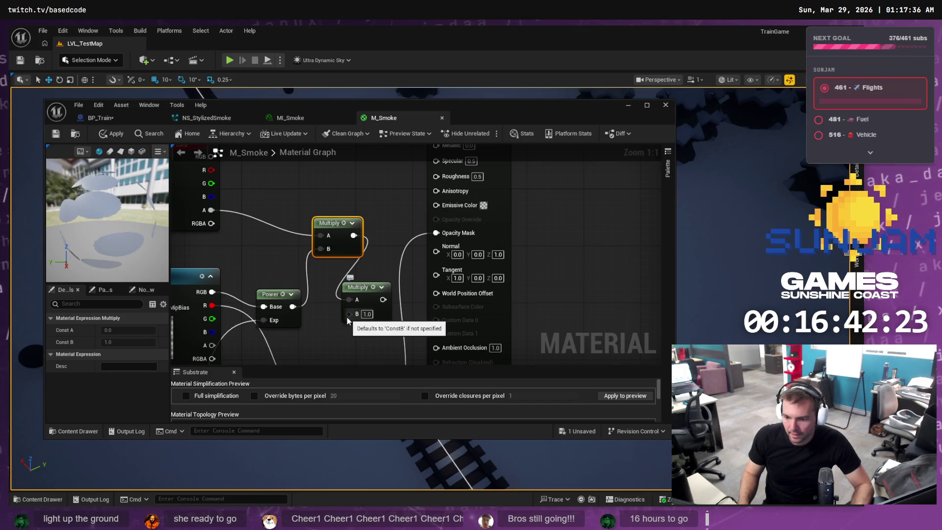
left_click(371, 314)
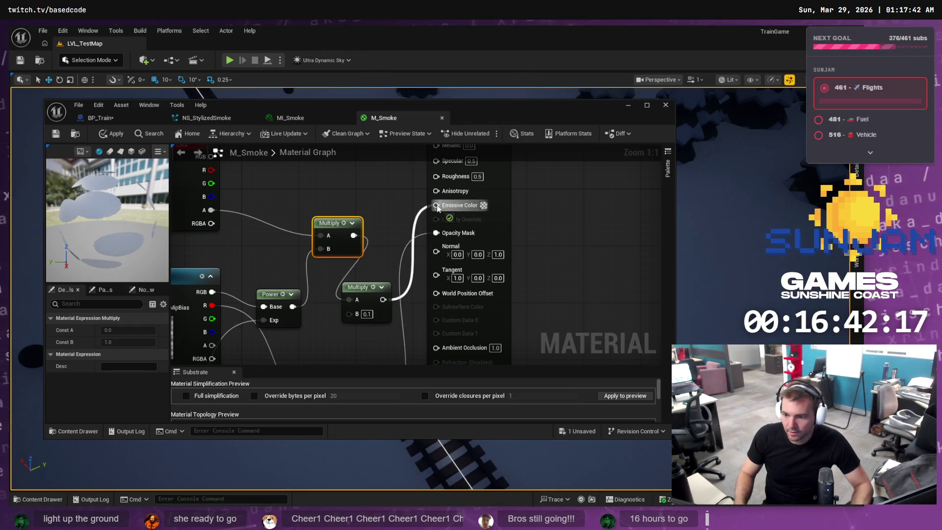
left_click_drag(438, 208, 438, 206)
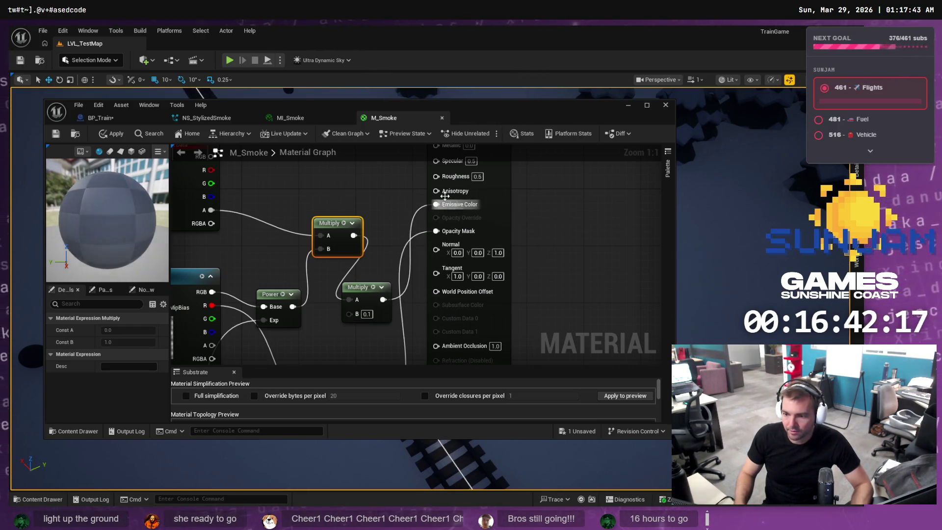
left_click(123, 137)
left_click_drag(496, 123, 484, 269)
mouse_move(228, 176)
left_mouse_down()
mouse_move(224, 157)
mouse_move(203, 155)
mouse_move(372, 106)
left_mouse_up()
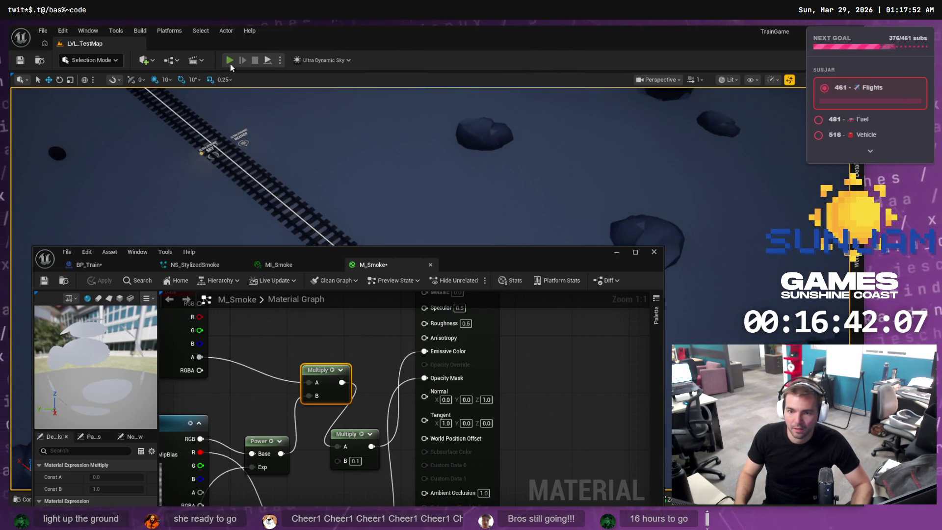
Put the level editor on the left and M_Smoke on the right, then playtest twice
left_click(231, 64)
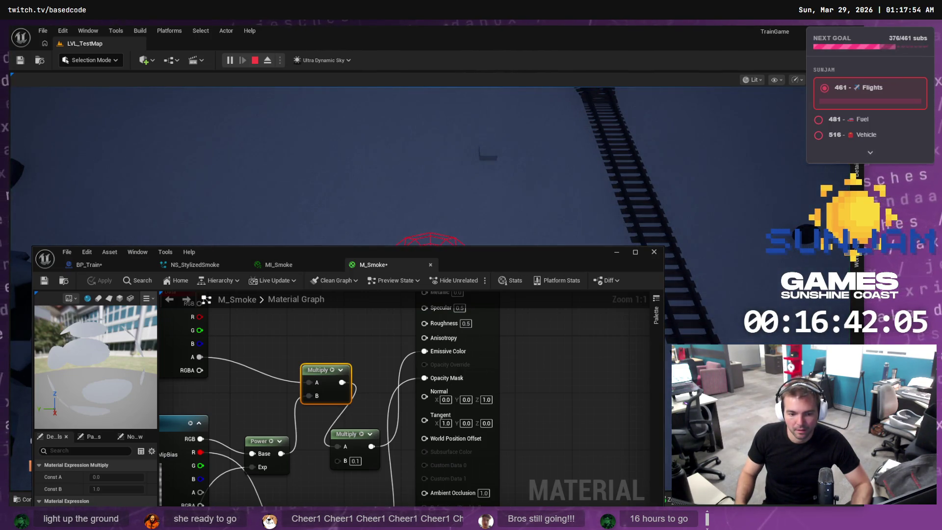
mouse_move(511, 256)
left_mouse_down()
mouse_move(486, 228)
mouse_move(759, 354)
mouse_move(599, 299)
mouse_move(941, 250)
mouse_move(697, 227)
mouse_move(941, 239)
left_mouse_up()
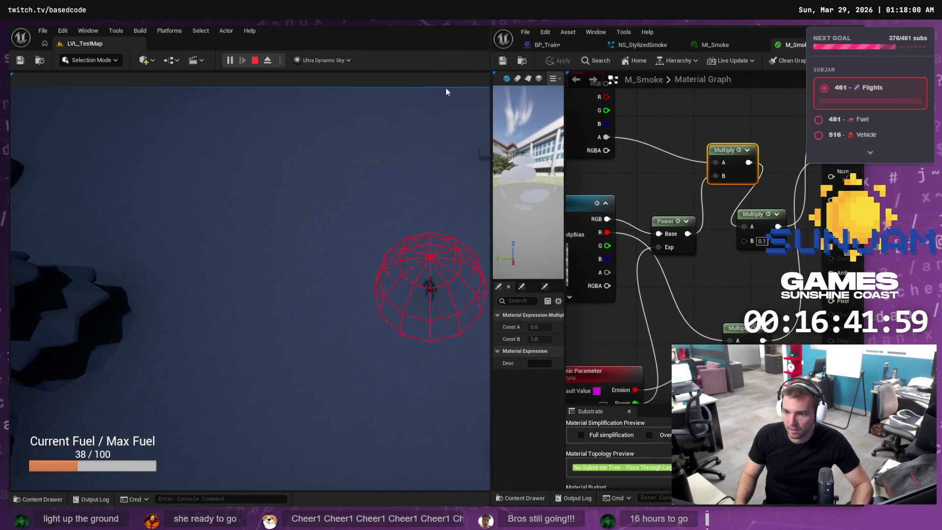
mouse_move(435, 40)
left_mouse_down()
mouse_move(381, 42)
mouse_move(407, 70)
left_mouse_up()
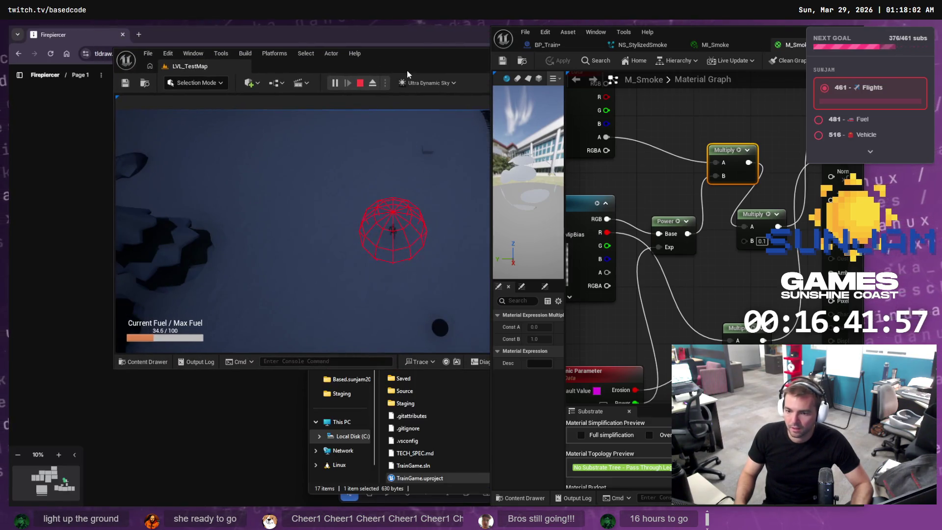
key("Escape")
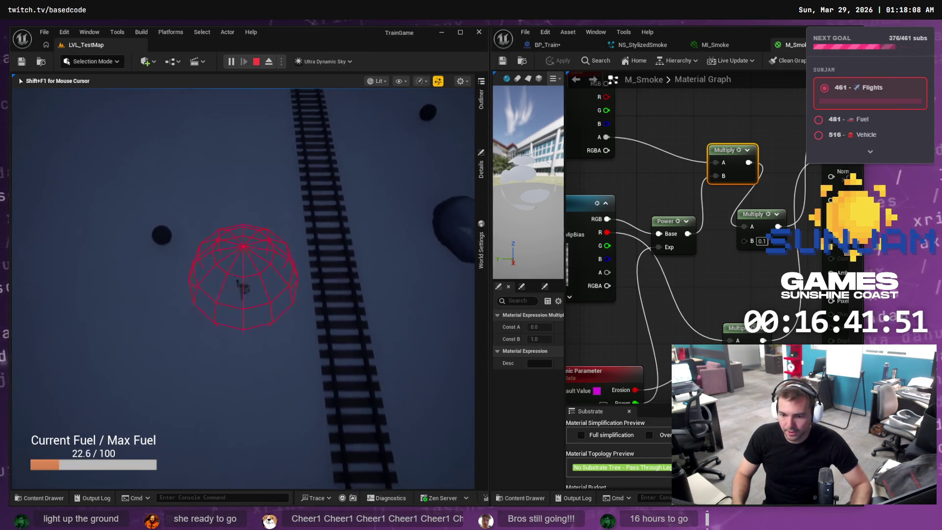
key("Escape")
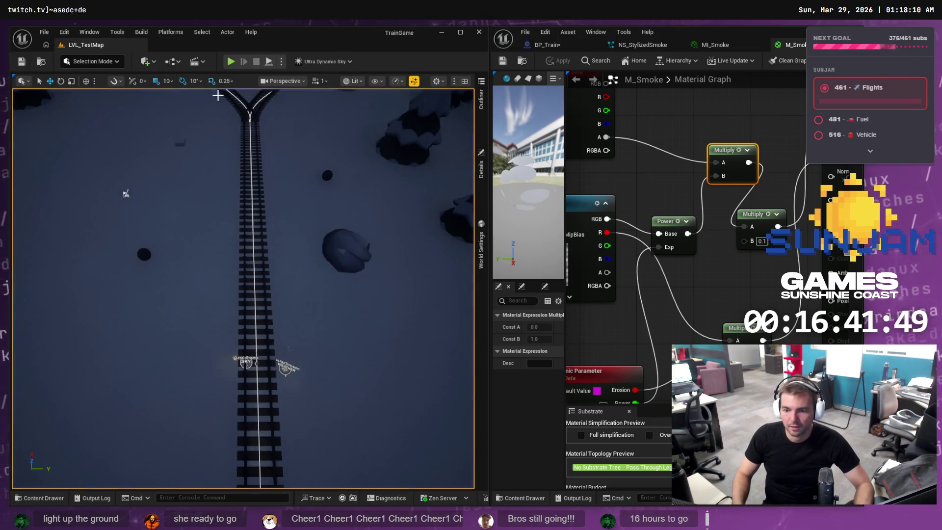
left_click(234, 64)
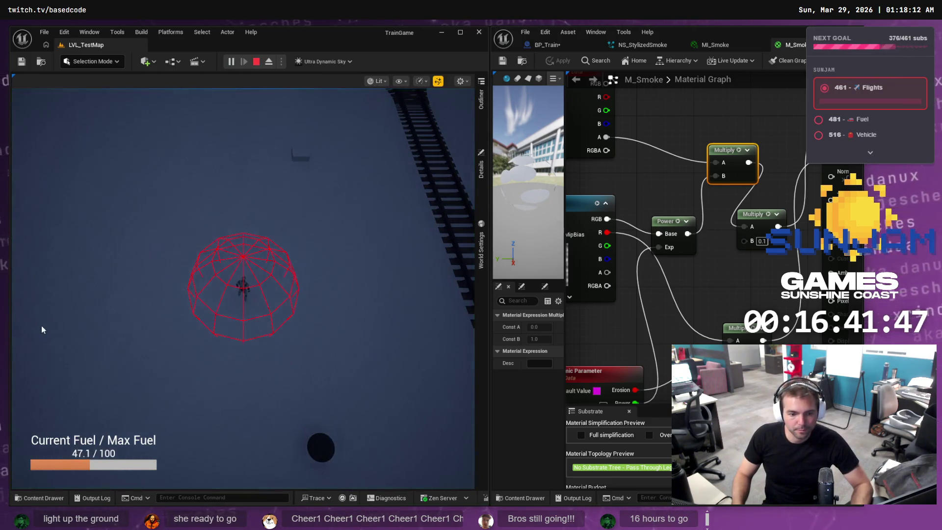
left_click(311, 284)
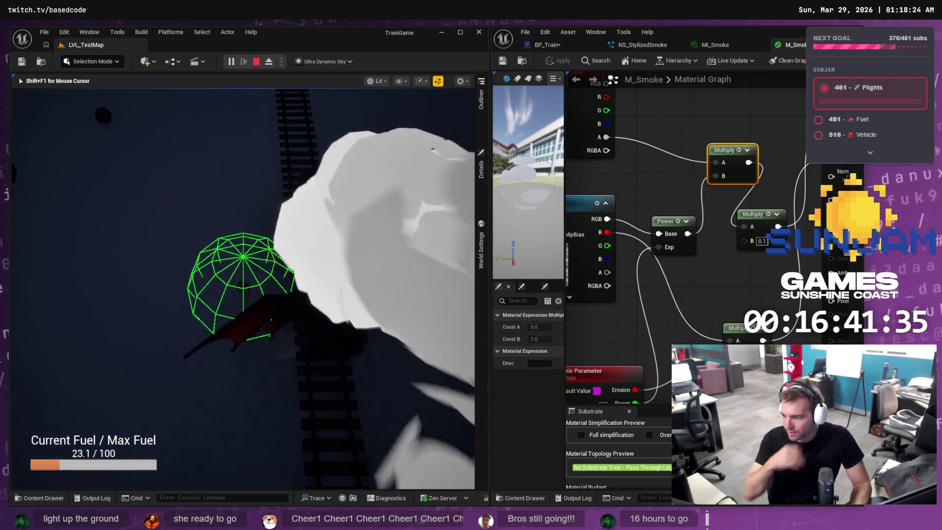
key("Escape")
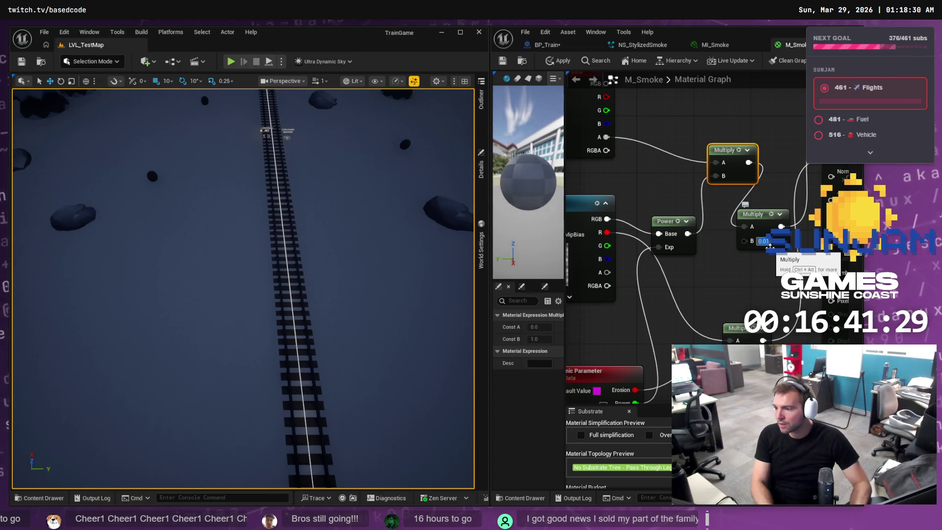
Commit 0.01 as the Multiply B value and play-test the smoke with the applied material
key("Return")
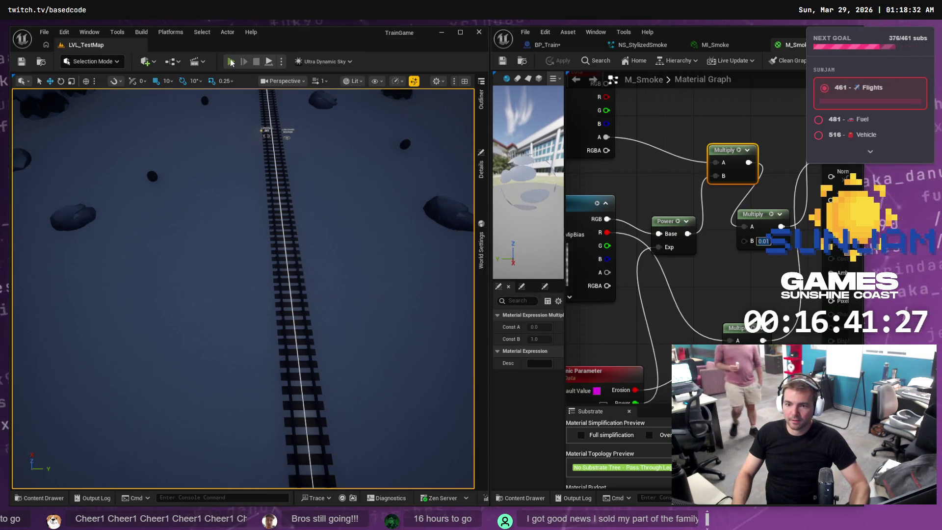
left_click(231, 62)
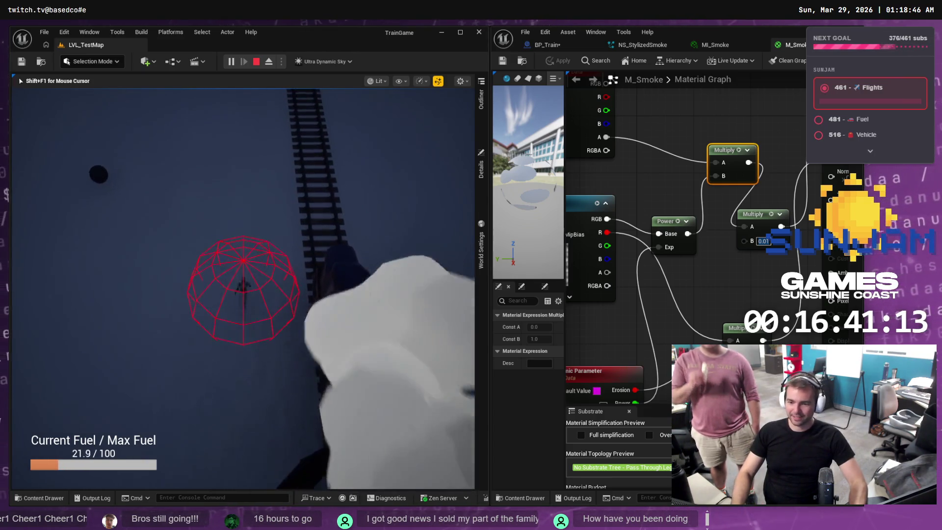
key("Escape")
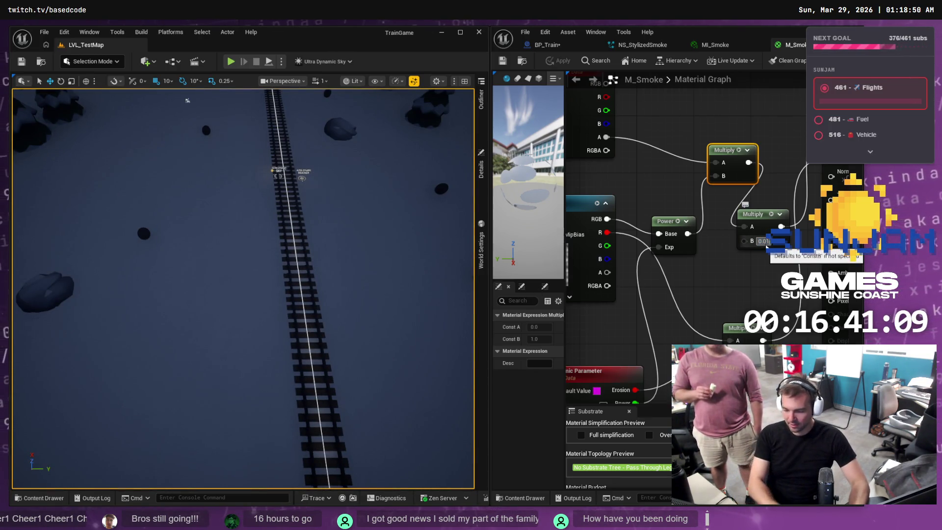
key("alt+p")
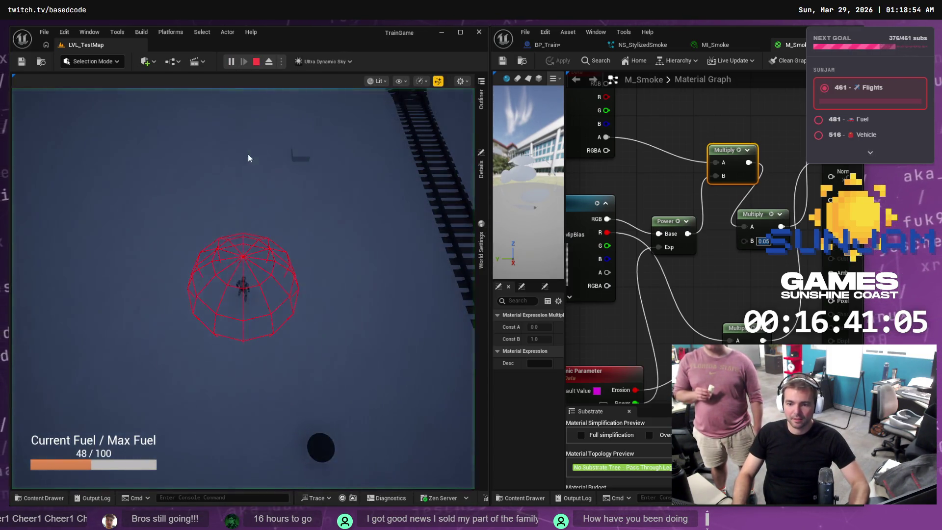
left_click(248, 155)
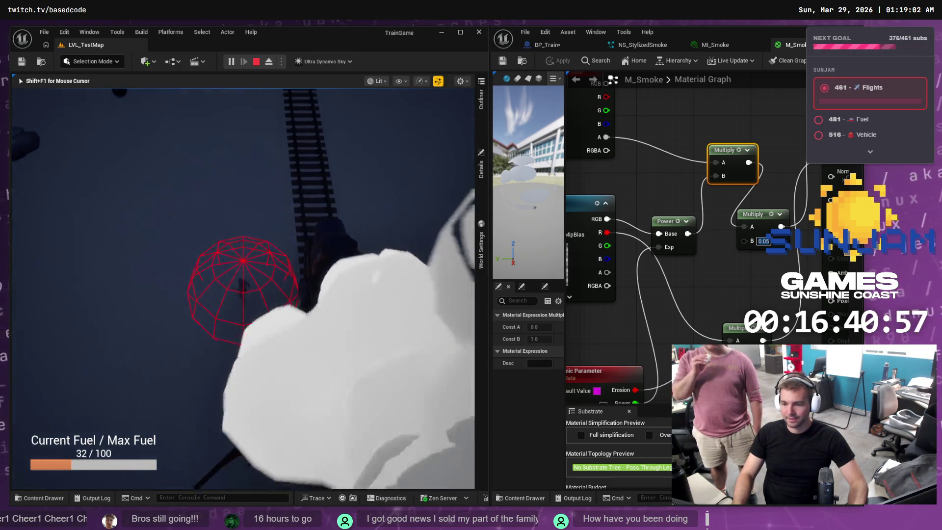
Dismiss the BP_Train save prompt, change Multiply B to 0.005, and stop play
key("ctrl+shift+s")
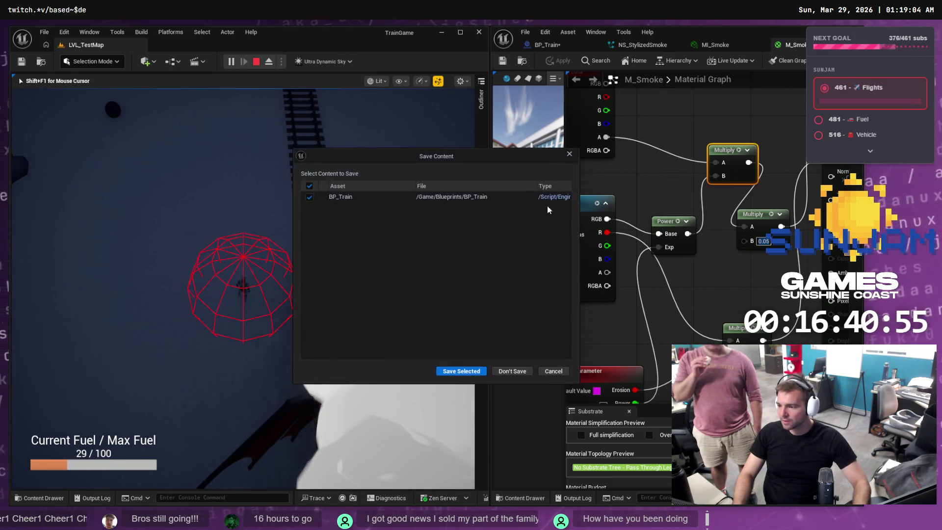
left_click(550, 376)
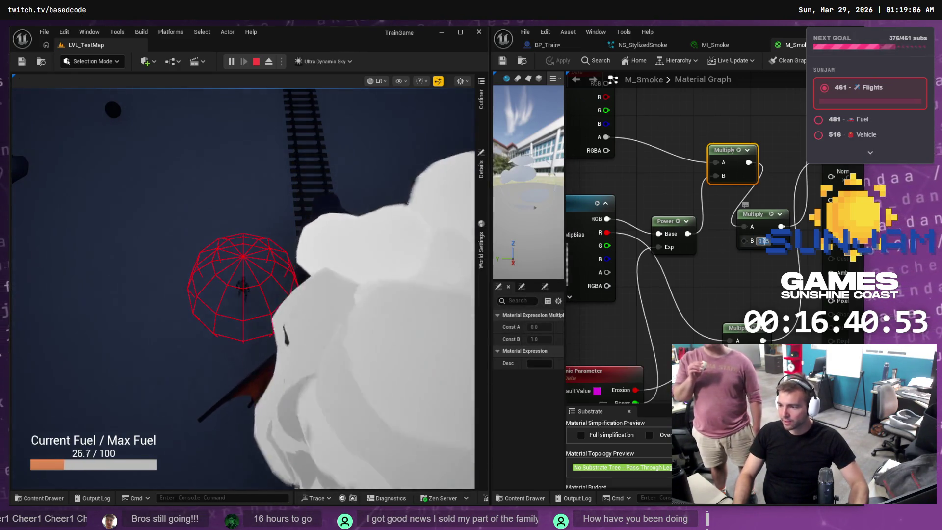
double_click(765, 240)
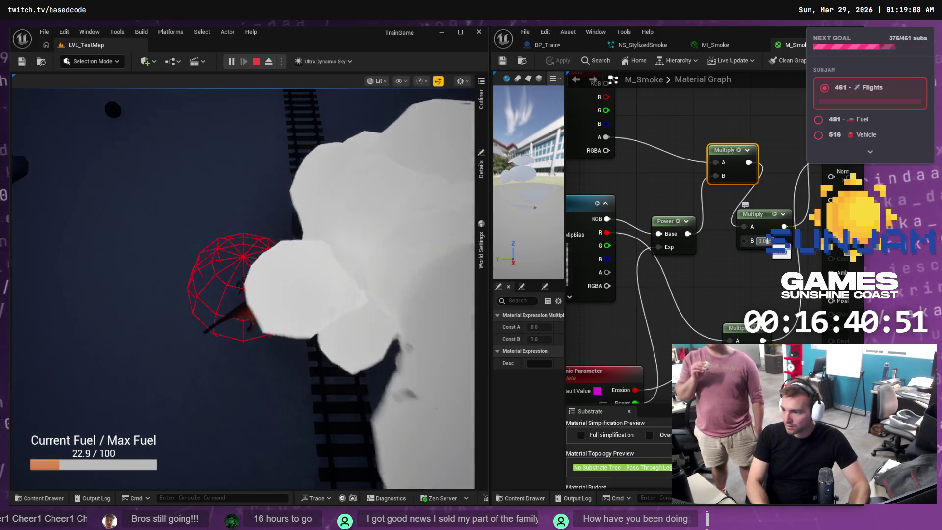
left_click(178, 211)
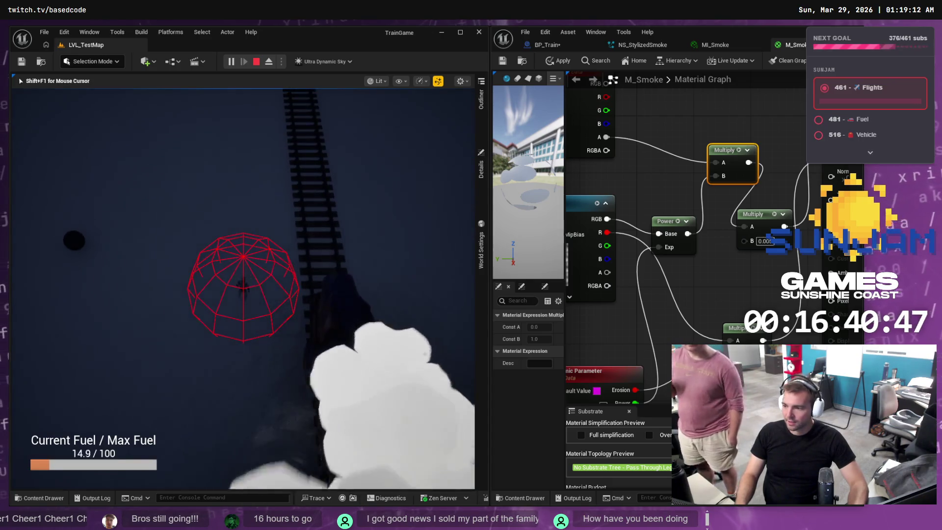
key("Escape")
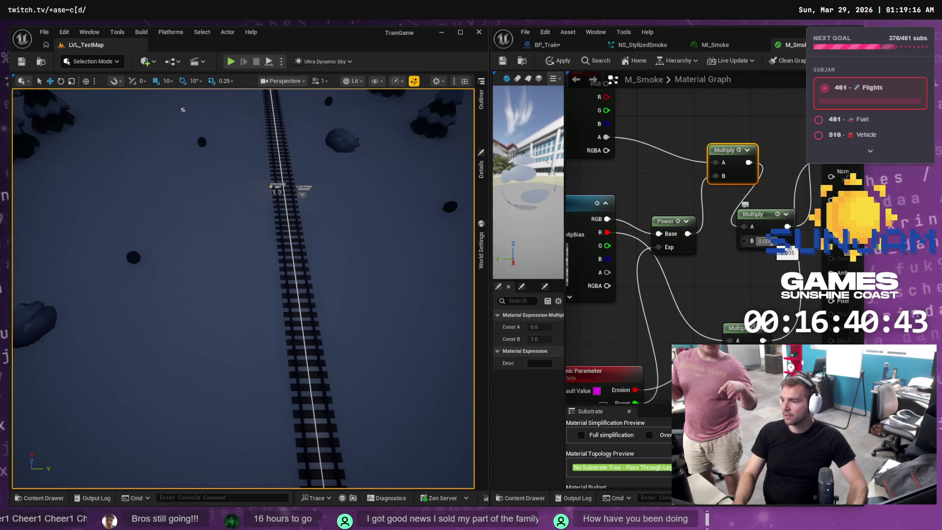
Apply the 0.005 multiplier to M_Smoke and replay the level several times to check the smoke
key("ctrl+s")
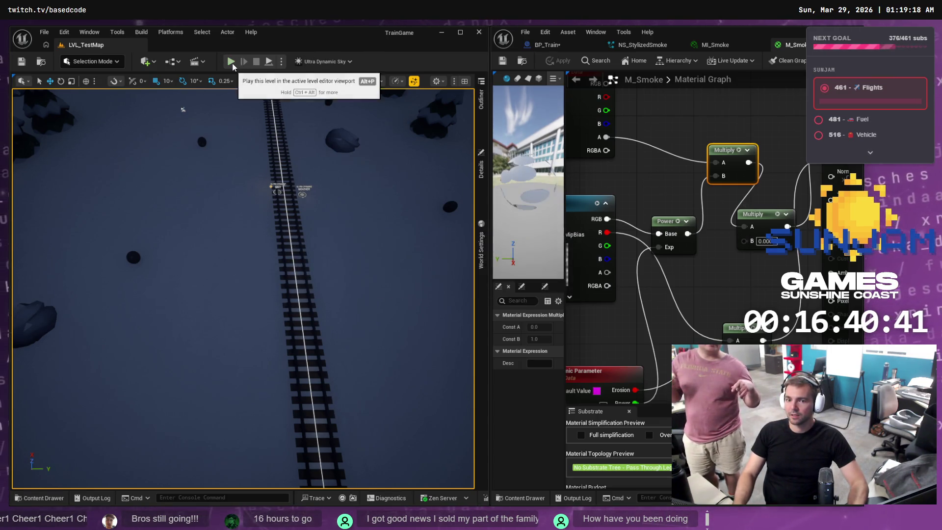
left_click(231, 62)
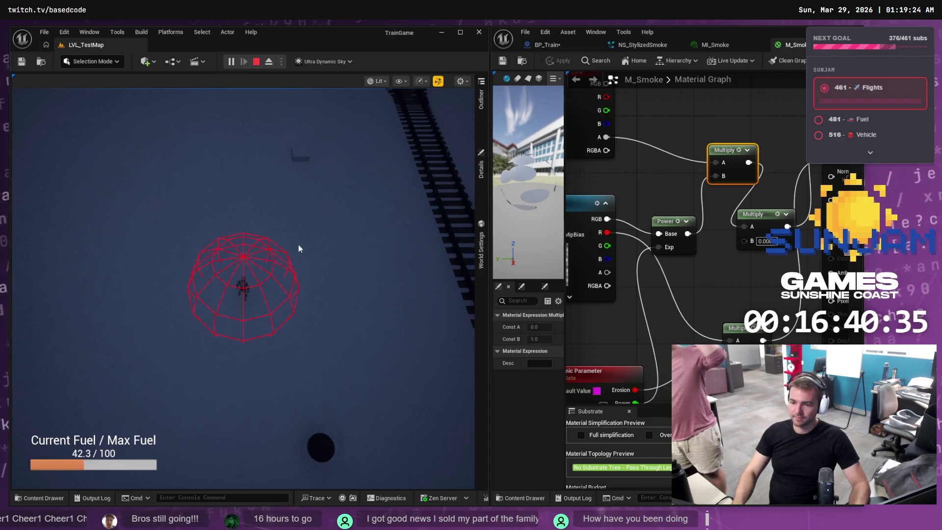
left_click(298, 249)
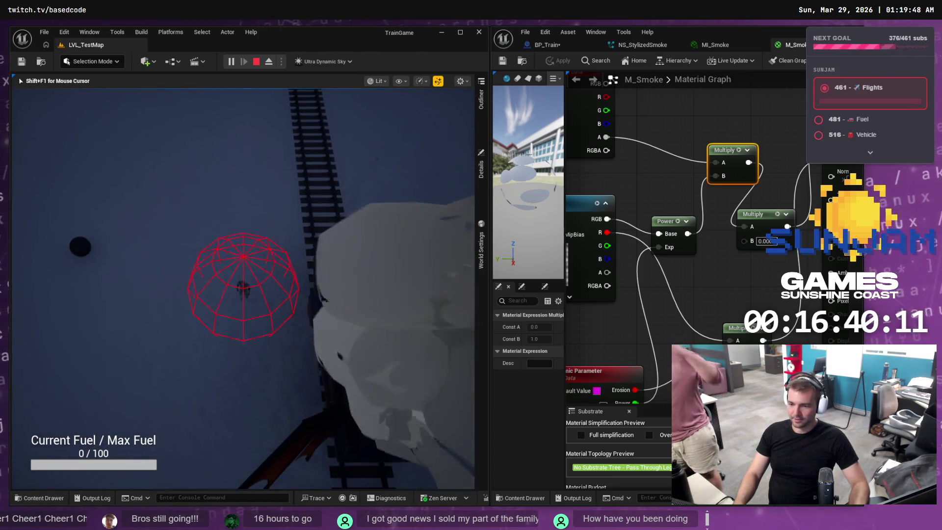
key("Escape")
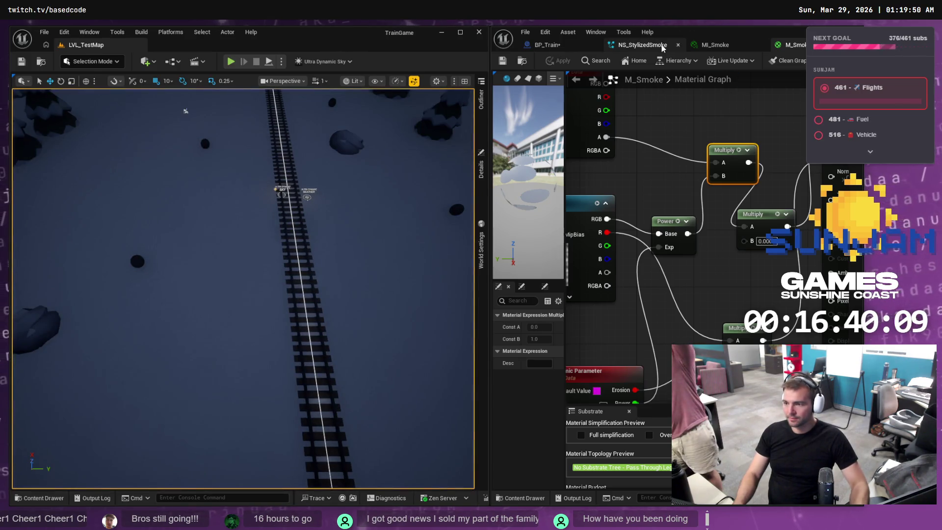
left_click(227, 60)
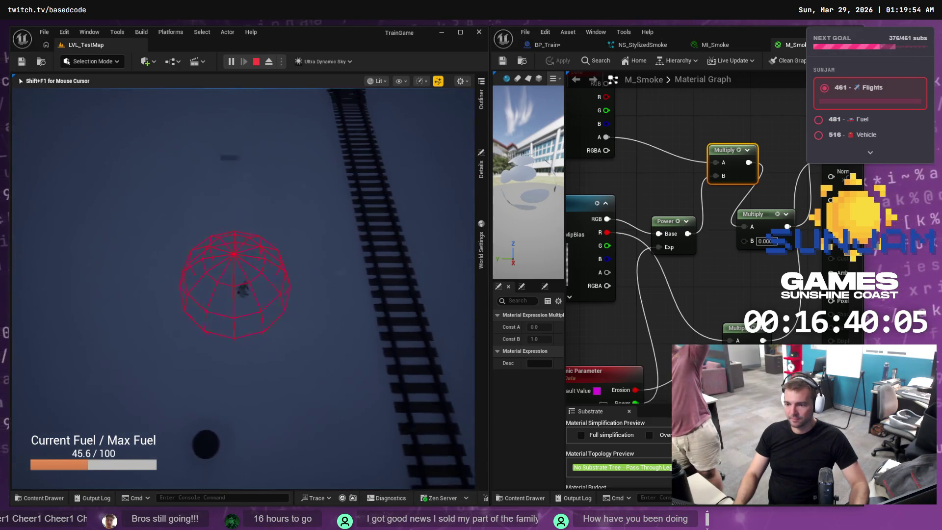
key("Escape")
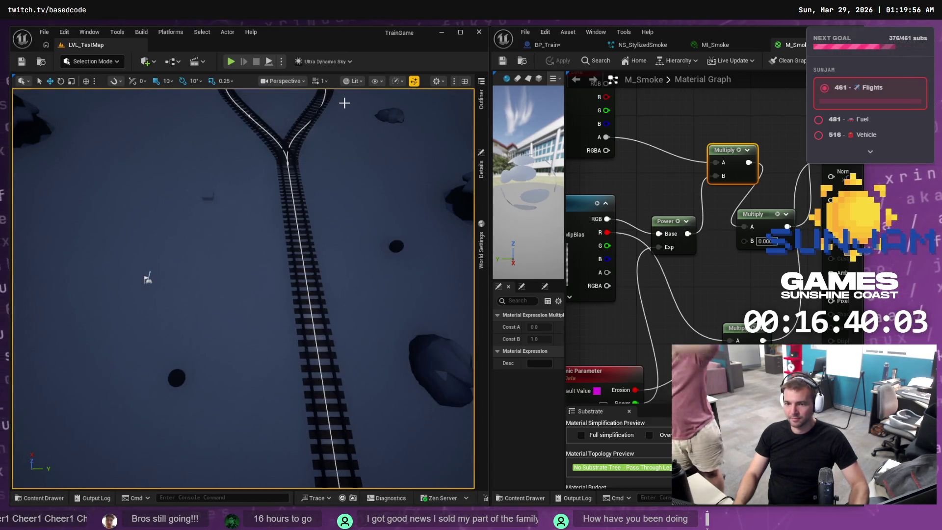
key("alt+p")
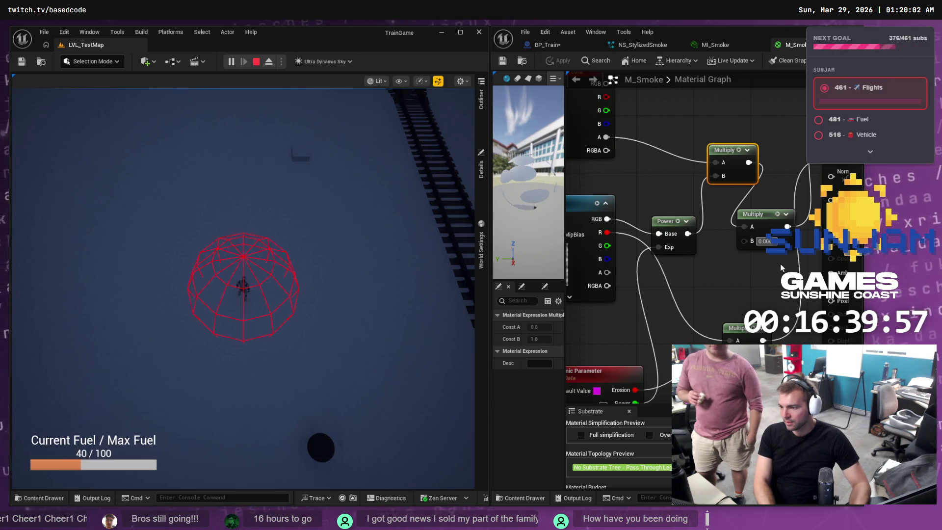
left_click(746, 264)
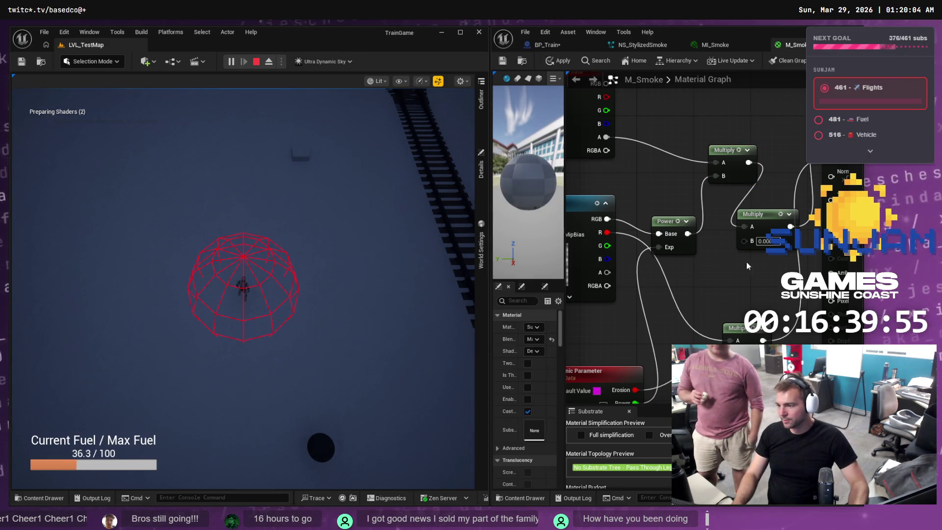
Nudge the Multiply node left, free the mouse from the game, and bring up NS_StylizedSmoke
left_click_drag(725, 151, 717, 151)
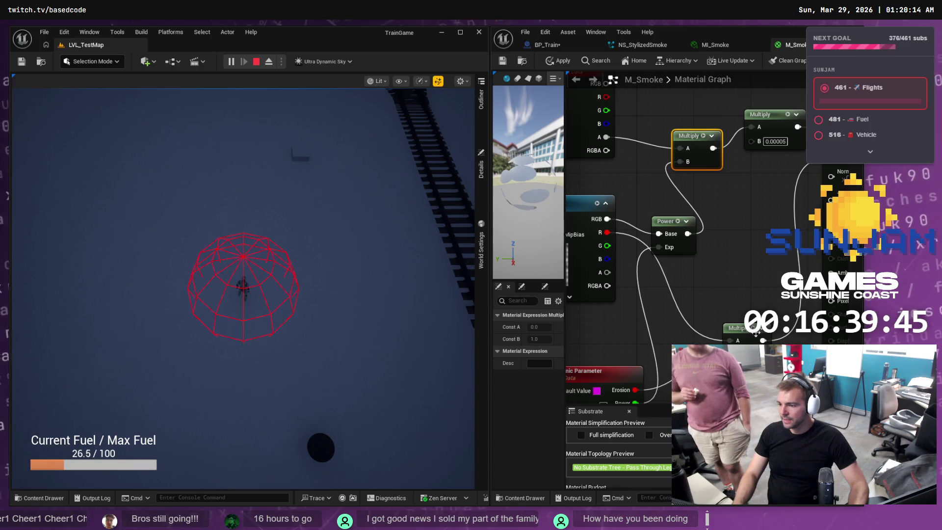
scroll(767, 210, "down", 4)
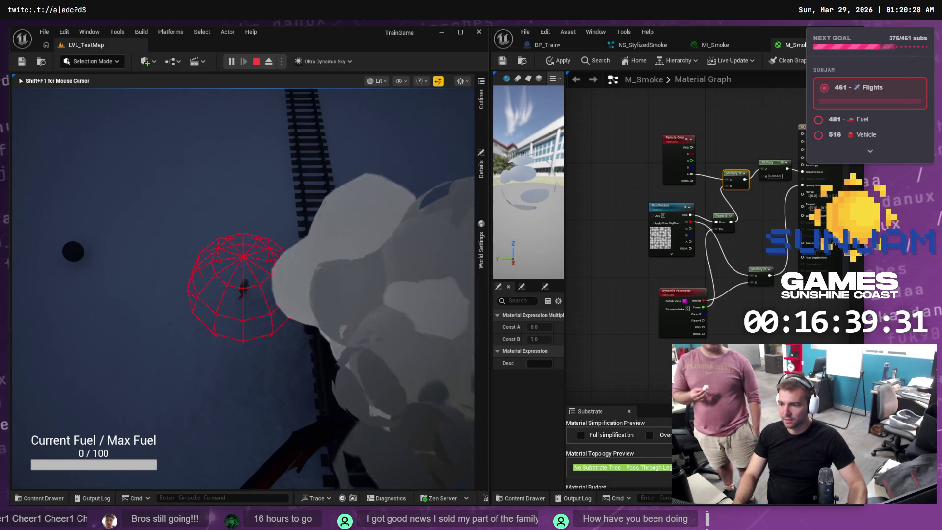
key("shift+F1")
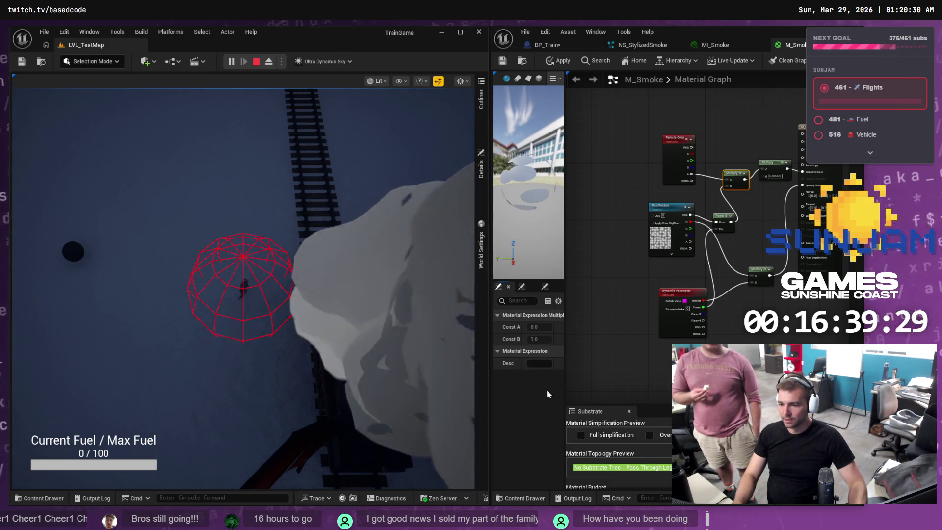
left_click(653, 46)
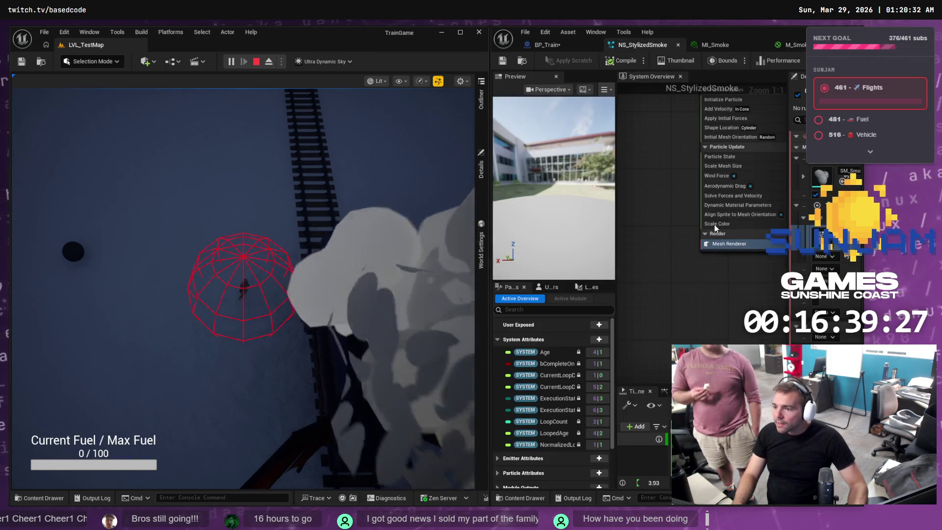
Show the Add Velocity module's settings and widen the Niagara editor window
left_click_drag(662, 177, 652, 221)
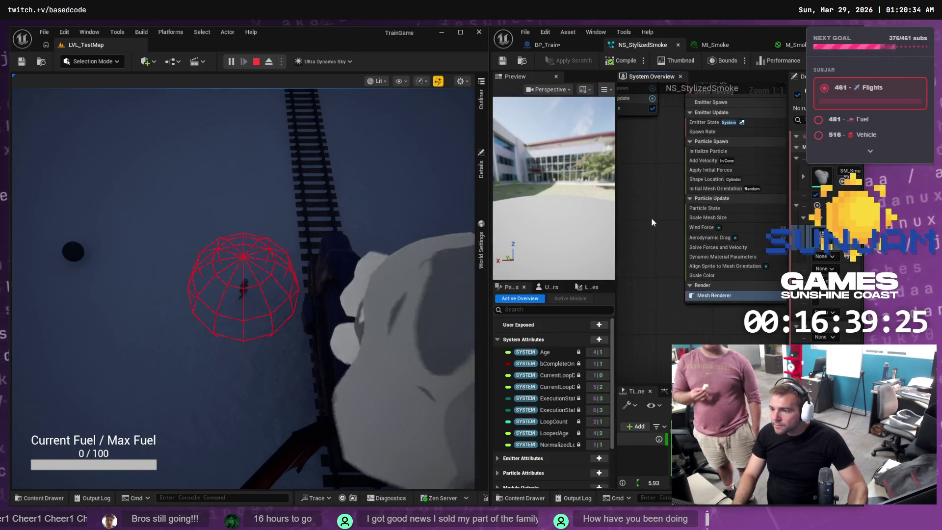
left_click(703, 160)
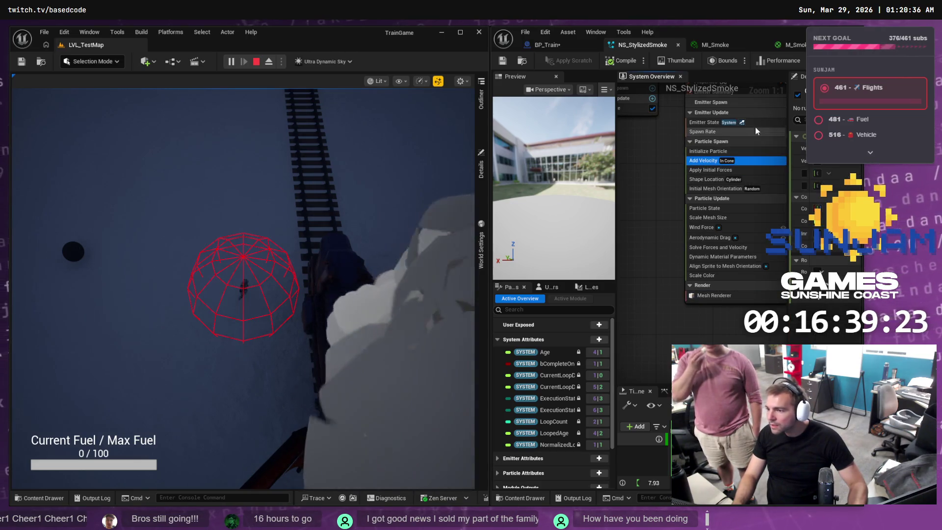
left_click_drag(490, 132, 318, 131)
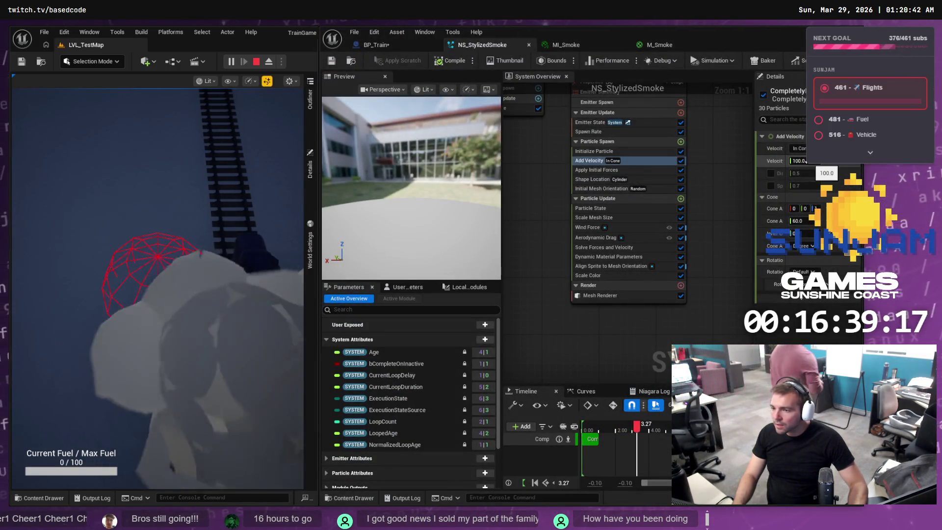
Lower the Add Velocity speed from 100.0 to 50.0, then view Shape Location settings
left_click(808, 162)
type("5")
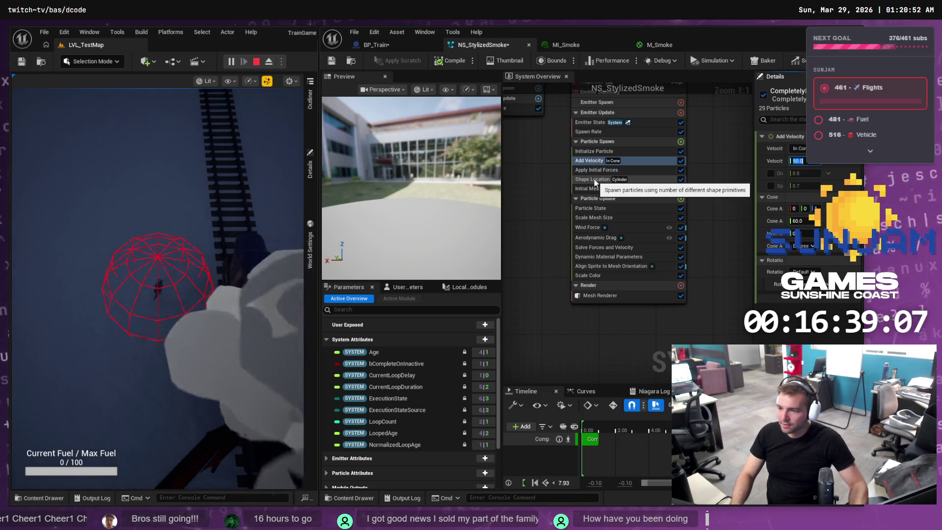
left_click(594, 178)
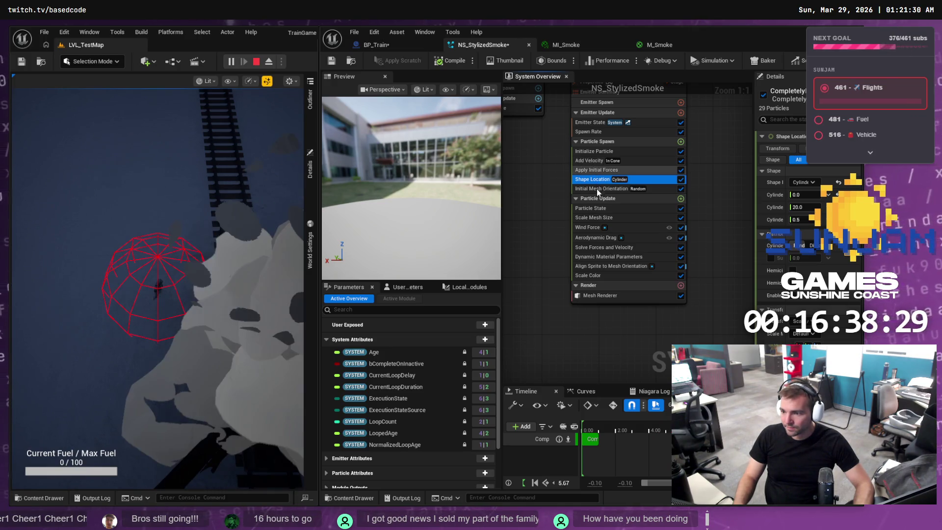
Set the Wind Force speed to X -250 and Z 250, then return to Shape Location
left_click(589, 226)
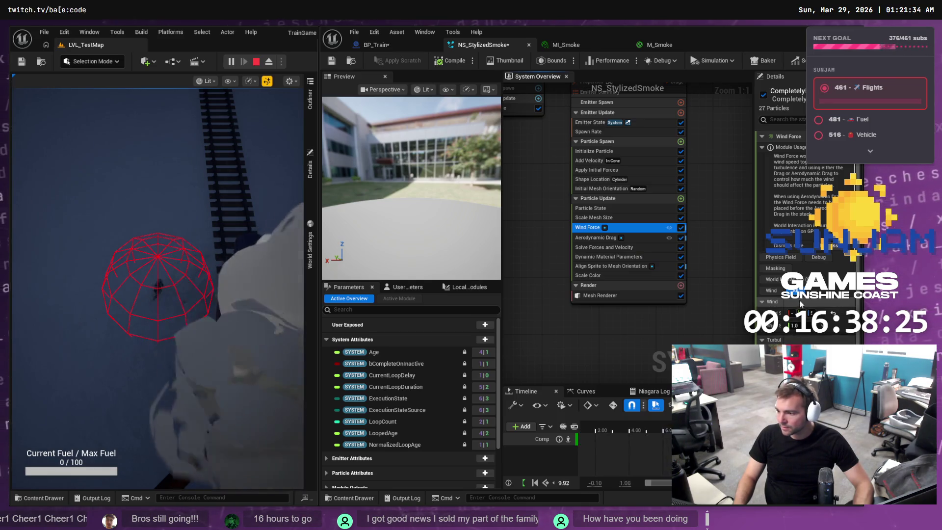
left_click_drag(755, 264, 705, 257)
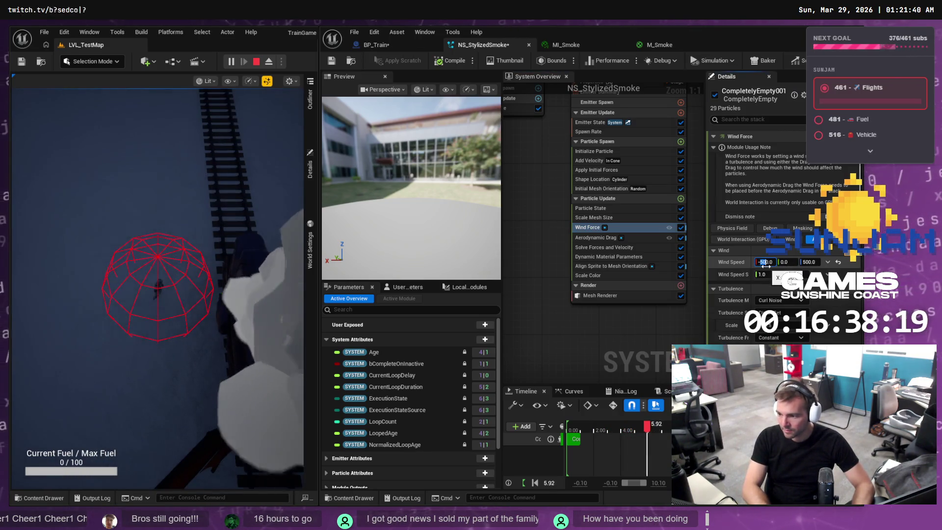
type("-250")
key("Tab")
key("Tab")
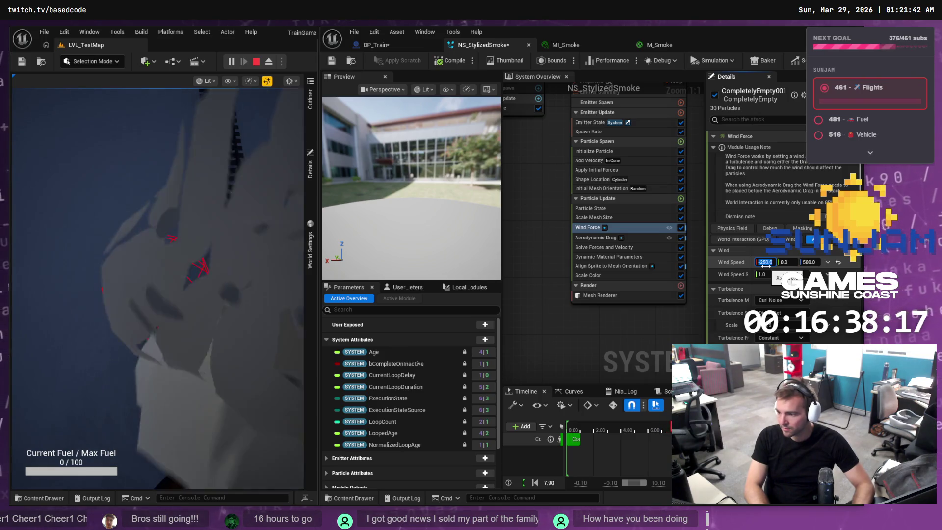
type("250")
key("Return")
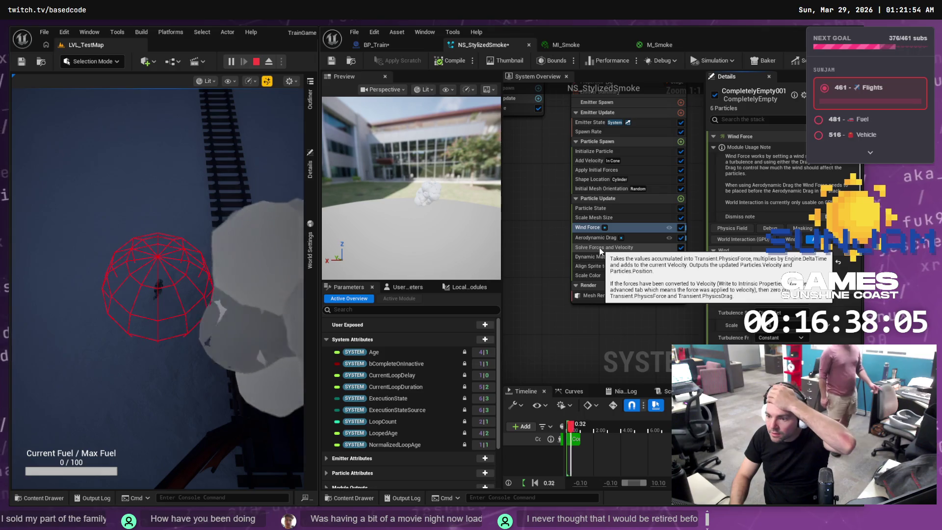
left_click(599, 179)
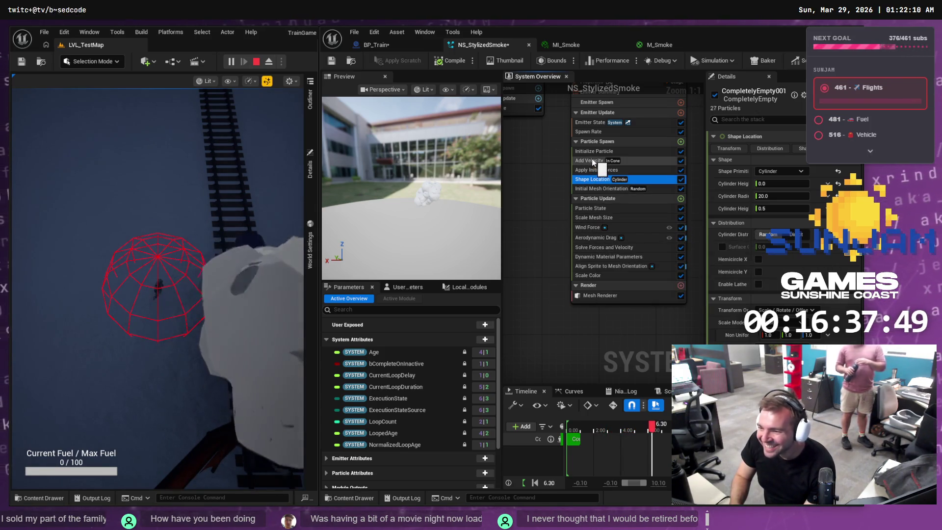
Move a key on the Scale Mesh Size curve lower and later
left_click(608, 219)
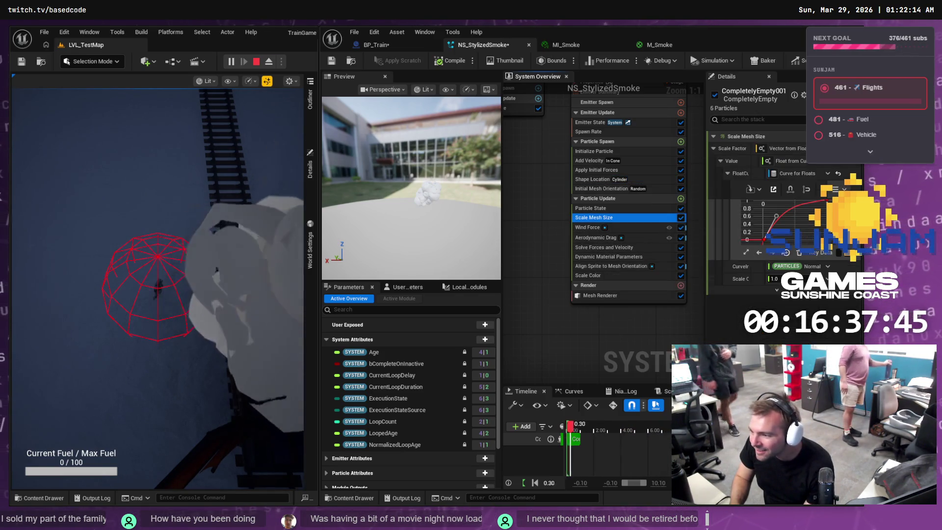
left_click(765, 240)
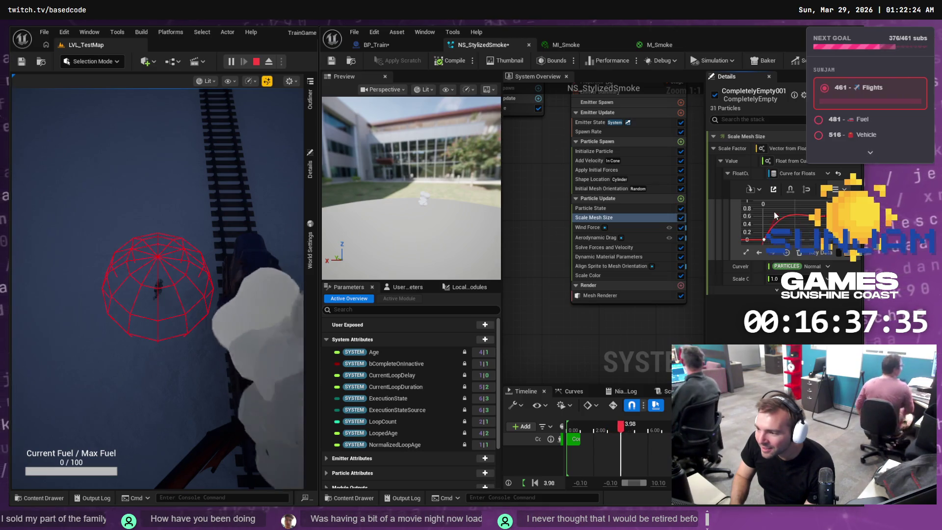
left_click_drag(780, 220, 784, 222)
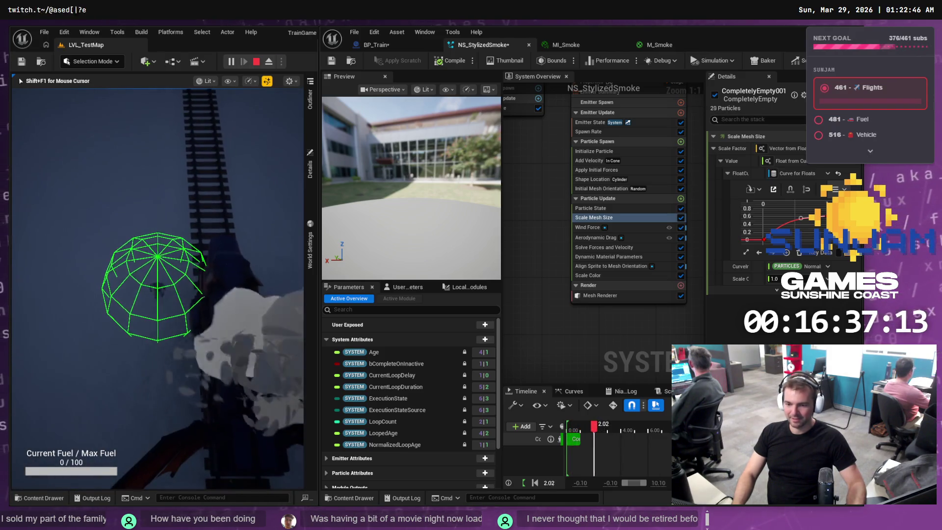
Stop the game test, widen the level view, and start a new Play session
key("Escape")
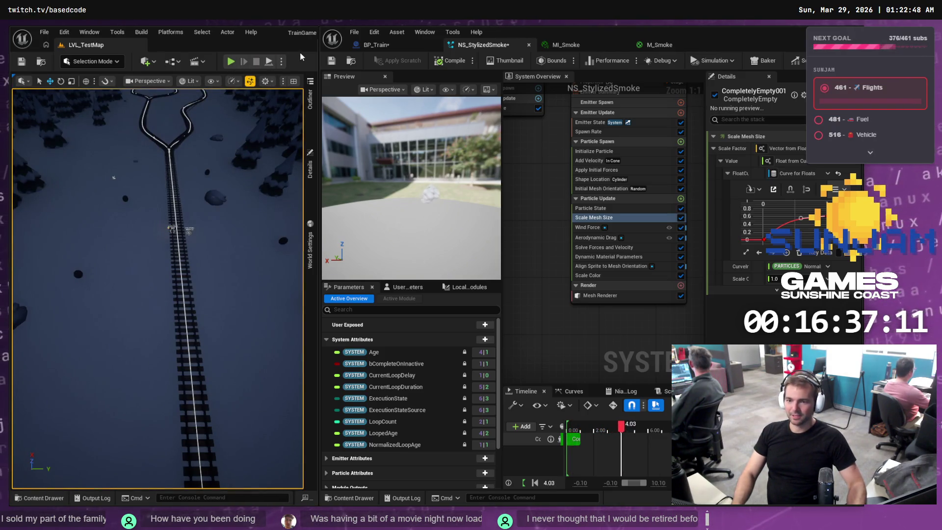
left_click_drag(320, 49, 553, 48)
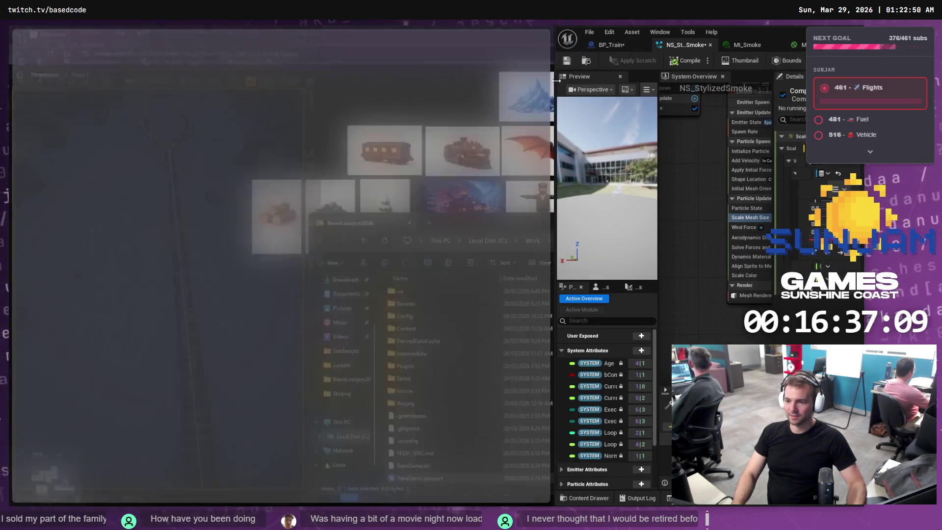
left_click(231, 63)
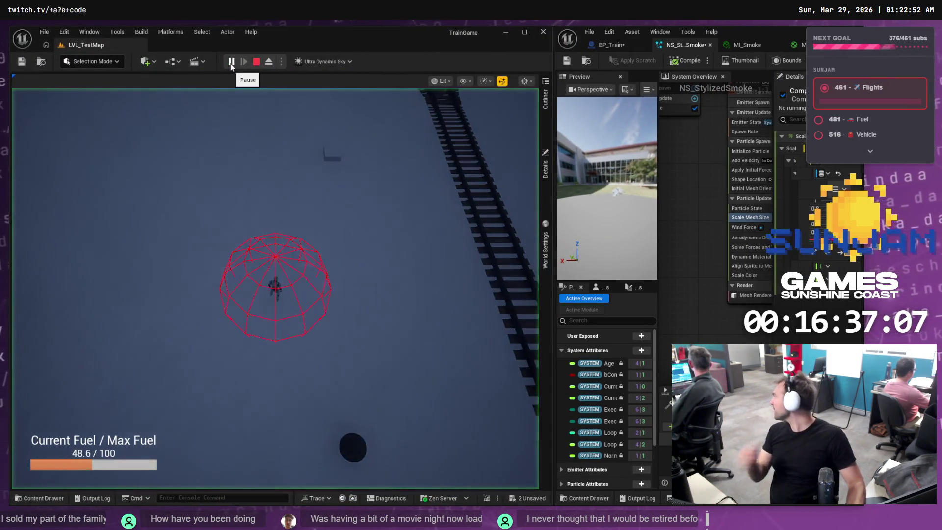
left_click(310, 237)
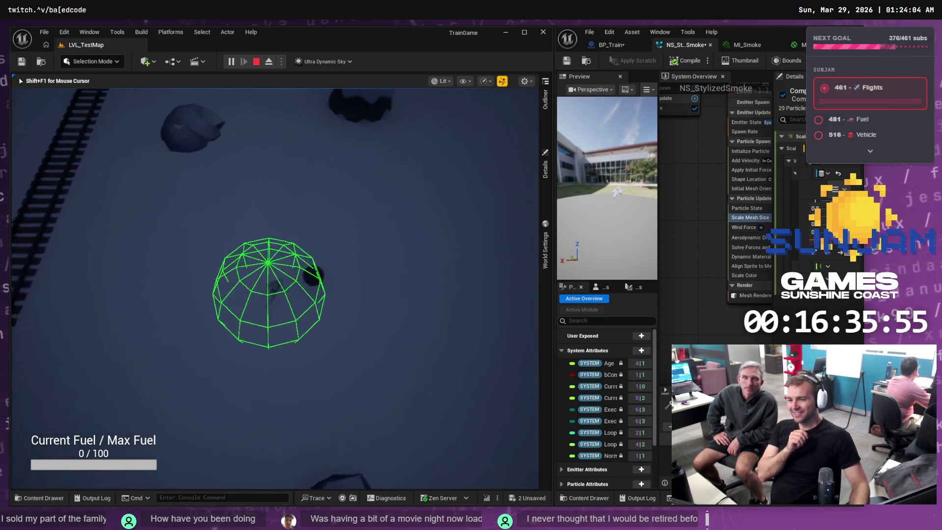
key("a")
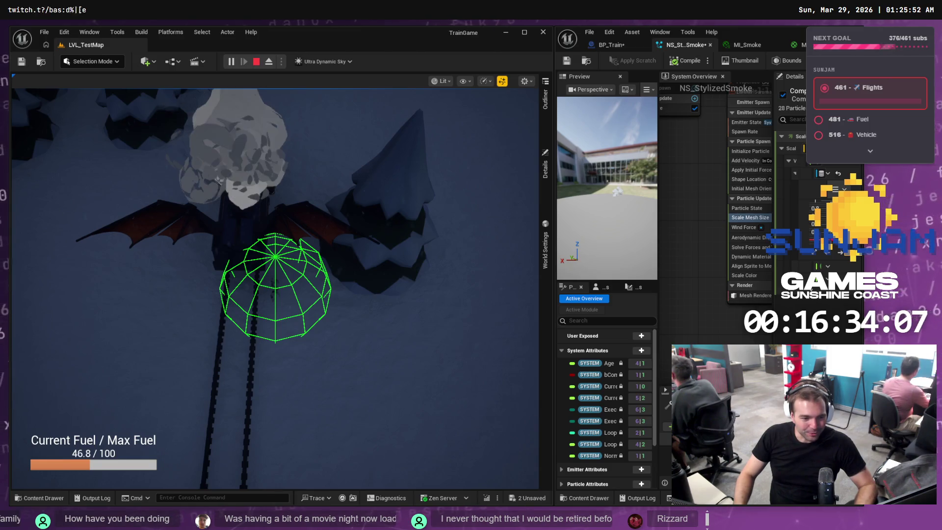
left_click(212, 301)
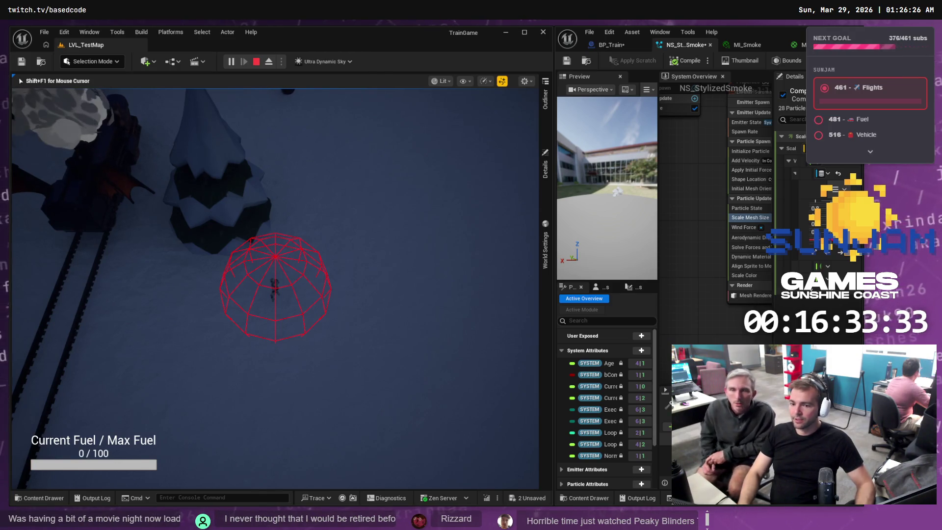
double_click(755, 31)
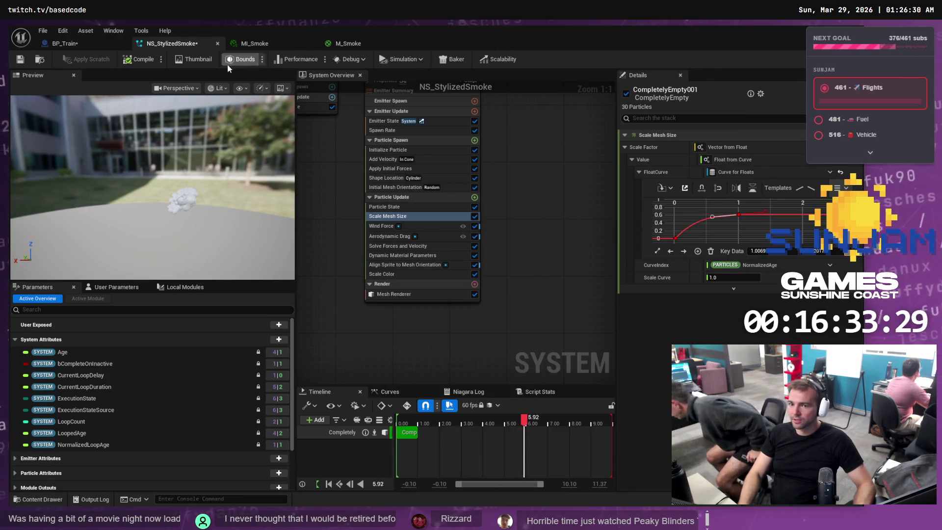
Save NS_StylizedSmoke and pan the System Overview to show the emitter
key("ctrl+s")
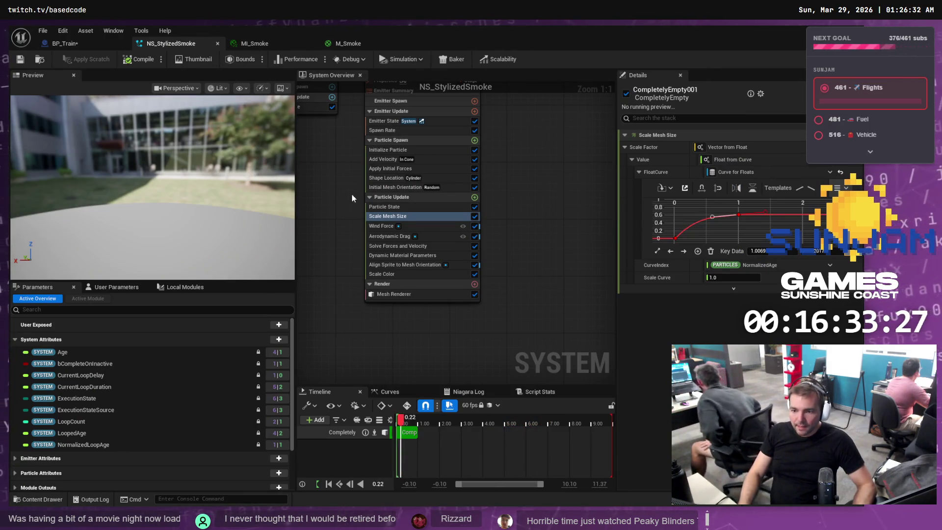
mouse_move(331, 171)
left_mouse_down()
mouse_move(498, 308)
mouse_move(409, 282)
left_mouse_up()
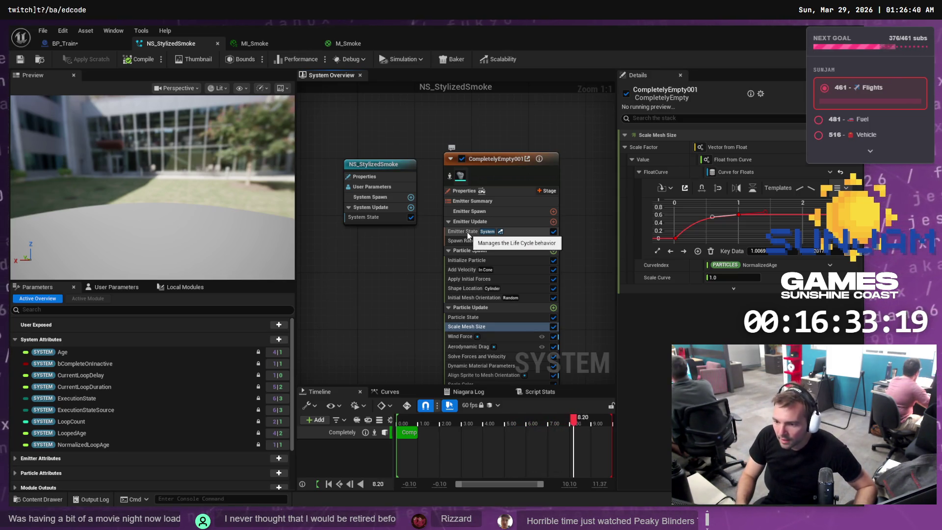
left_click(474, 243)
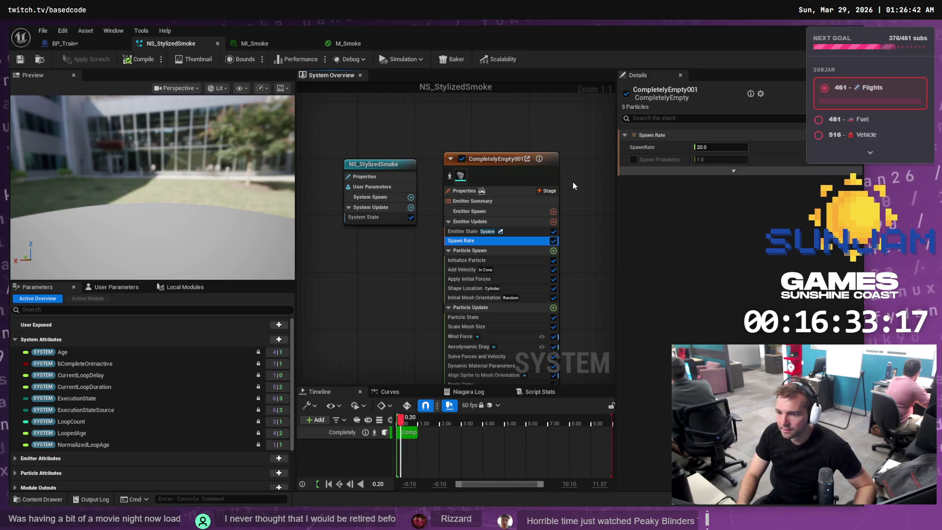
right_click(376, 280)
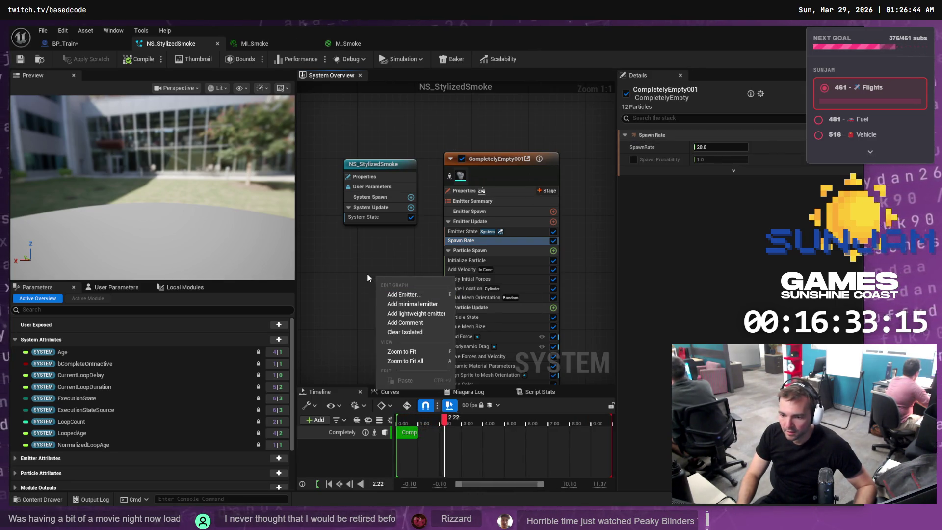
key("Escape")
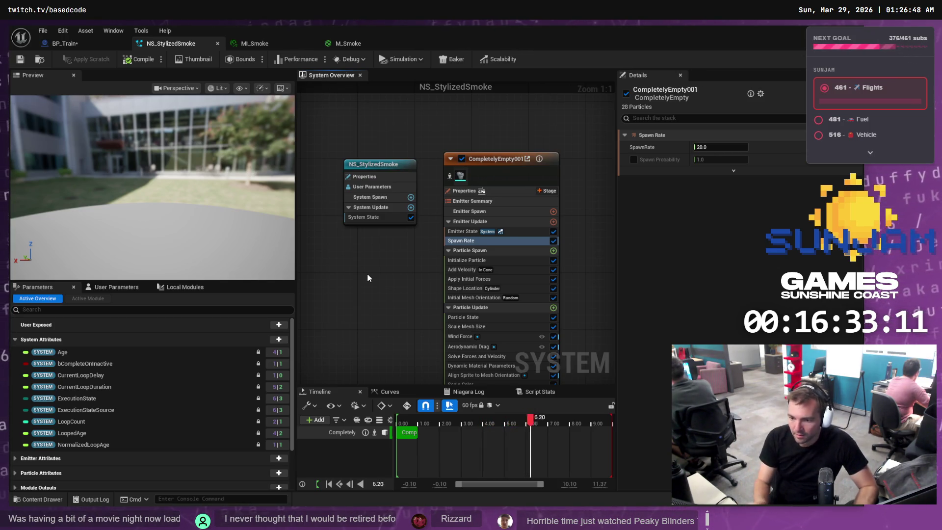
right_click(387, 271)
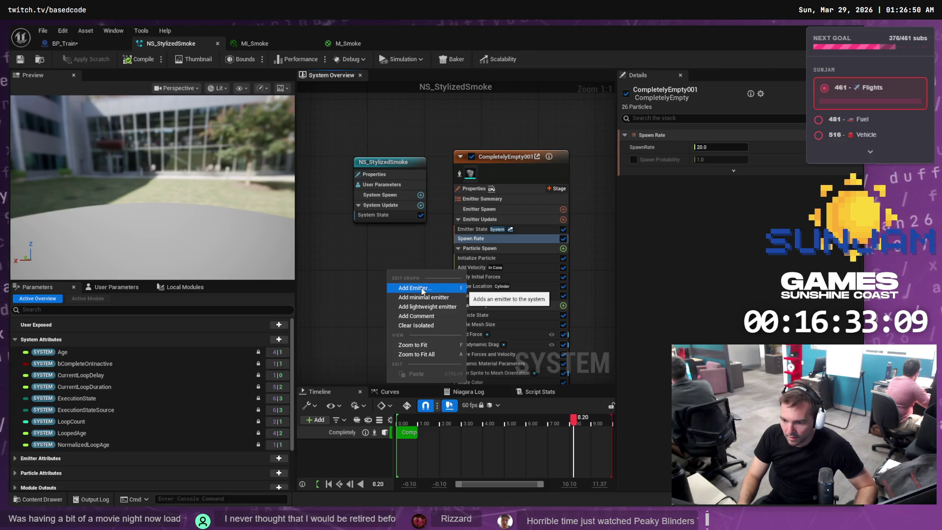
left_click(390, 159)
right_click(390, 159)
left_click(351, 314)
right_click(360, 297)
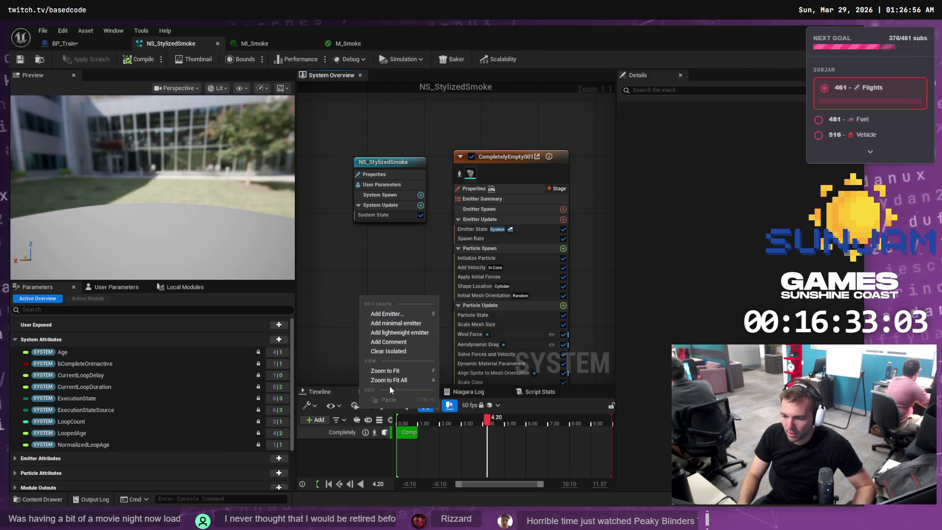
left_click(346, 319)
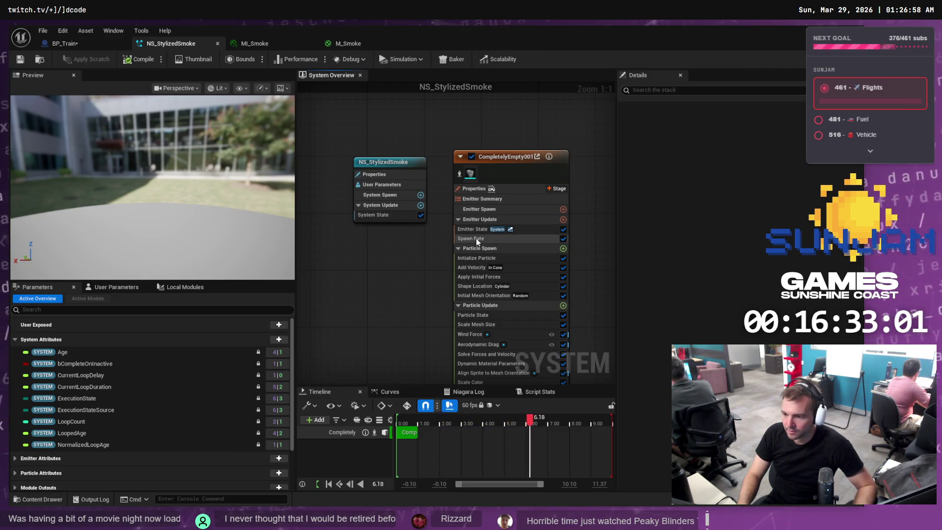
right_click(374, 264)
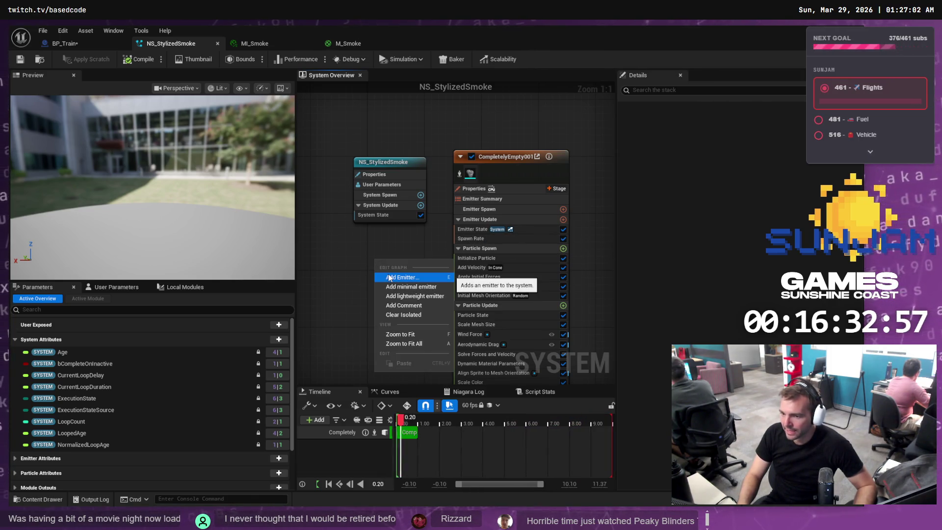
left_click(372, 268)
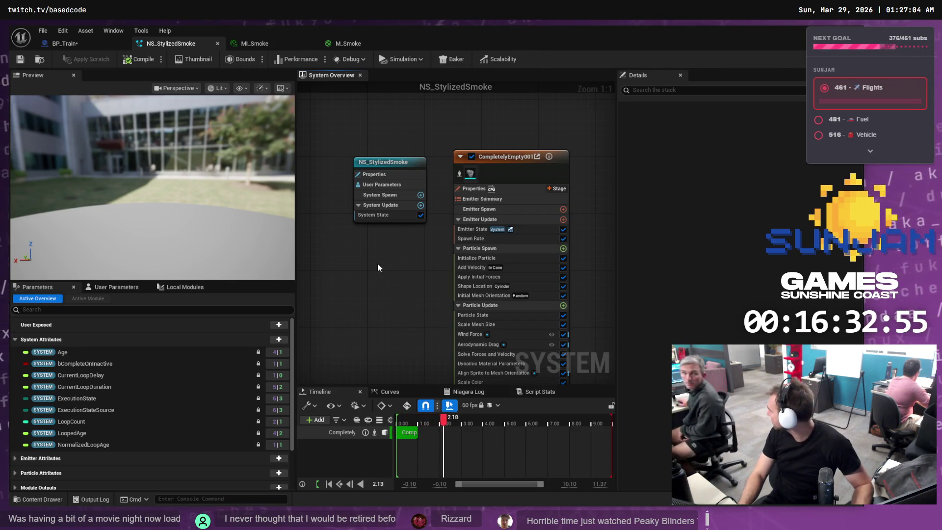
Bind Spawn Rate to a new user-exposed SpawnRate parameter and save NS_StylizedSmoke
left_click(490, 238)
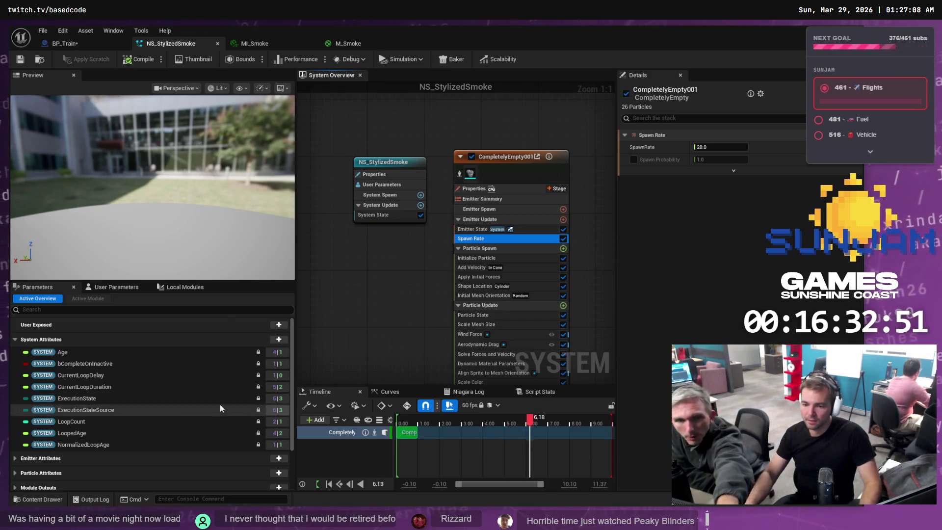
left_click(281, 329)
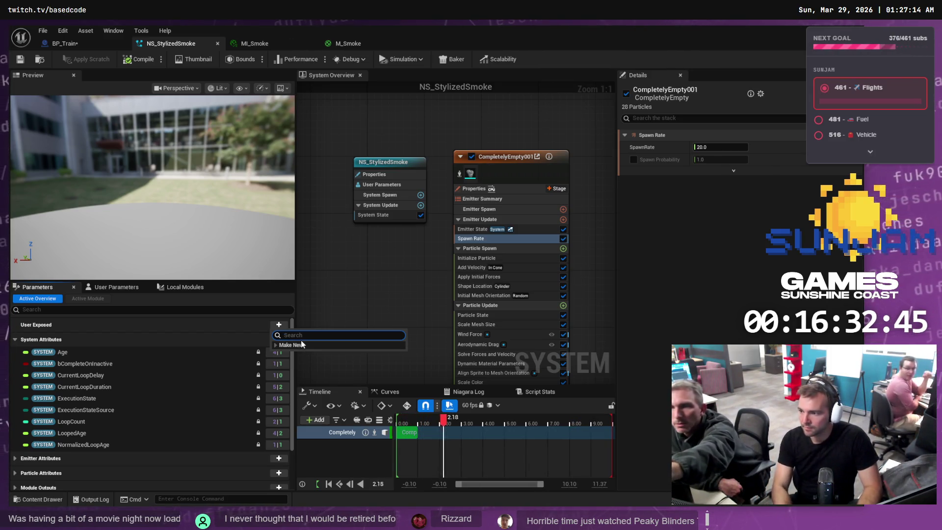
right_click(773, 146)
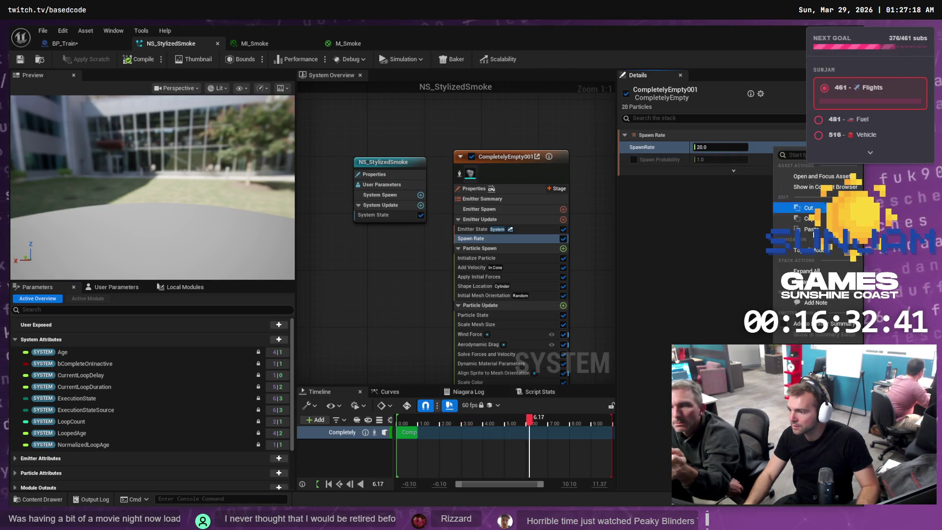
key("Escape")
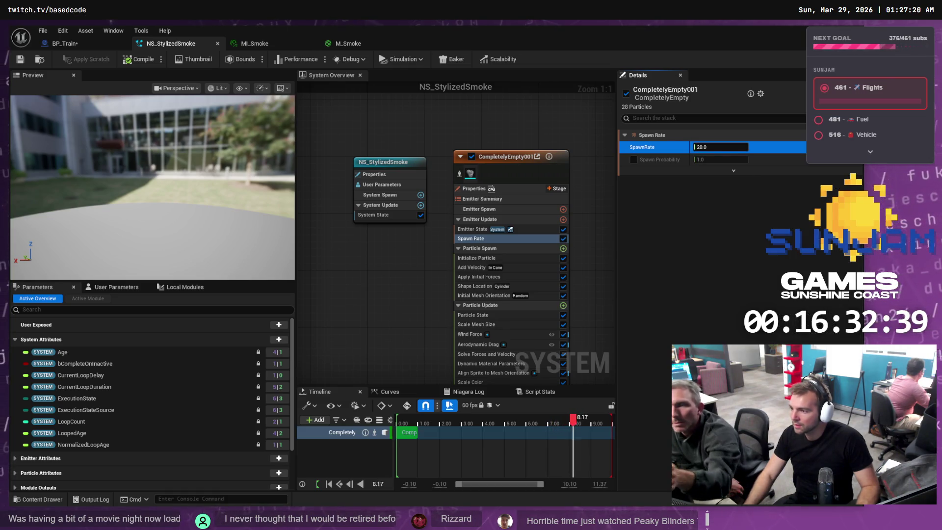
left_click(829, 147)
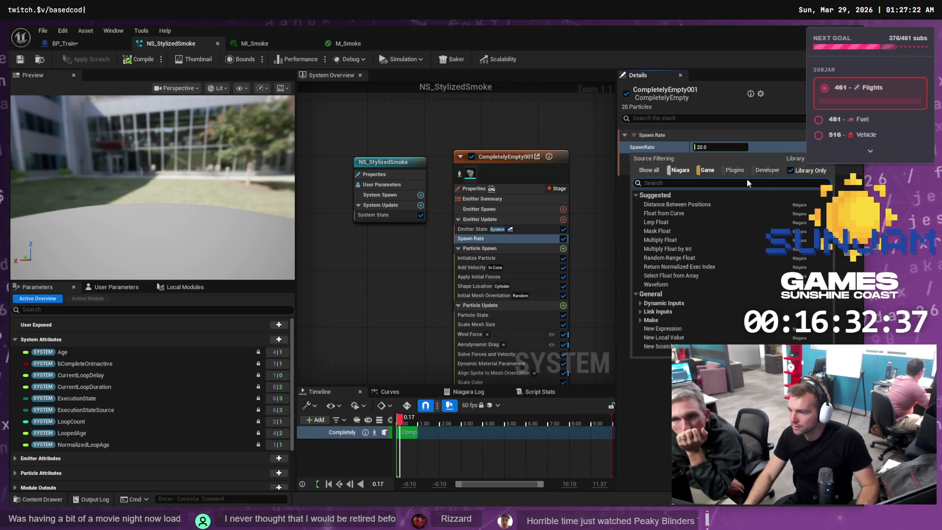
type("User")
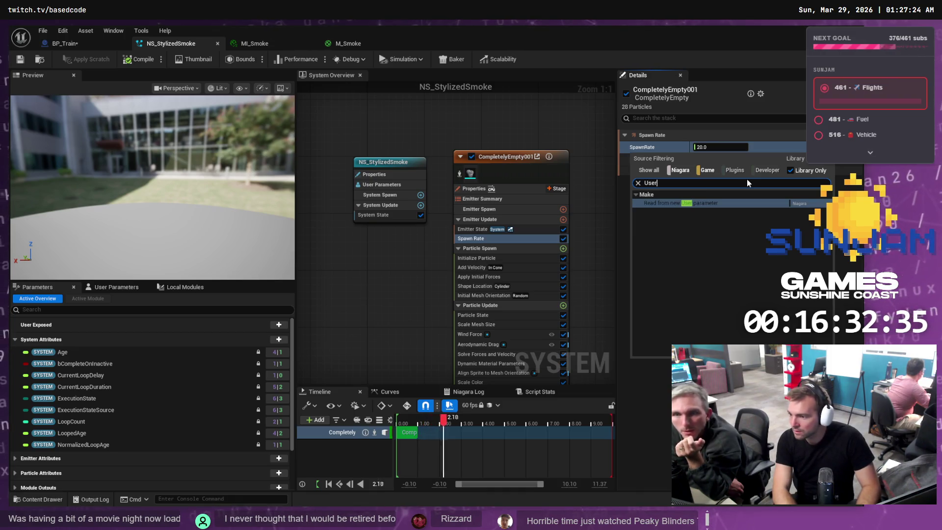
key("Return")
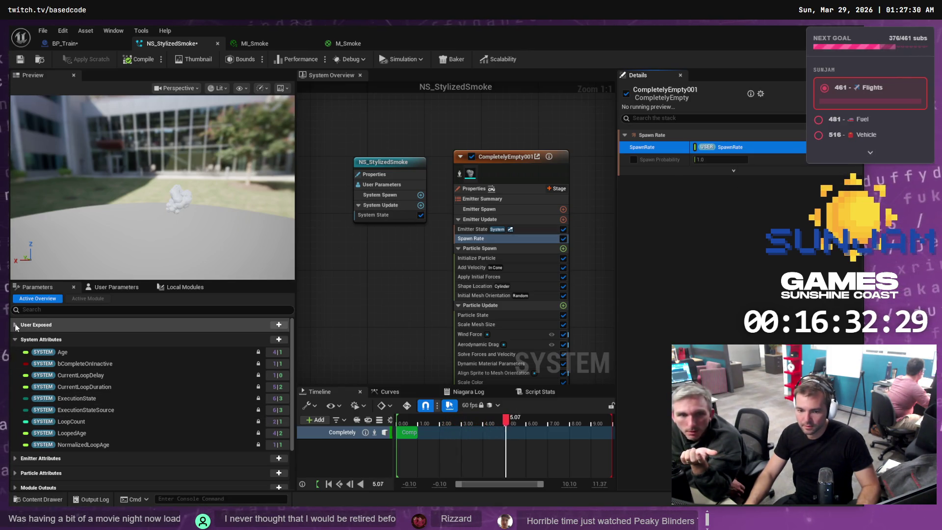
left_click(88, 325)
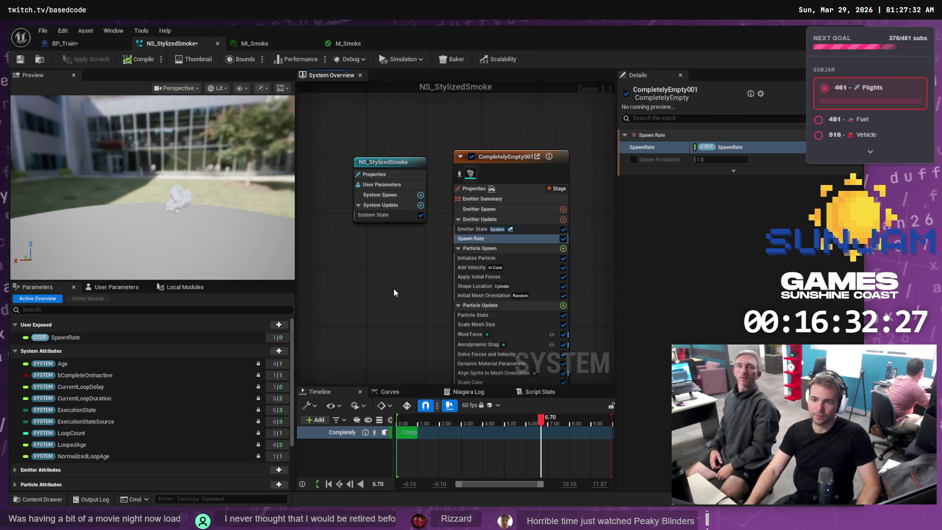
key("ctrl+s")
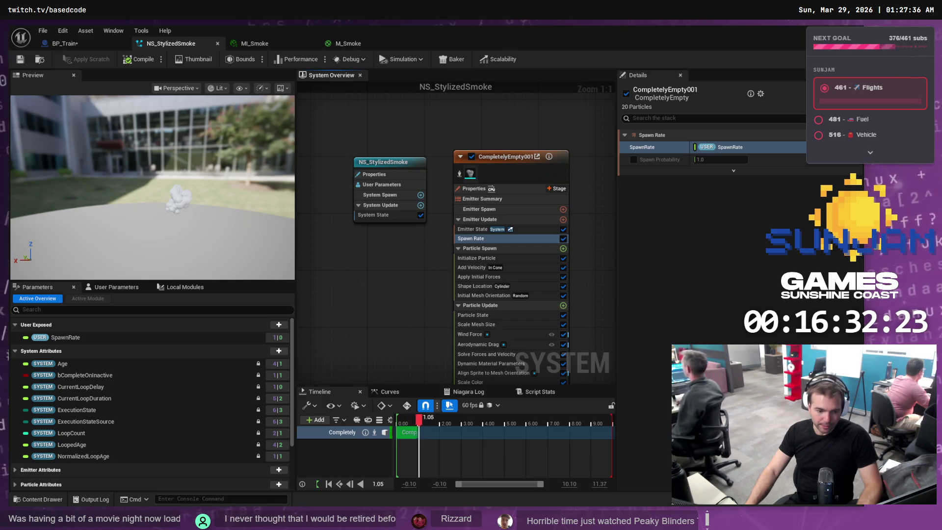
key("alt+Tab")
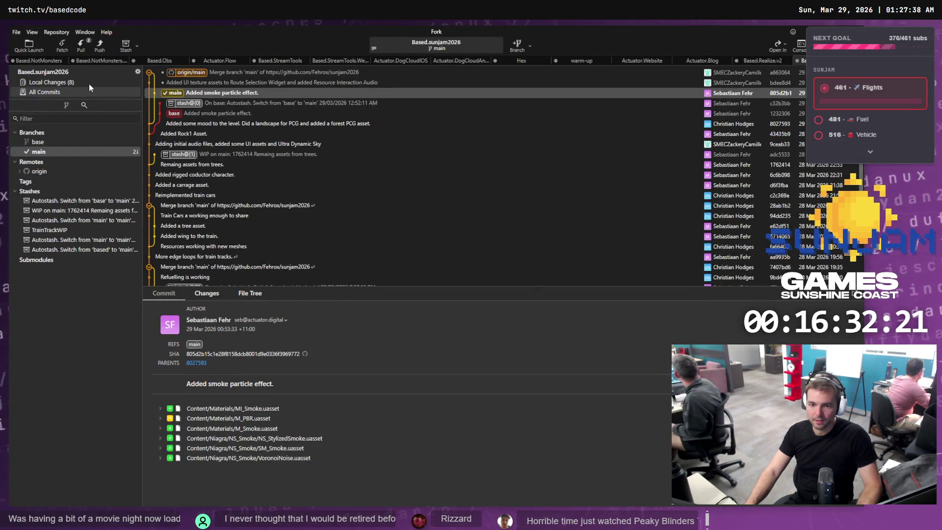
Stage BP_Train.uasset and review the changes to PC_TrainGame.uasset
left_click(80, 83)
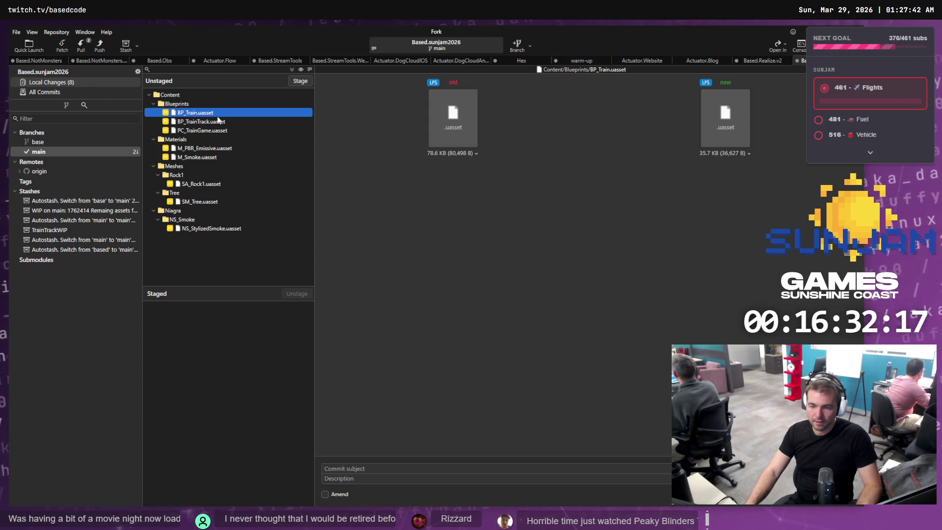
left_click(299, 81)
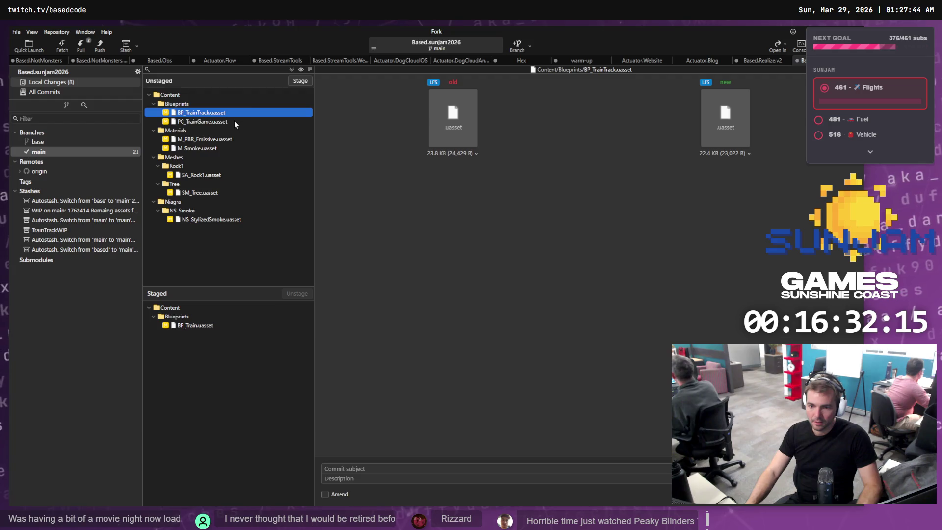
left_click(234, 120)
Stage M_PBR_Emissive, M_Smoke and NS_StylizedSmoke, leaving SA_Rock1 and SM_Tree unstaged
left_click(222, 138)
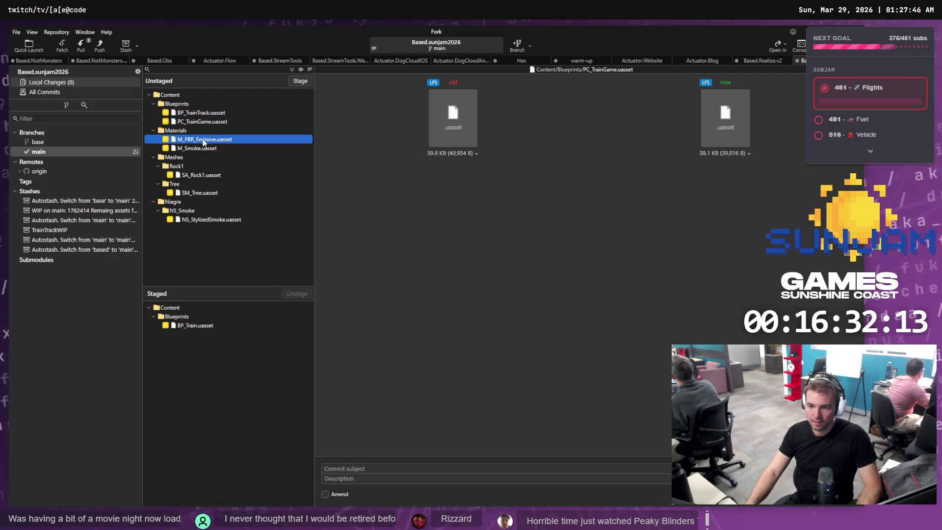
left_click(225, 148, "shift")
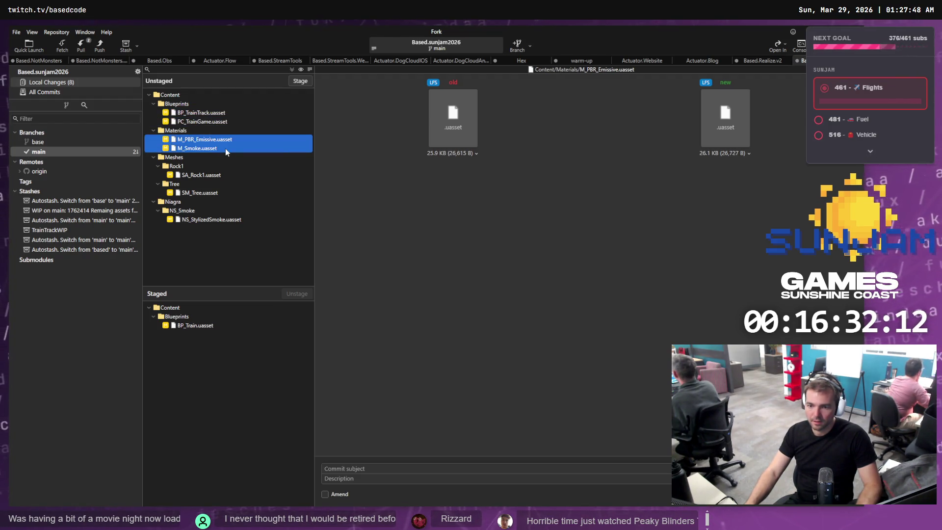
left_click(226, 175, "ctrl")
left_click(222, 192, "ctrl")
left_click(221, 220, "ctrl")
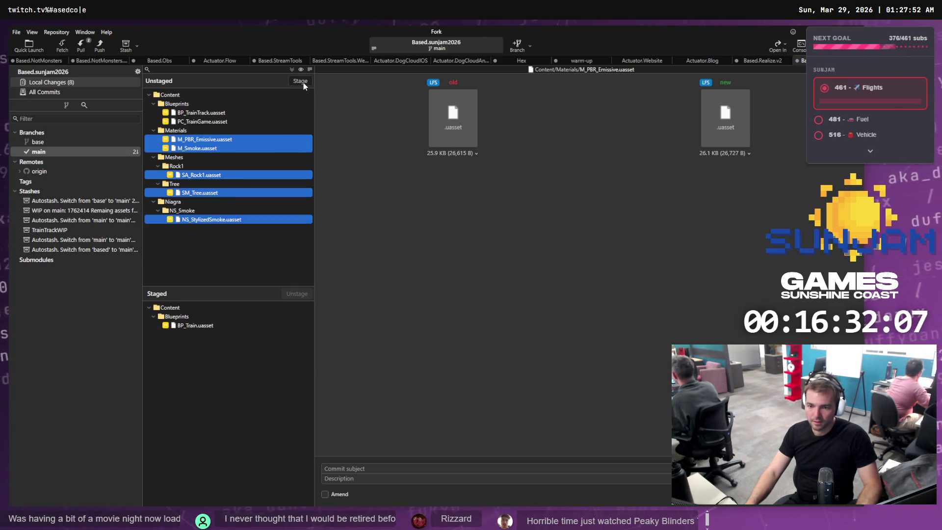
left_click(228, 175, "ctrl")
left_click(228, 193, "ctrl")
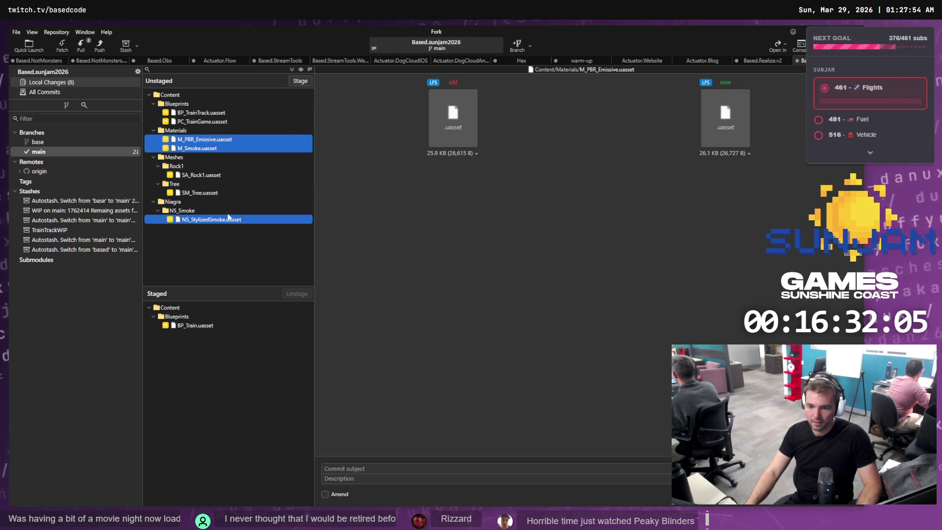
left_click(298, 83)
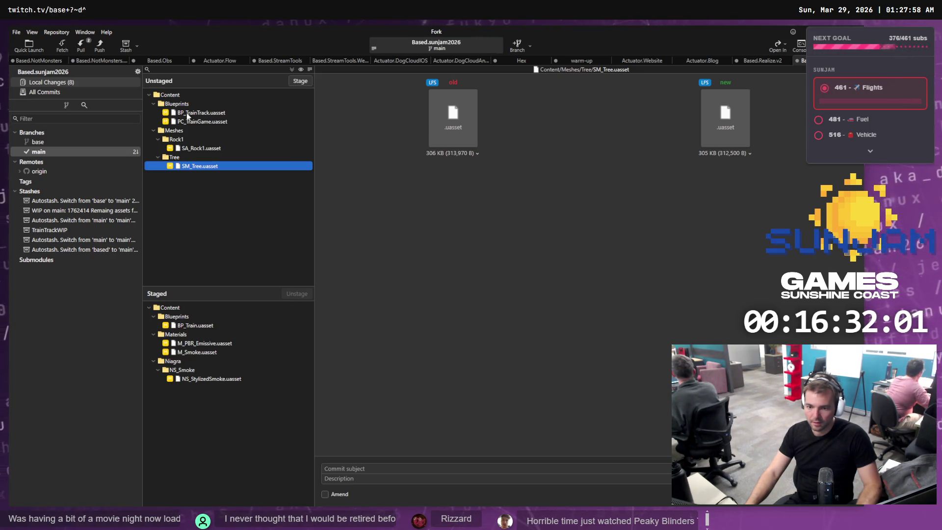
Check the commit history, then select all four staged files from BP_Train to NS_StylizedSmoke
left_click(87, 151)
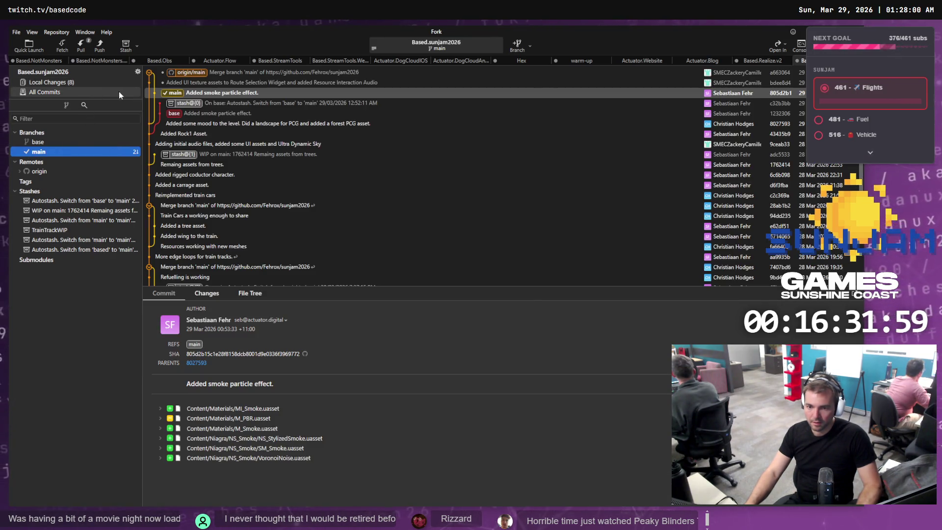
left_click(67, 81)
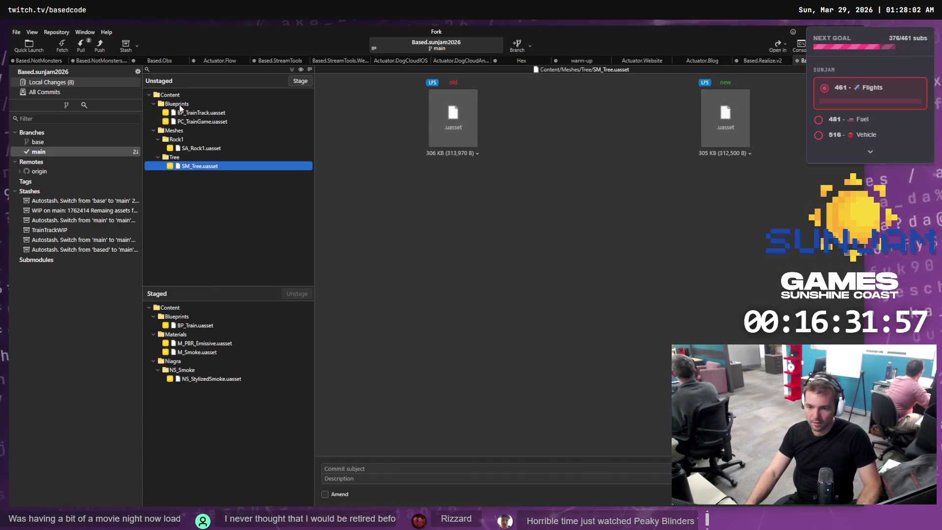
left_click(194, 326)
left_click(202, 378, "shift")
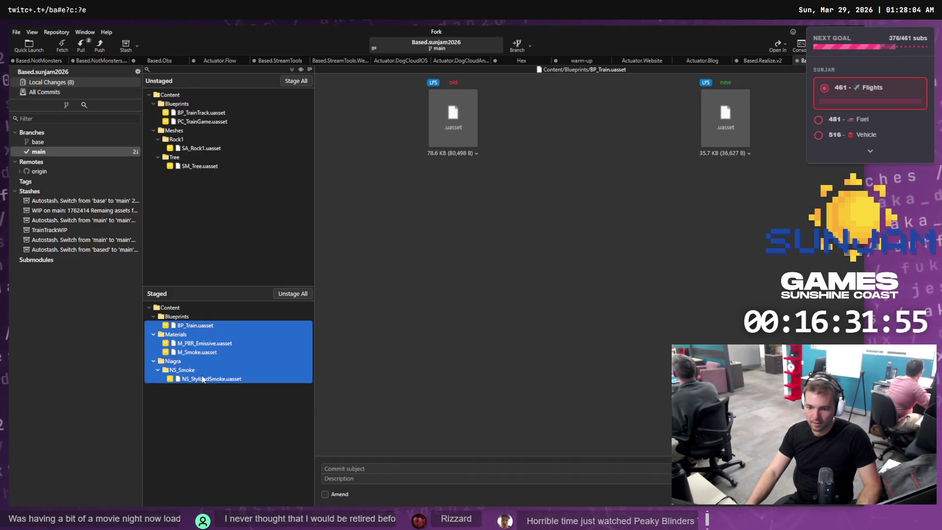
right_click(202, 378)
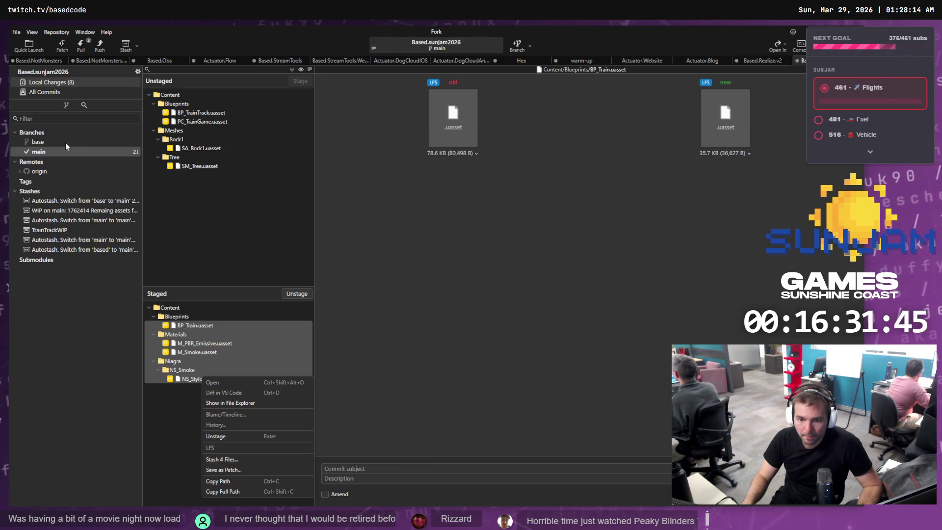
Enter the commit subject 'Added smoke particle to train.' and commit the staged files
key("Escape")
left_click(344, 468)
type("Added smoke particle to train.")
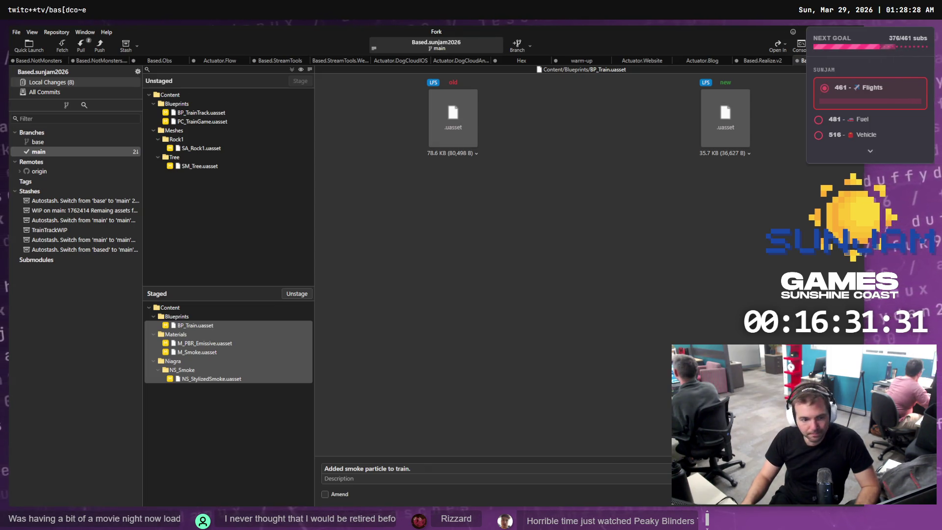
key("ctrl+Return")
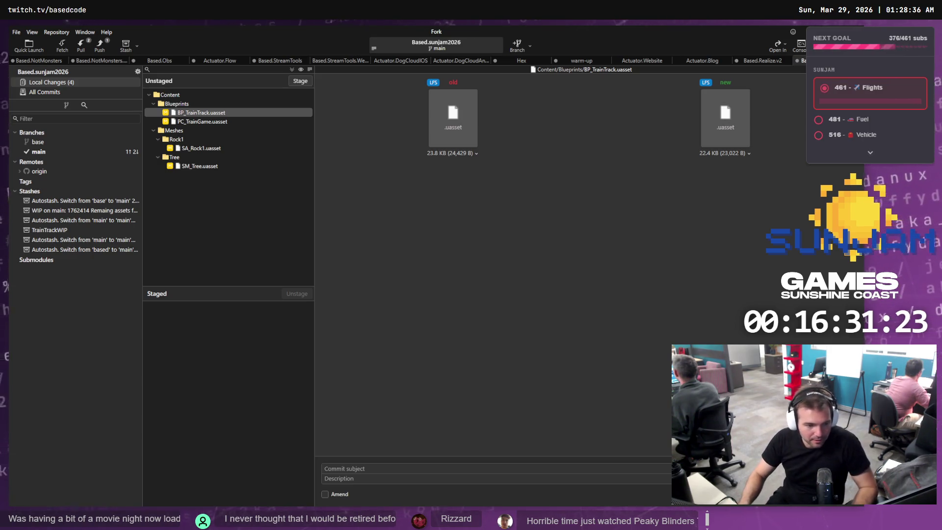
Delete the existing base branch after abandoning a duplicate 'base' branch attempt
left_click(71, 151)
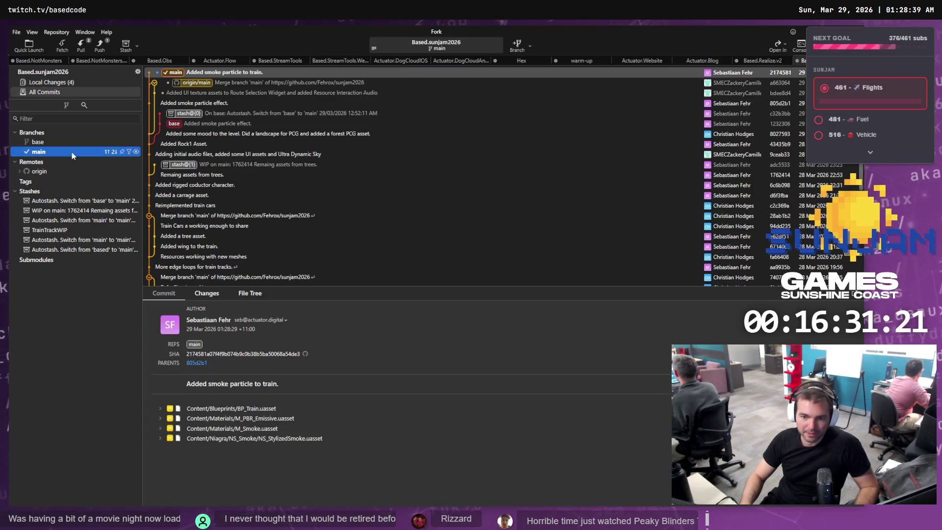
right_click(199, 72)
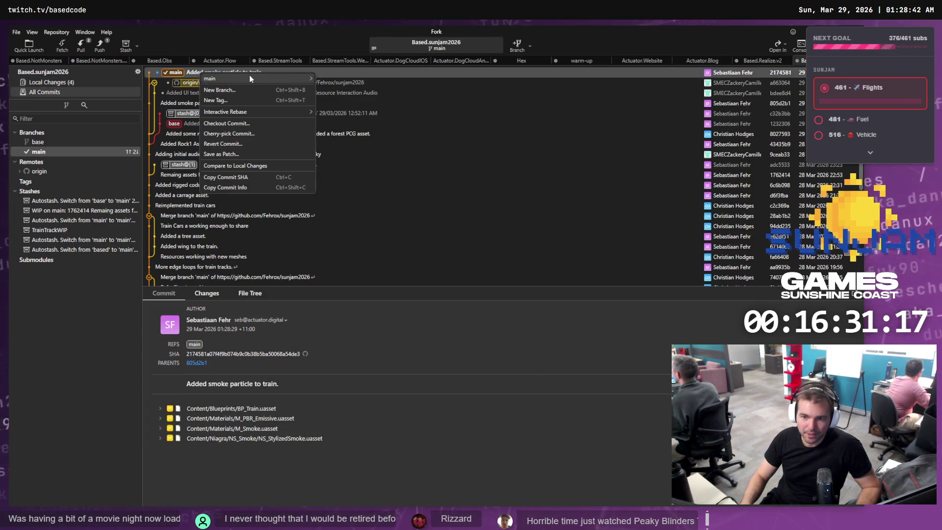
left_click(248, 87)
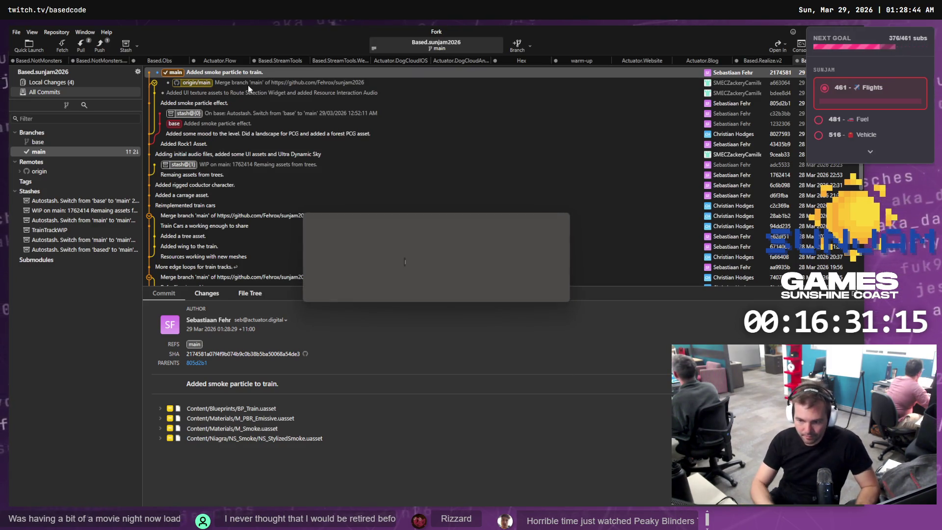
type("base")
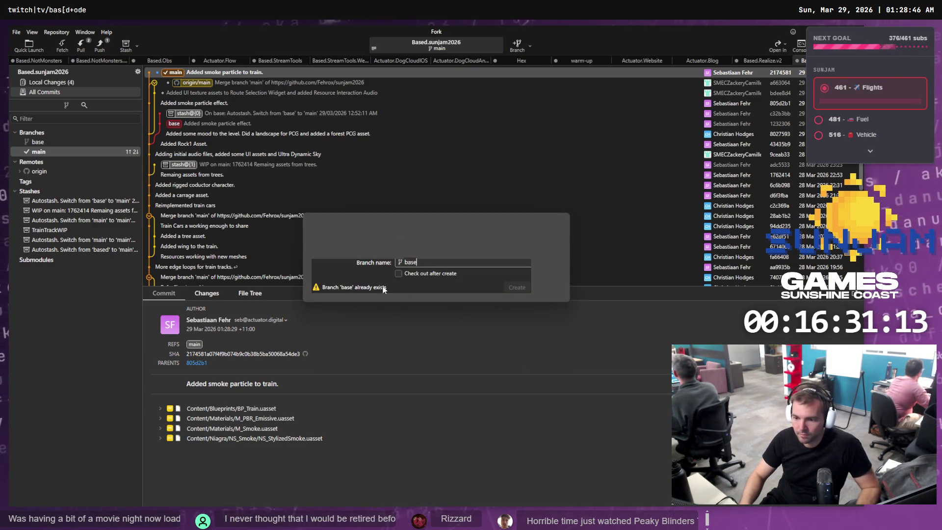
key("Escape")
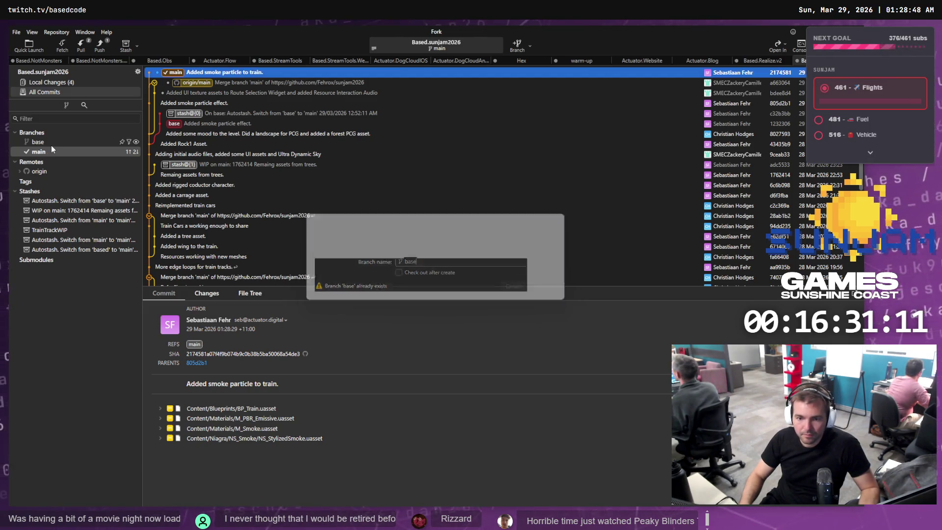
left_click(51, 145)
right_click(52, 145)
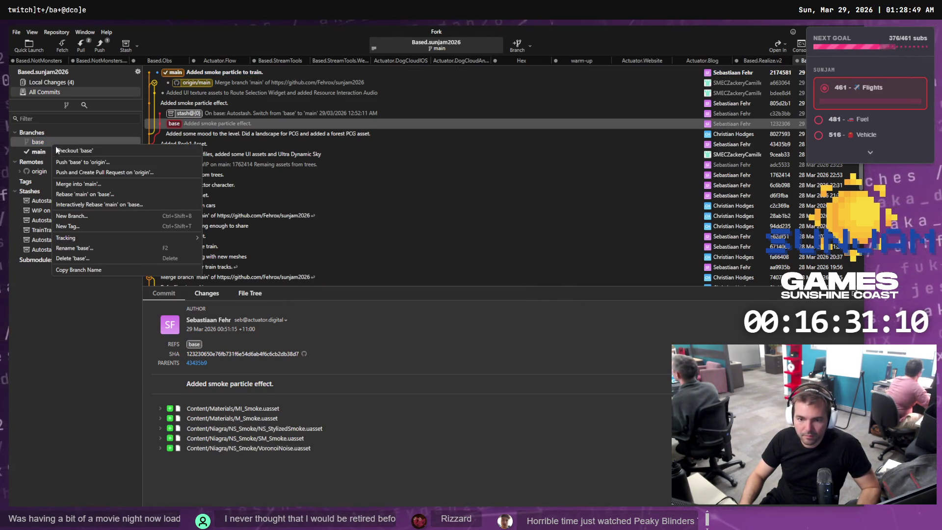
left_click(80, 257)
left_click(497, 279)
Create a new 'base' branch on the top commit and check it out
right_click(220, 73)
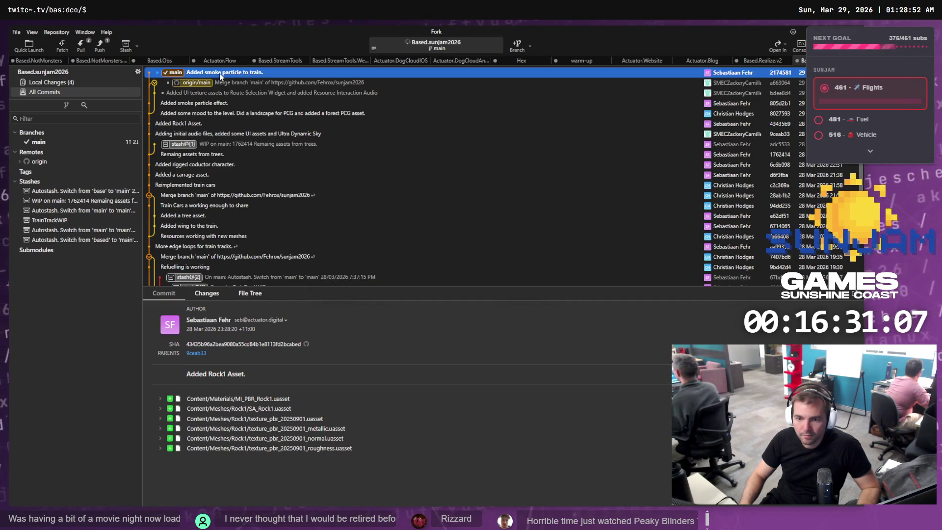
left_click(257, 93)
type("base")
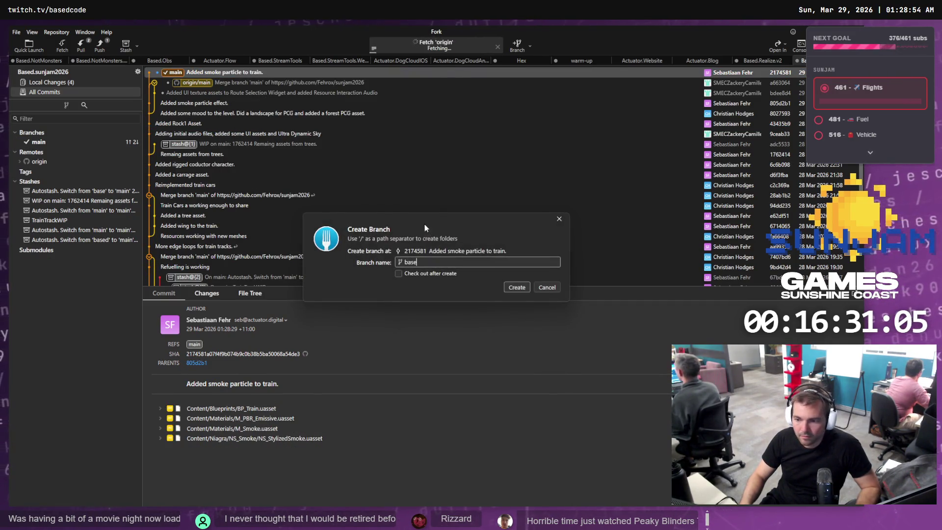
key("Return")
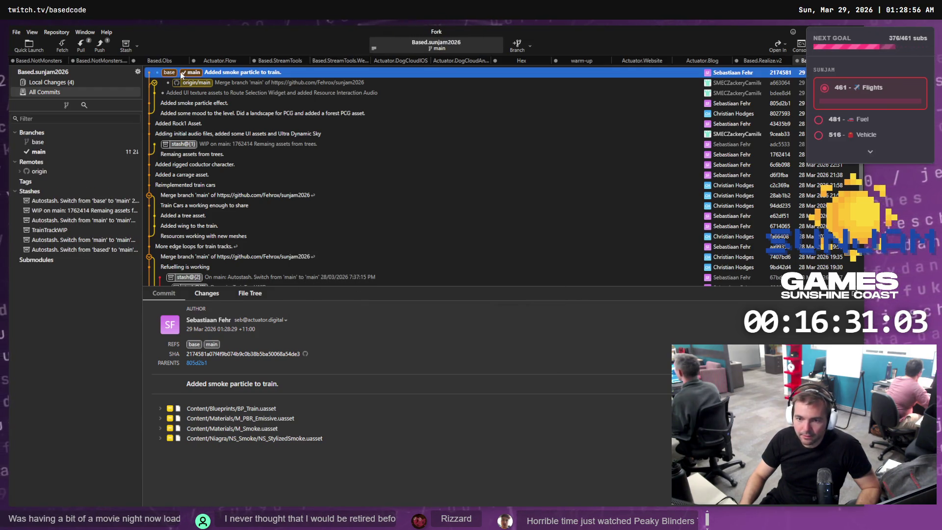
double_click(173, 73)
Check out the base branch and delete the local main branch
left_click(500, 290)
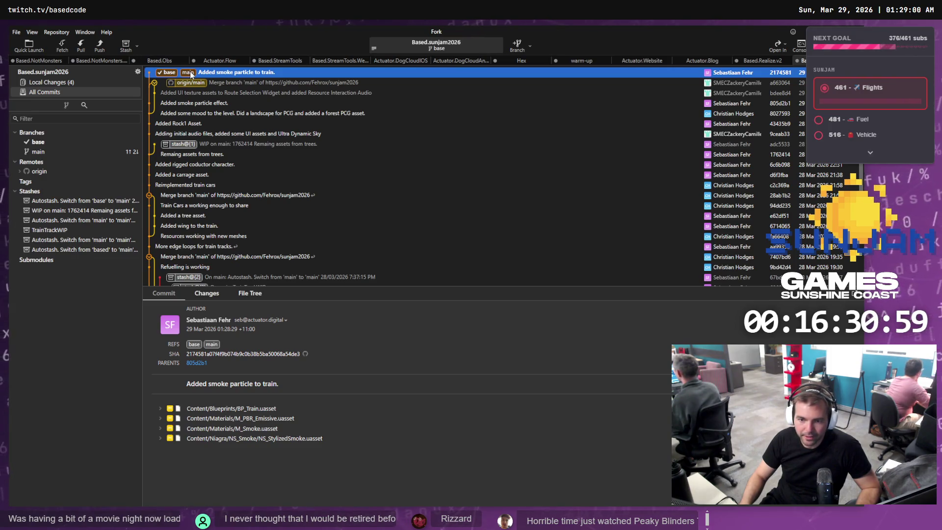
right_click(58, 152)
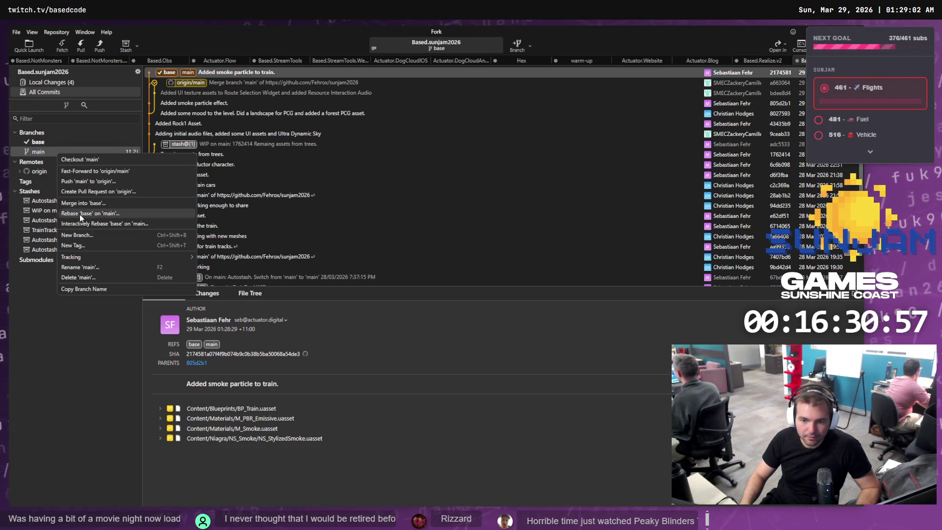
left_click(78, 277)
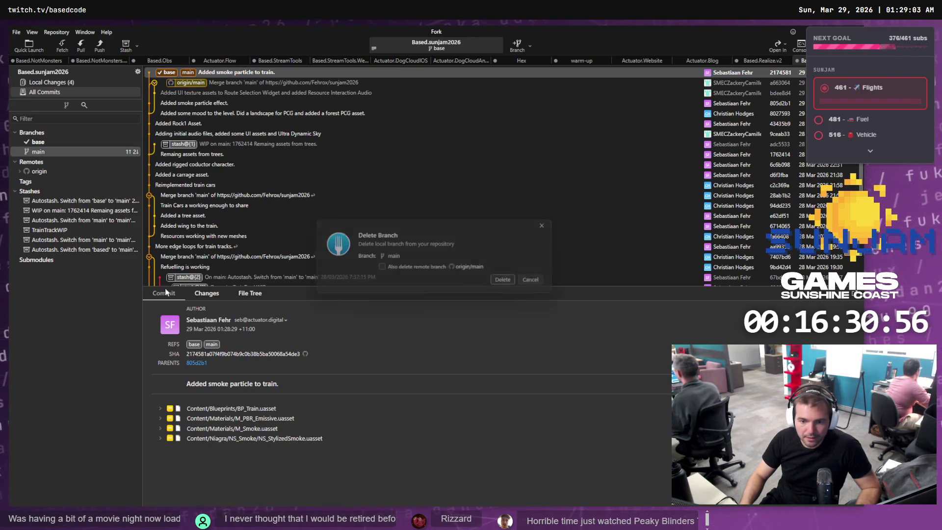
left_click(511, 282)
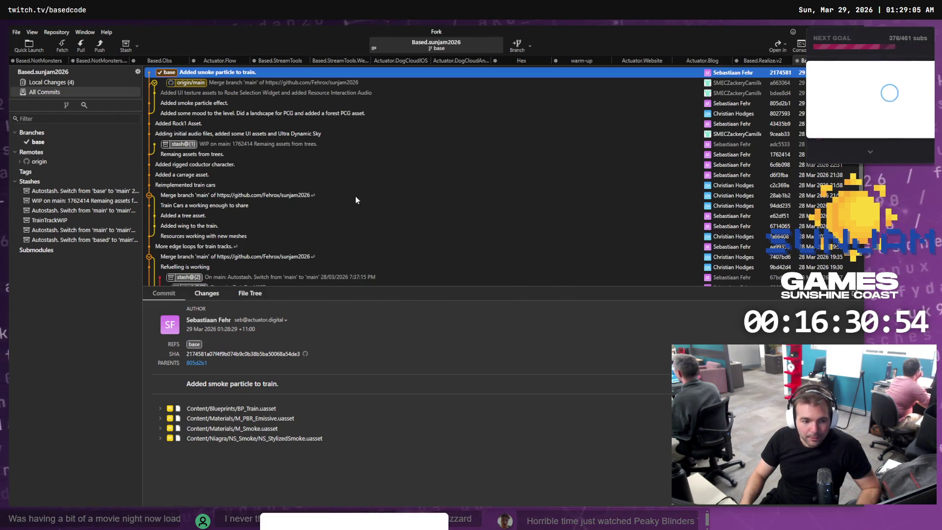
Recreate main tracking origin/main, then cherry-pick the smoke commit from base onto it
double_click(195, 83)
left_click(500, 299)
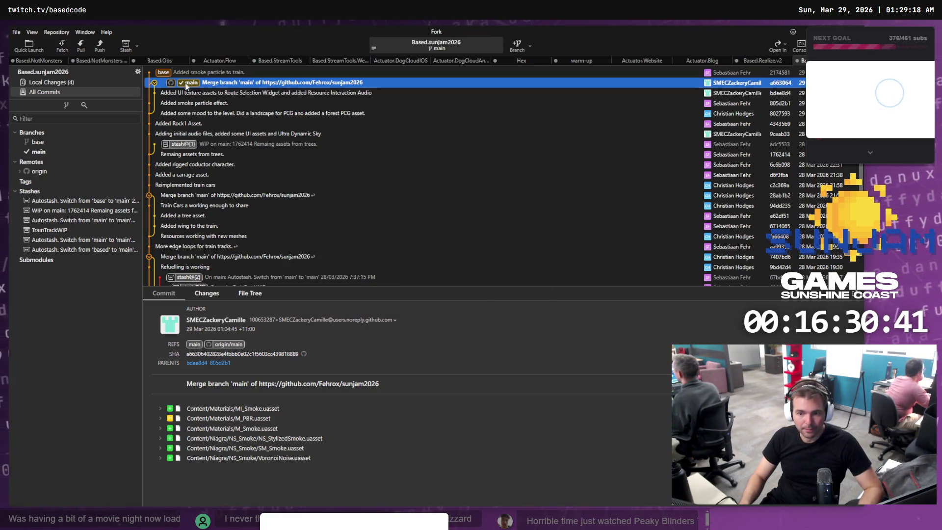
right_click(172, 74)
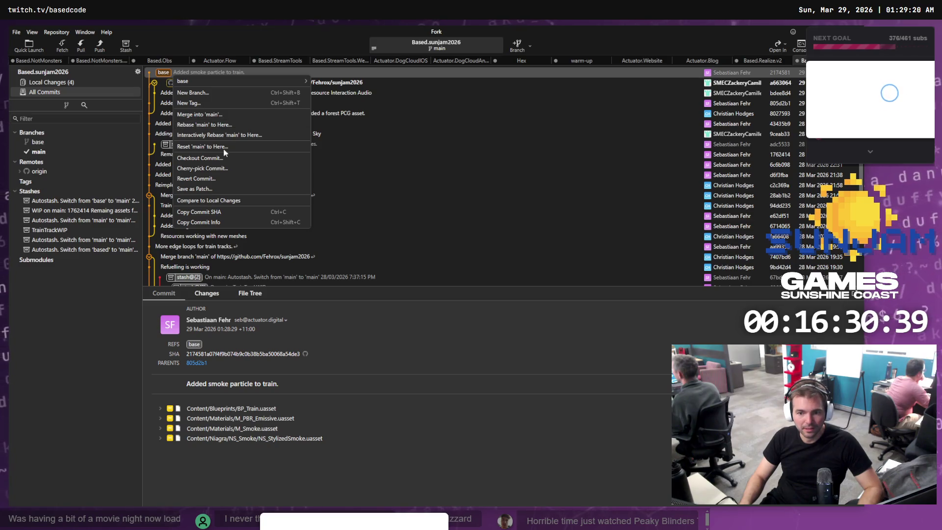
left_click(218, 169)
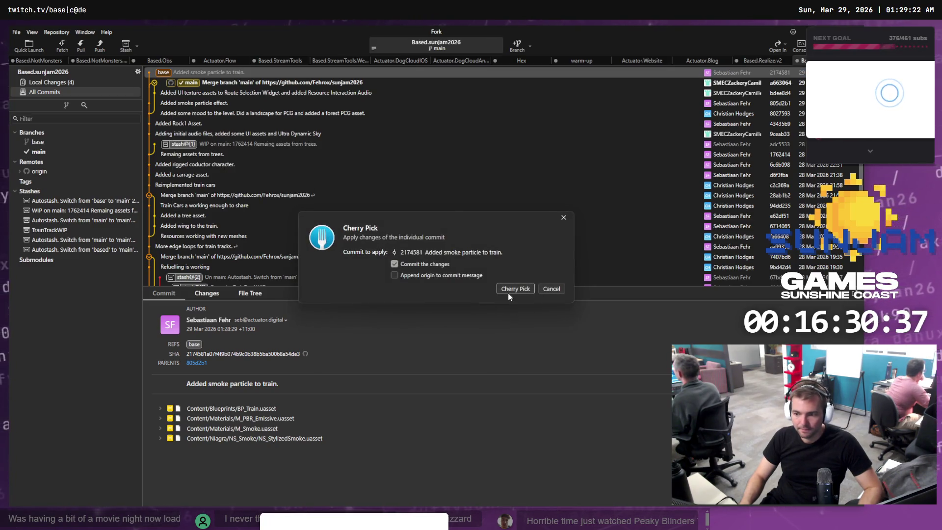